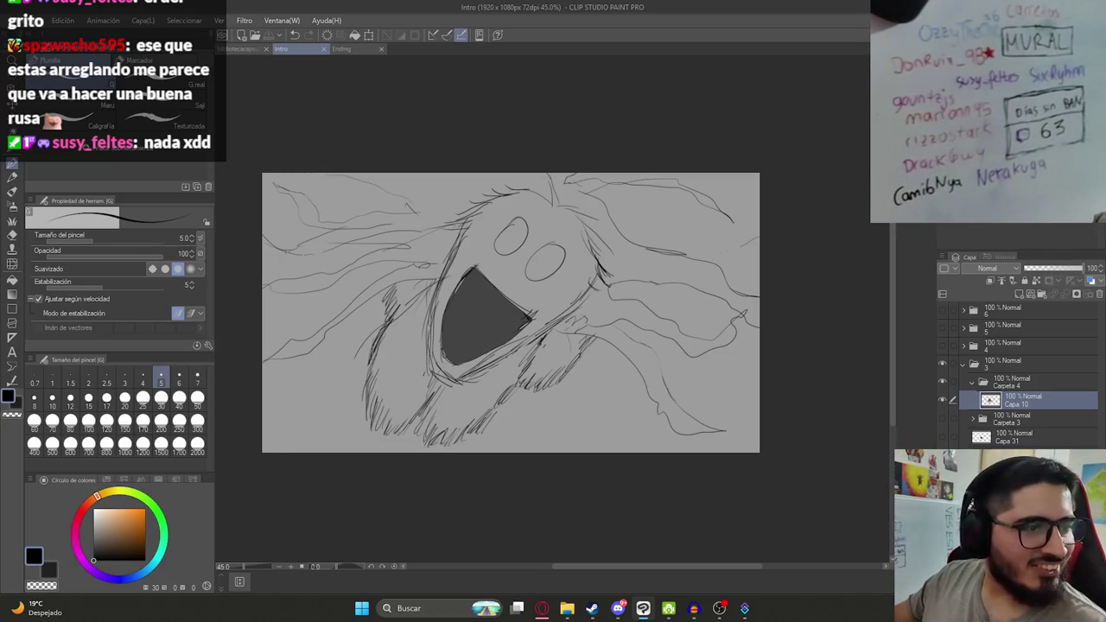
Sketch a stroke near the creature's head, undo it, and save the drawing.
{"action": "left_click_drag", "start_coordinate": [536, 190], "coordinate": [487, 239]}
{"action": "key", "text": "ctrl+z"}
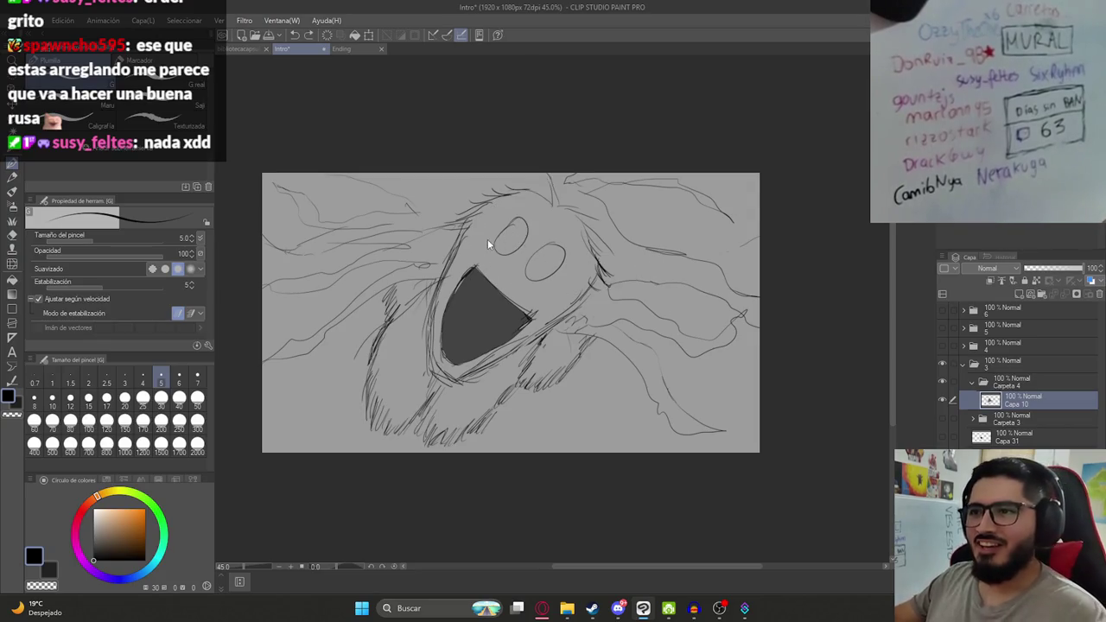
{"action": "key", "text": "ctrl+s"}
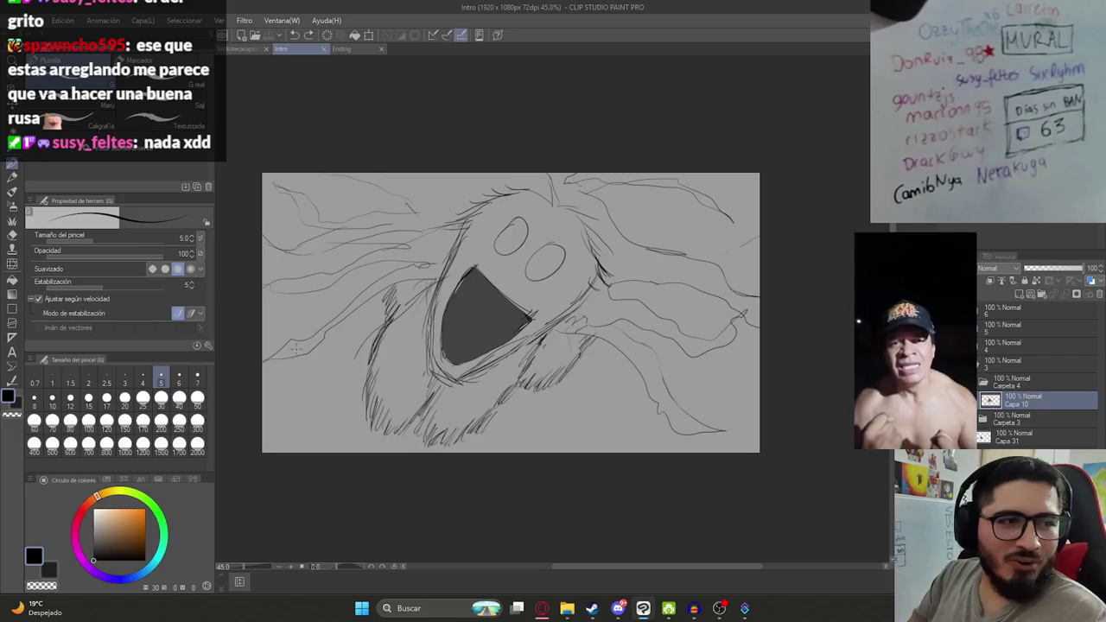
Add a small pen stroke near the creature's head and save the sketch again.
{"action": "left_click_drag", "start_coordinate": [293, 386], "coordinate": [280, 370]}
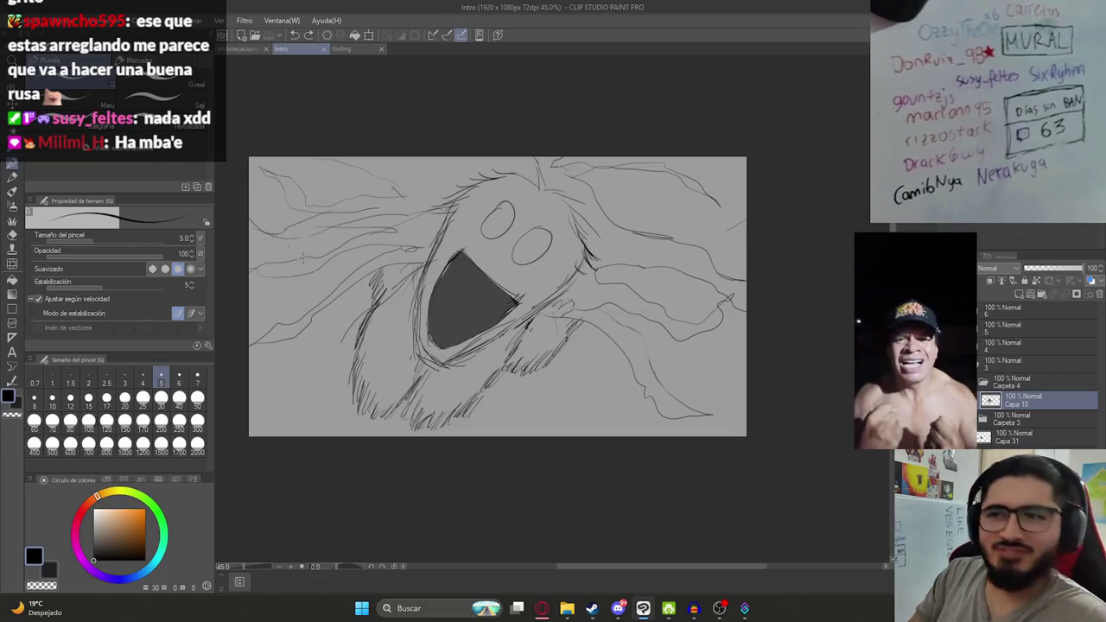
{"action": "scroll", "coordinate": [388, 204], "scroll_direction": "up", "scroll_amount": 3}
{"action": "left_click_drag", "start_coordinate": [380, 166], "coordinate": [385, 179]}
{"action": "scroll", "coordinate": [437, 289], "scroll_direction": "down", "scroll_amount": 5}
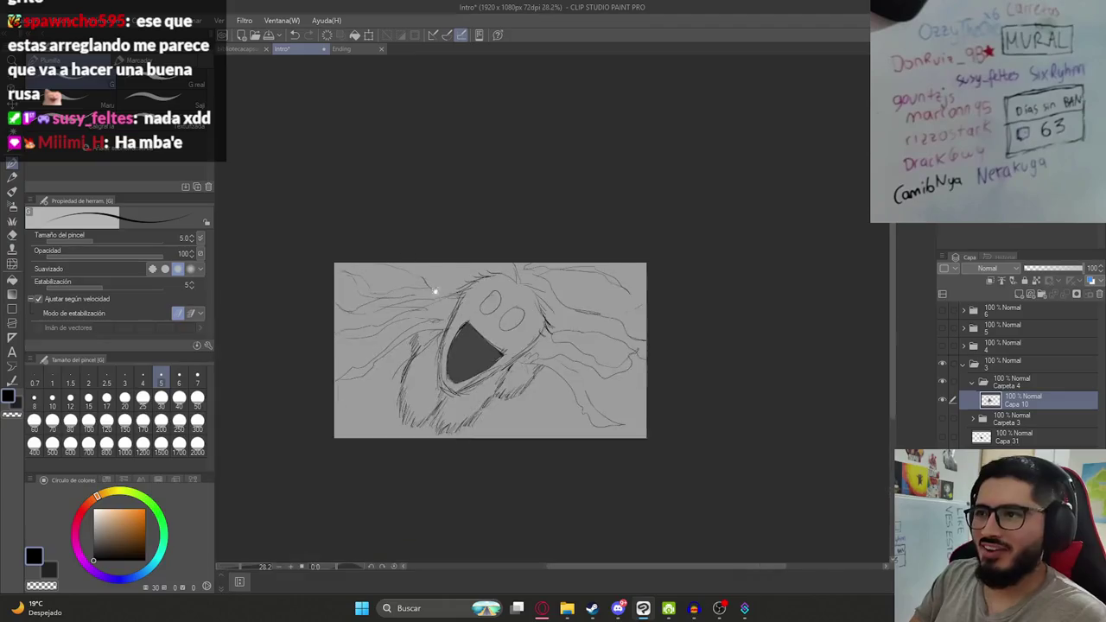
{"action": "scroll", "coordinate": [428, 319], "scroll_direction": "up", "scroll_amount": 4}
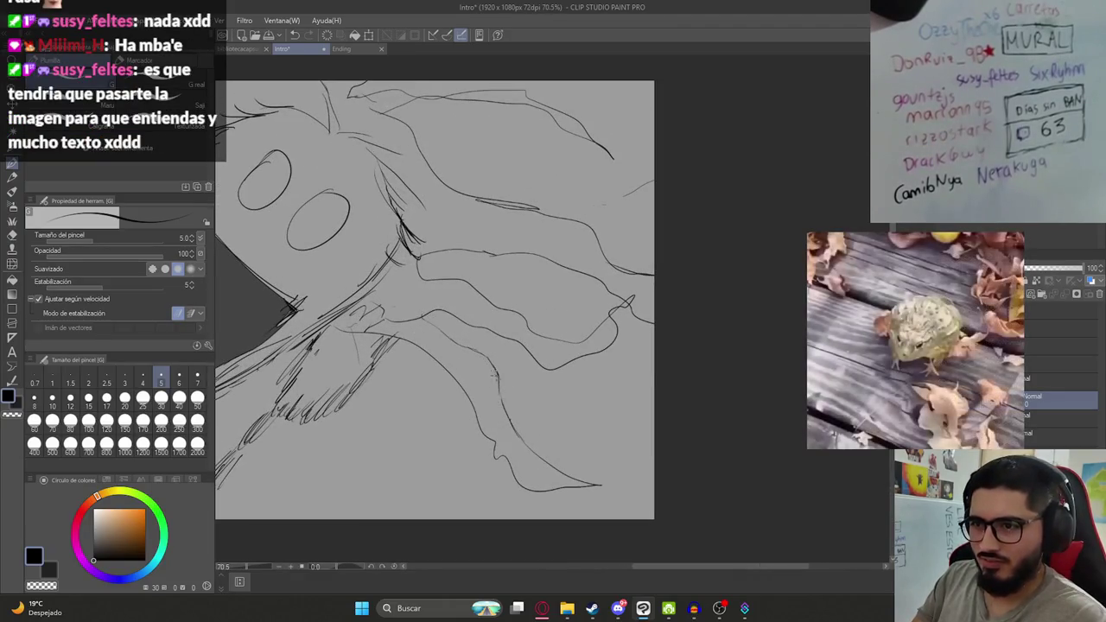
{"action": "scroll", "coordinate": [484, 371], "scroll_direction": "down", "scroll_amount": 3}
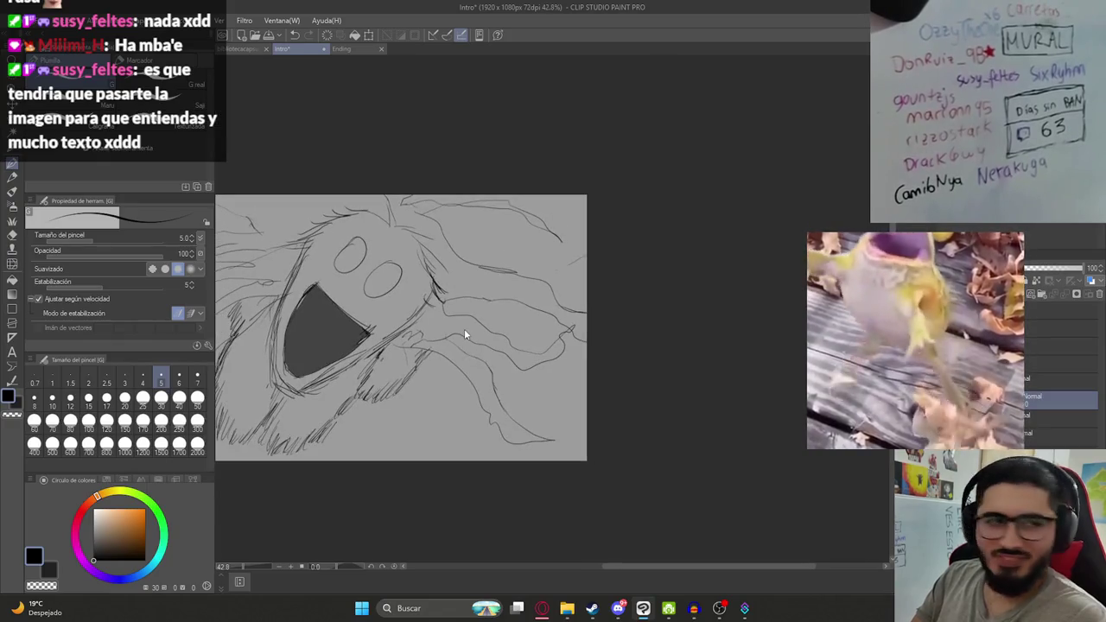
{"action": "key", "text": "ctrl+s"}
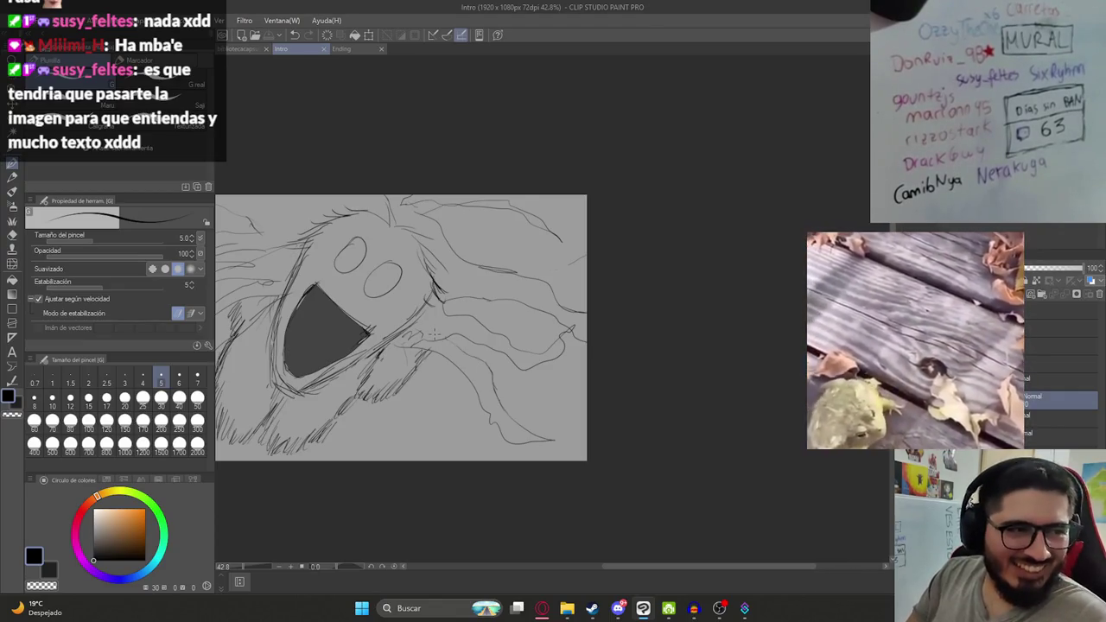
Zoom and pan around the sketch to frame the creature's whole face.
{"action": "scroll", "coordinate": [435, 324], "scroll_direction": "up", "scroll_amount": 1}
{"action": "scroll", "coordinate": [424, 346], "scroll_direction": "down", "scroll_amount": 2}
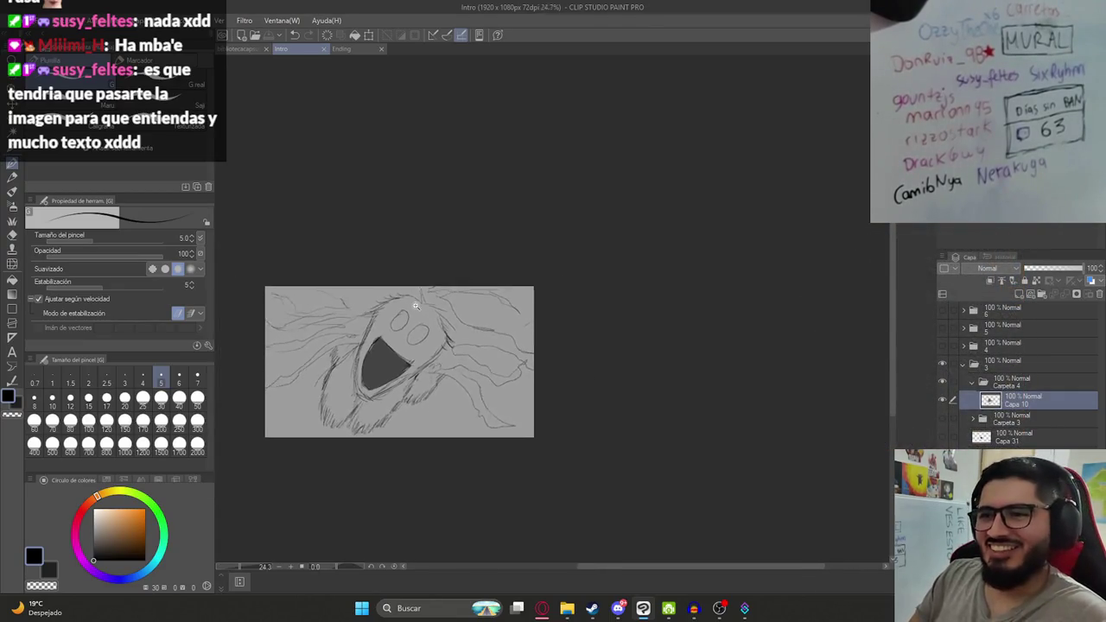
{"action": "scroll", "coordinate": [410, 386], "scroll_direction": "up", "scroll_amount": 3}
{"action": "mouse_move", "coordinate": [410, 387]}
{"action": "left_mouse_down"}
{"action": "mouse_move", "coordinate": [512, 340]}
{"action": "mouse_move", "coordinate": [532, 368]}
{"action": "left_mouse_up"}
{"action": "scroll", "coordinate": [507, 383], "scroll_direction": "up", "scroll_amount": 4}
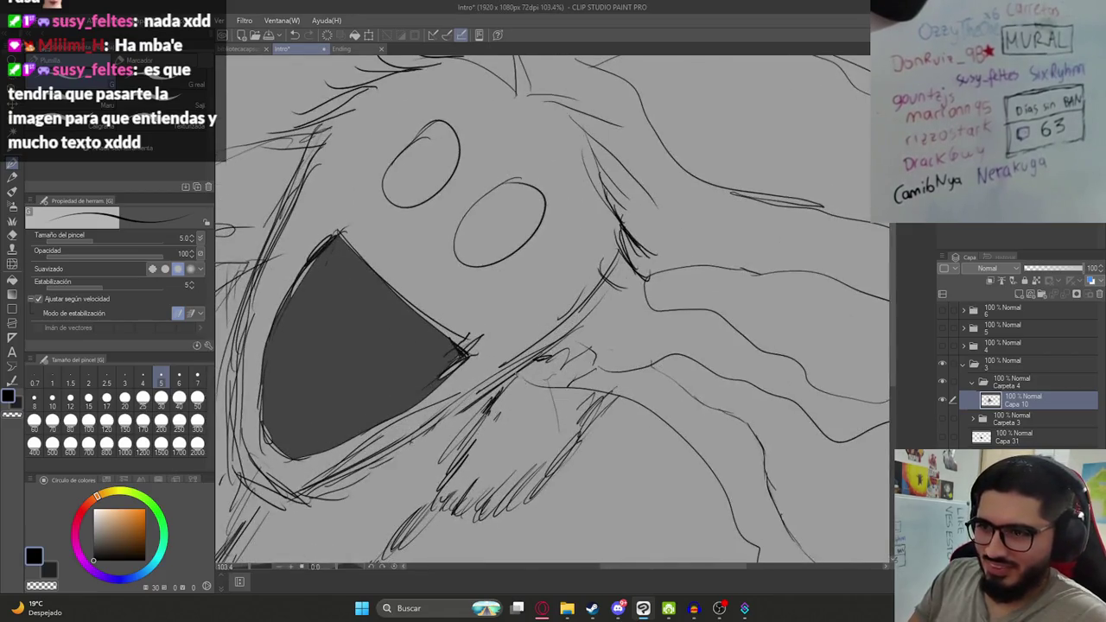
{"action": "scroll", "coordinate": [484, 363], "scroll_direction": "down", "scroll_amount": 4}
{"action": "left_click_drag", "start_coordinate": [397, 289], "coordinate": [447, 289]}
{"action": "scroll", "coordinate": [454, 289], "scroll_direction": "up", "scroll_amount": 3}
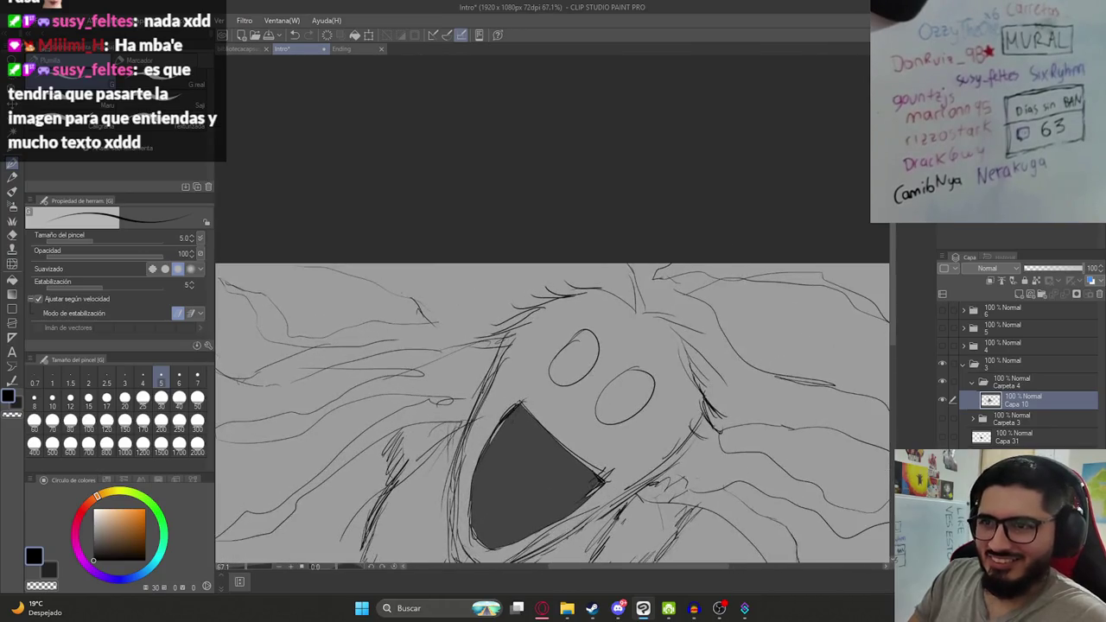
{"action": "scroll", "coordinate": [330, 283], "scroll_direction": "up", "scroll_amount": 5}
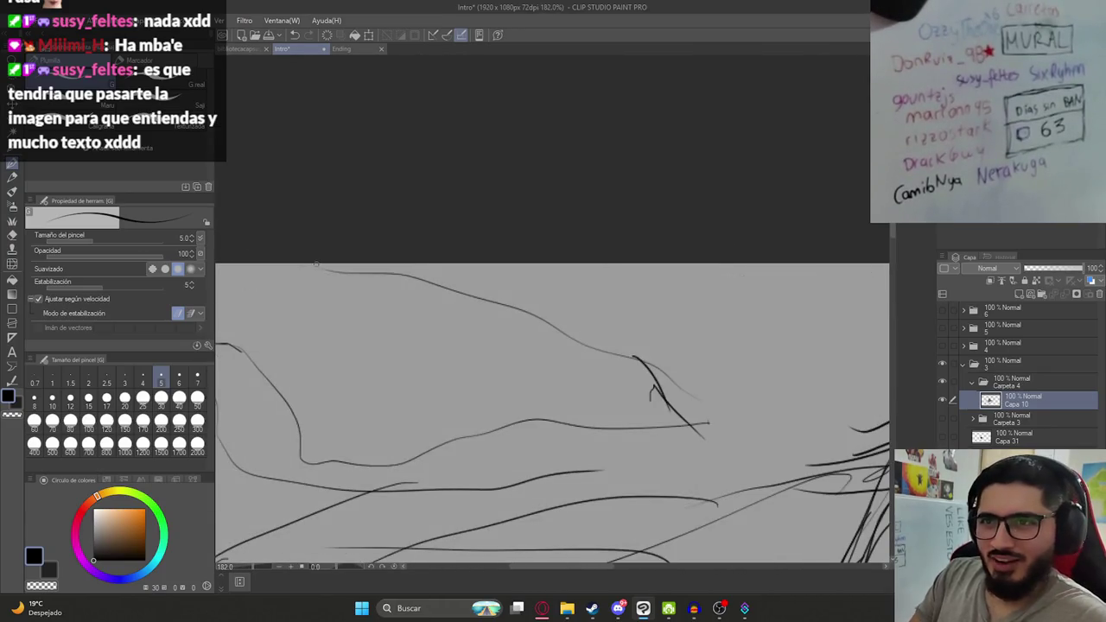
{"action": "scroll", "coordinate": [395, 358], "scroll_direction": "down", "scroll_amount": 1}
{"action": "scroll", "coordinate": [476, 387], "scroll_direction": "down", "scroll_amount": 2}
{"action": "scroll", "coordinate": [470, 323], "scroll_direction": "down", "scroll_amount": 1}
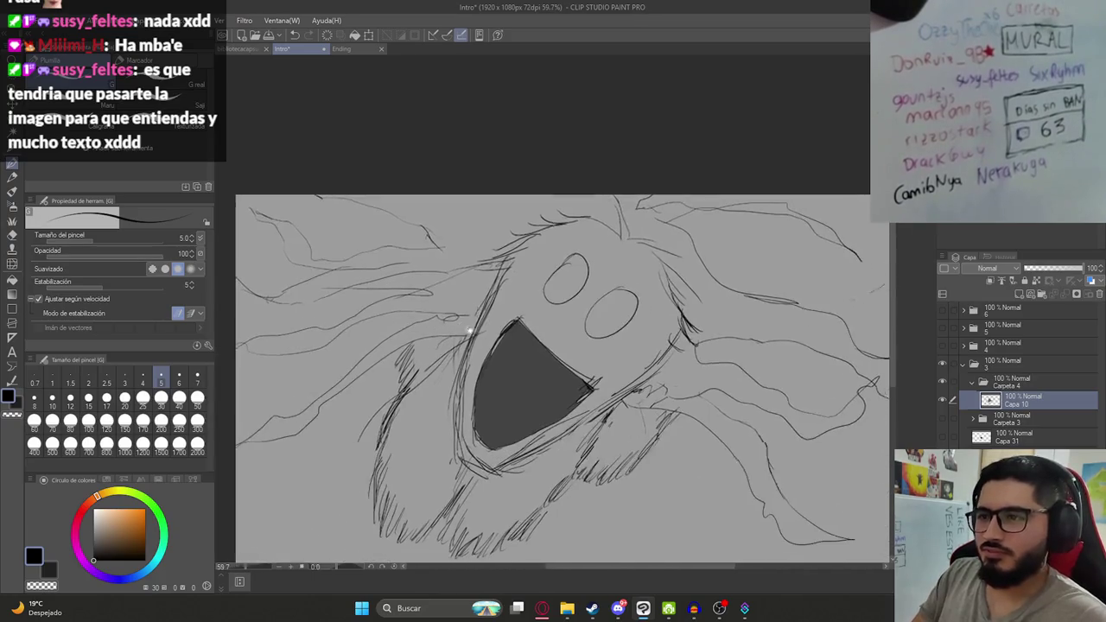
{"action": "scroll", "coordinate": [444, 298], "scroll_direction": "down", "scroll_amount": 1}
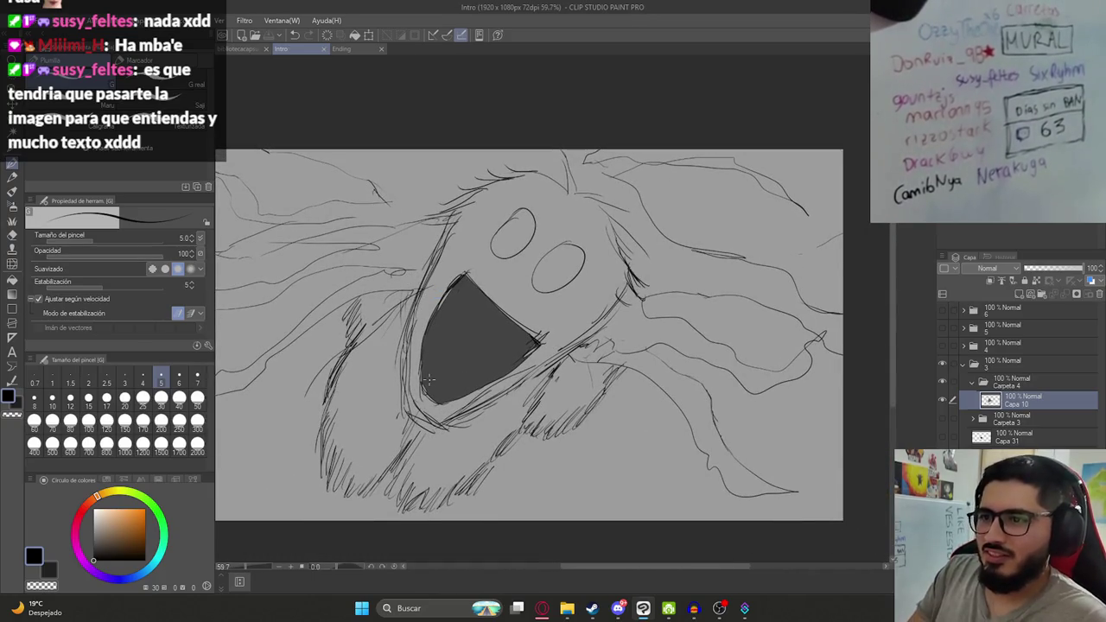
Fill the creature's mouth solid black, add a layer under Capa 10, and open the Malavision folder.
{"action": "key", "text": "g"}
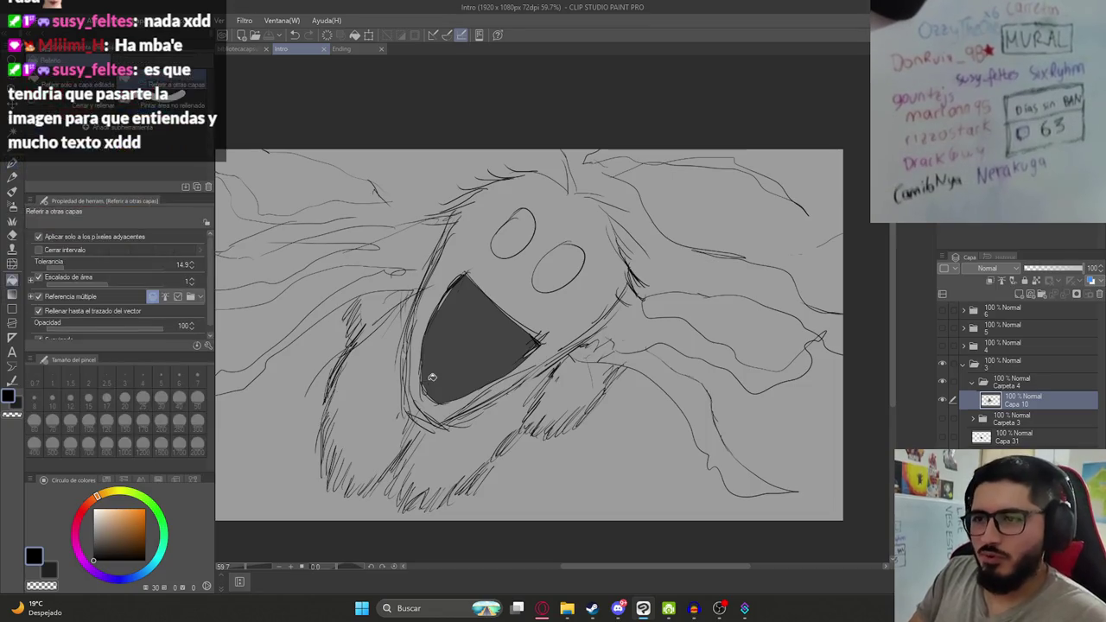
{"action": "left_click", "coordinate": [458, 361]}
{"action": "scroll", "coordinate": [400, 387], "scroll_direction": "down", "scroll_amount": 2}
{"action": "scroll", "coordinate": [469, 332], "scroll_direction": "up", "scroll_amount": 1}
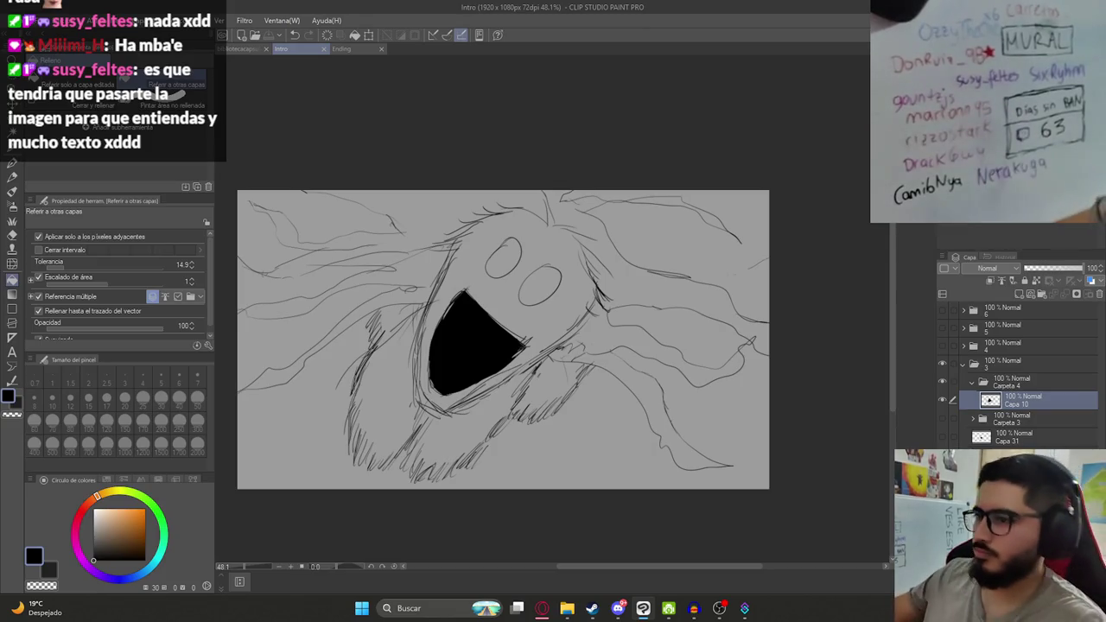
{"action": "left_click", "coordinate": [1021, 294]}
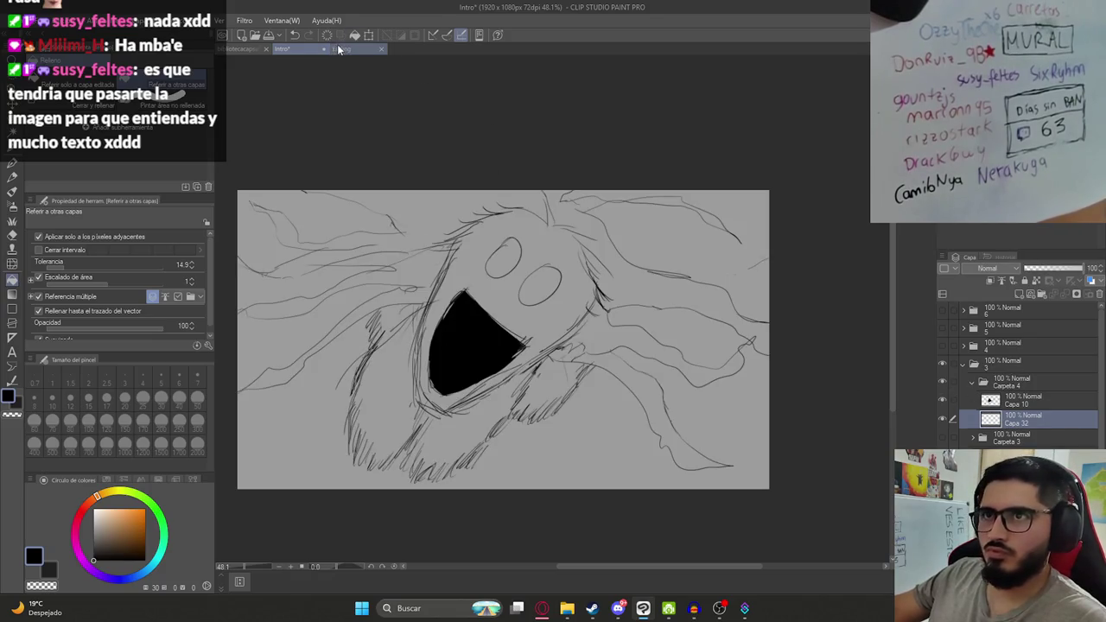
{"action": "left_click", "coordinate": [567, 608]}
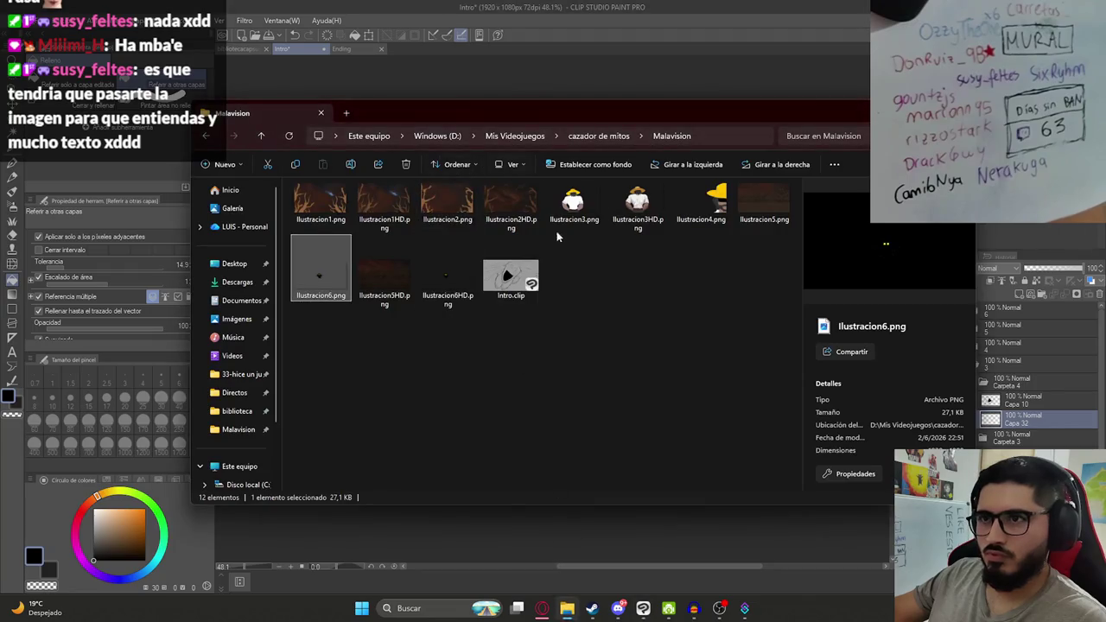
Open IntroCazadorDeMitos.clip from the cazador de mitos folder in Clip Studio Paint.
{"action": "left_click", "coordinate": [601, 136]}
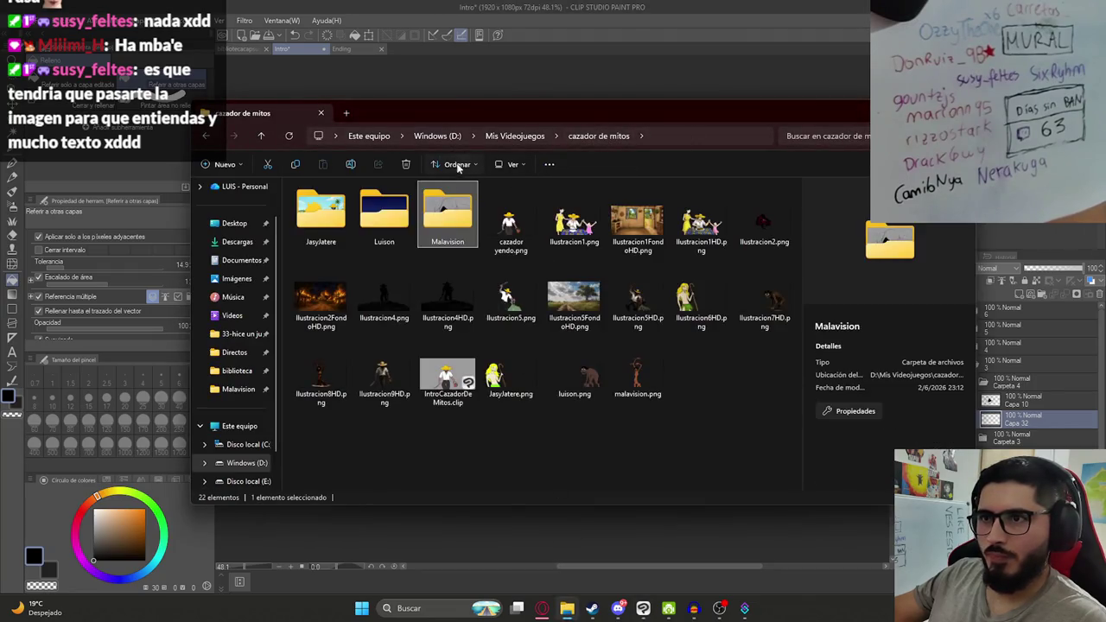
{"action": "double_click", "coordinate": [448, 373]}
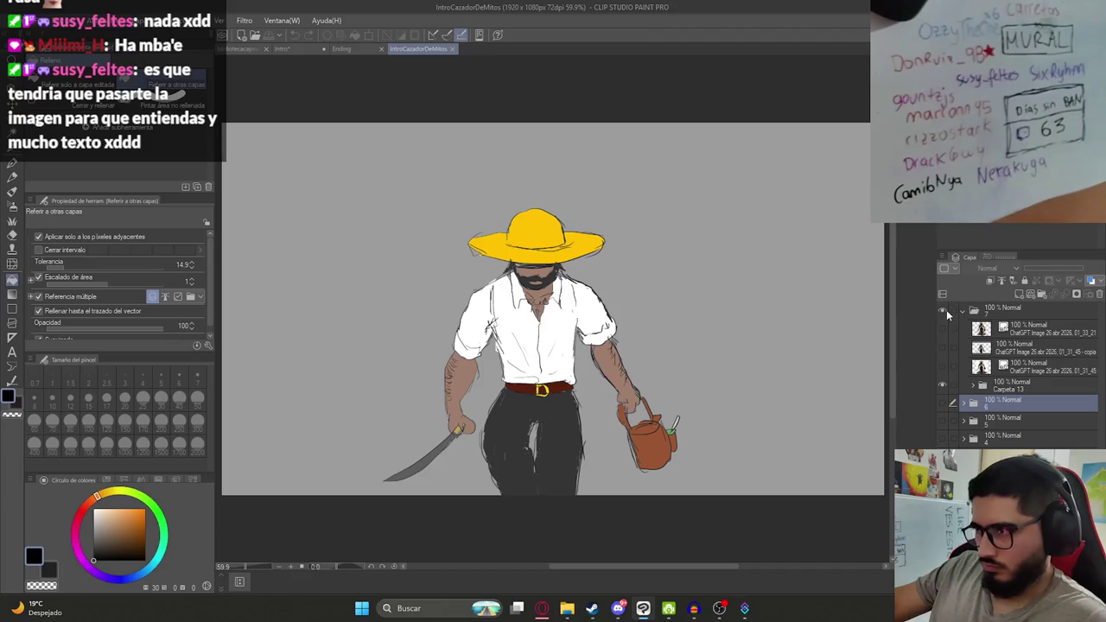
Hide folder 7's cowboy and briefly preview folders 5 down to 2, leaving them hidden.
{"action": "left_click", "coordinate": [947, 312]}
{"action": "left_click", "coordinate": [964, 309]}
{"action": "left_click", "coordinate": [946, 344]}
{"action": "left_click", "coordinate": [946, 344]}
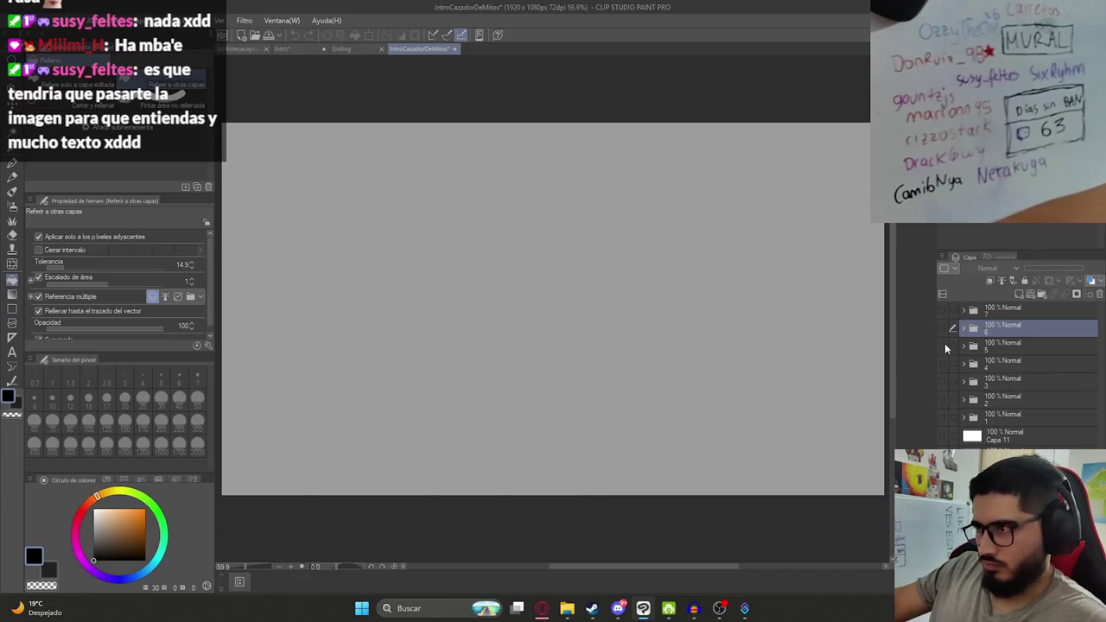
{"action": "left_click", "coordinate": [946, 344]}
{"action": "left_click", "coordinate": [945, 344]}
{"action": "left_click", "coordinate": [941, 363]}
{"action": "left_click", "coordinate": [941, 364]}
{"action": "left_click", "coordinate": [941, 381]}
{"action": "left_click", "coordinate": [941, 380]}
{"action": "left_click", "coordinate": [942, 400]}
{"action": "left_click", "coordinate": [942, 399]}
{"action": "left_click", "coordinate": [940, 380]}
{"action": "left_click", "coordinate": [940, 381]}
{"action": "left_click", "coordinate": [942, 363]}
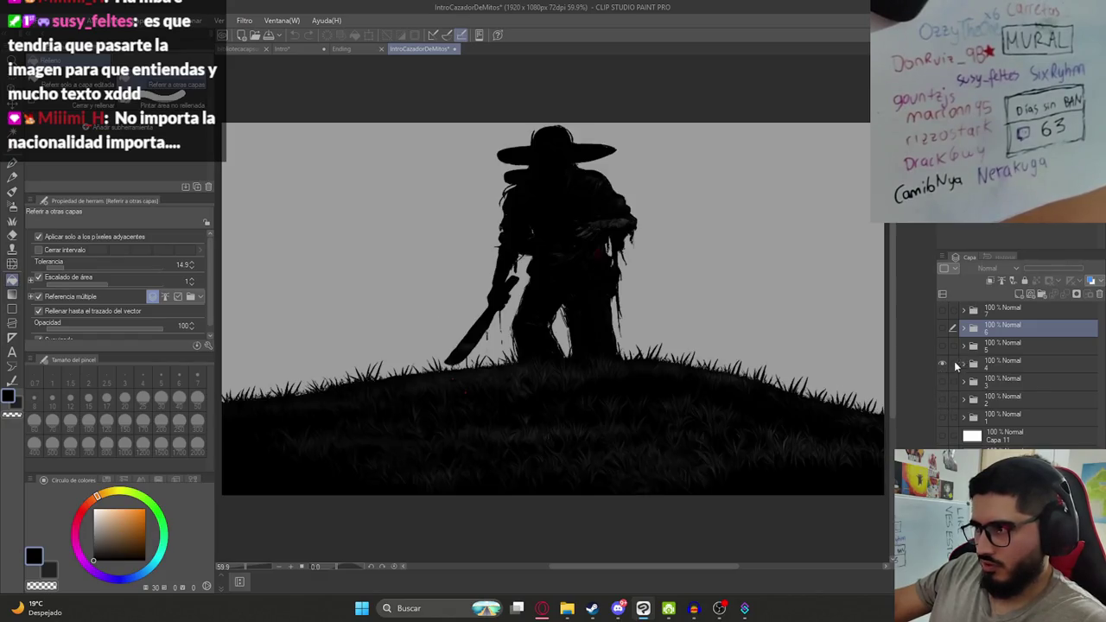
{"action": "left_click", "coordinate": [942, 363]}
{"action": "left_click", "coordinate": [942, 346]}
{"action": "left_click", "coordinate": [943, 346]}
Show folder 6's blonde staff character and the brown monster in Carpeta 12.
{"action": "left_click", "coordinate": [943, 329]}
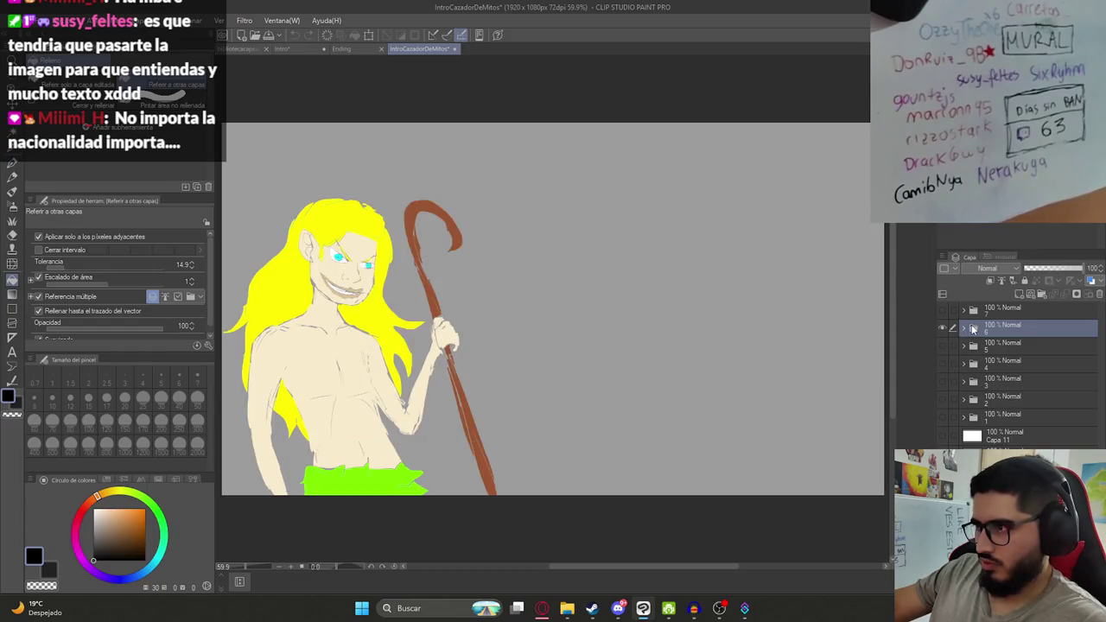
{"action": "left_click", "coordinate": [965, 328]}
{"action": "left_click", "coordinate": [942, 346]}
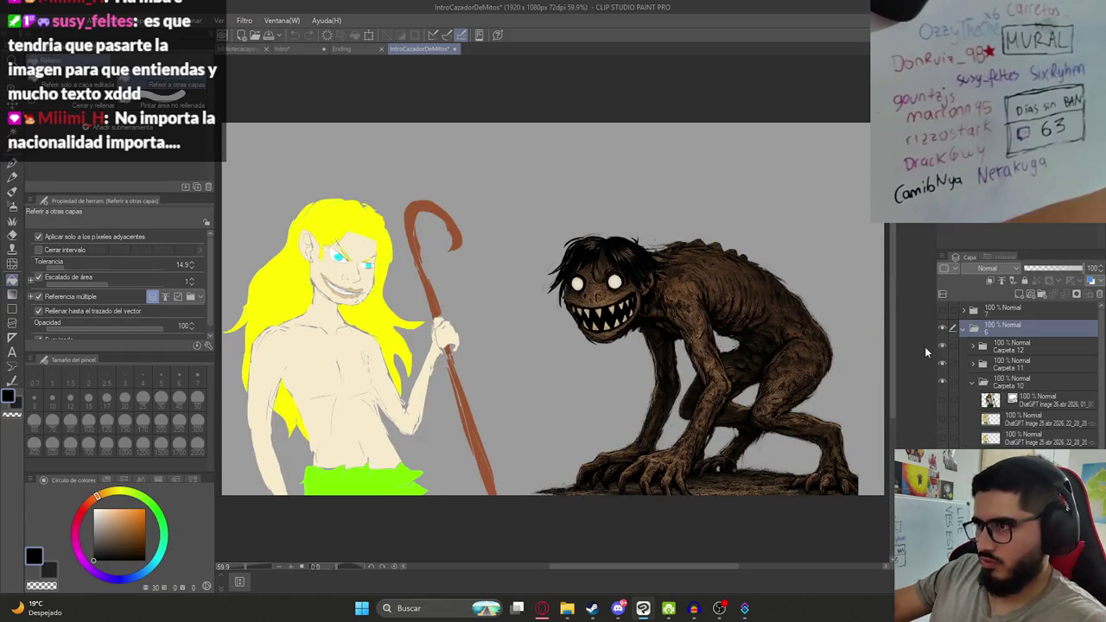
{"action": "left_click", "coordinate": [972, 382]}
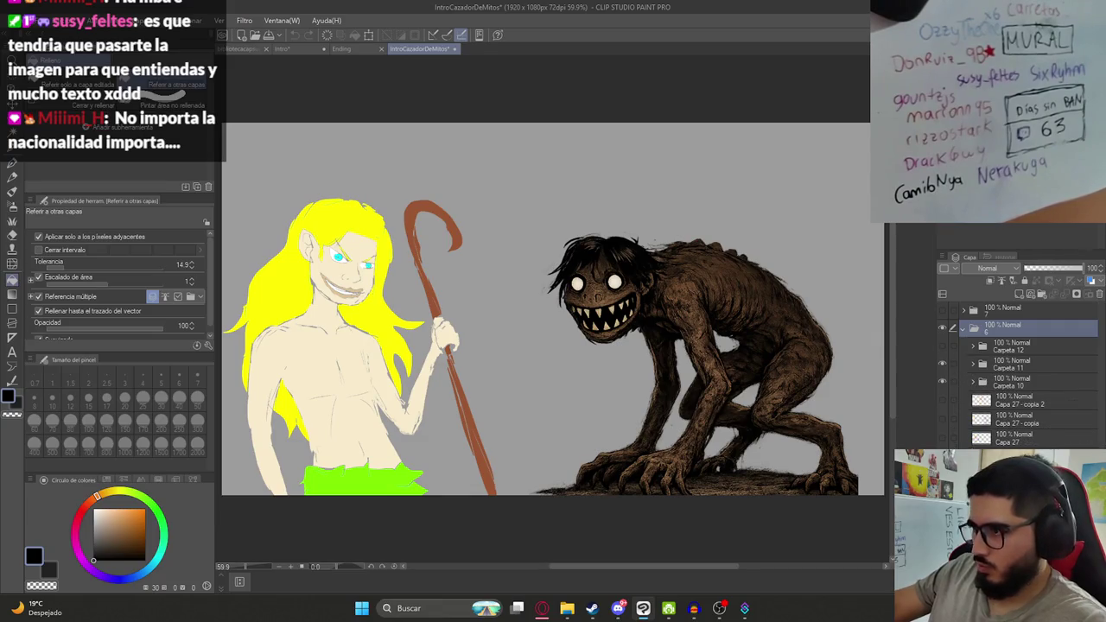
{"action": "left_click", "coordinate": [942, 328]}
{"action": "left_click", "coordinate": [942, 328]}
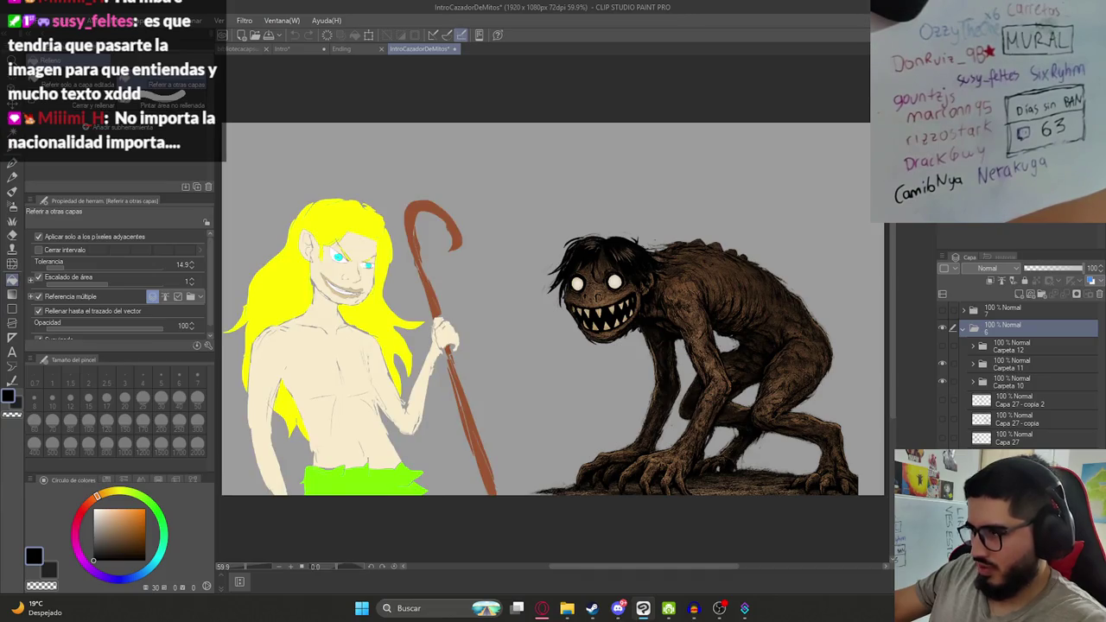
{"action": "scroll", "coordinate": [974, 441], "scroll_direction": "down", "scroll_amount": 1}
{"action": "scroll", "coordinate": [971, 444], "scroll_direction": "up", "scroll_amount": 1}
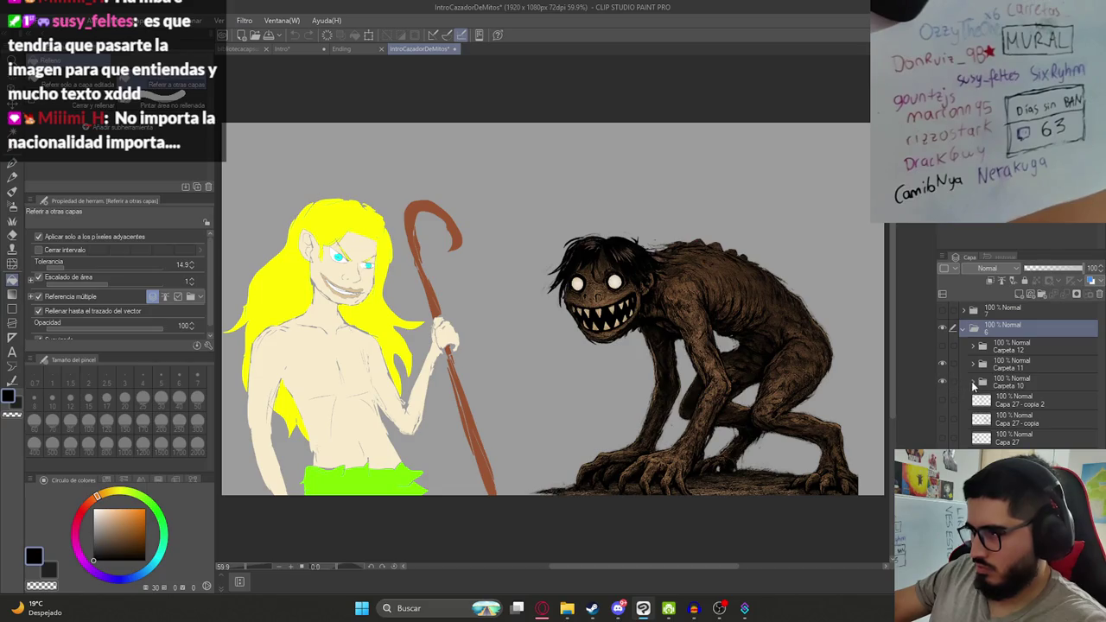
Expand Carpetas 10, 11 and 12 and try the tree-woman figure variants beside the creature.
{"action": "left_click", "coordinate": [974, 386]}
{"action": "left_click", "coordinate": [972, 365]}
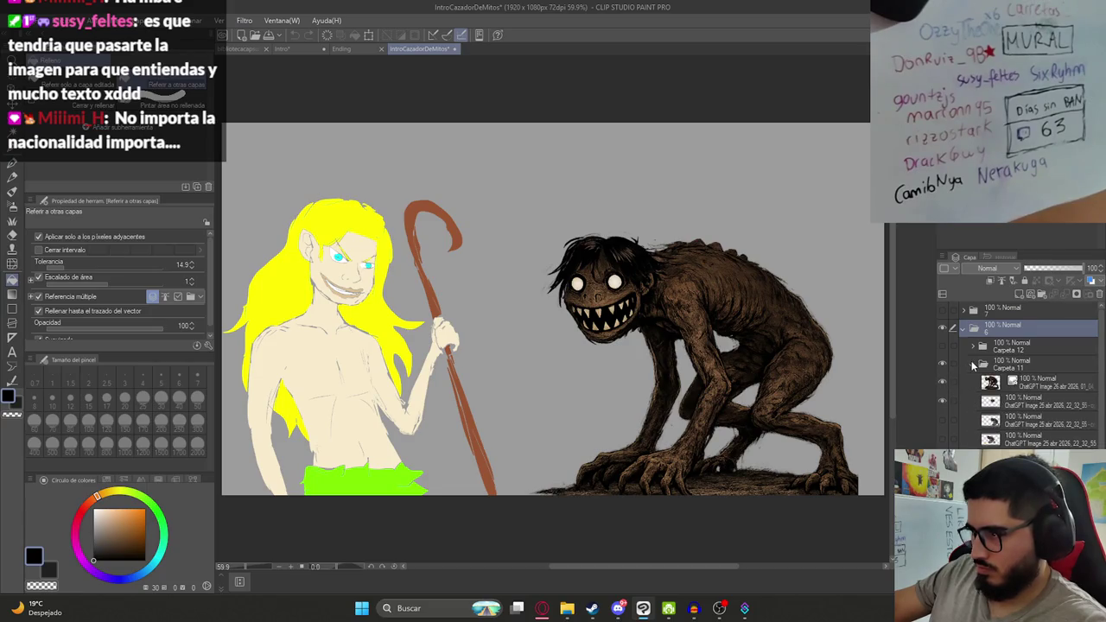
{"action": "left_click", "coordinate": [974, 348]}
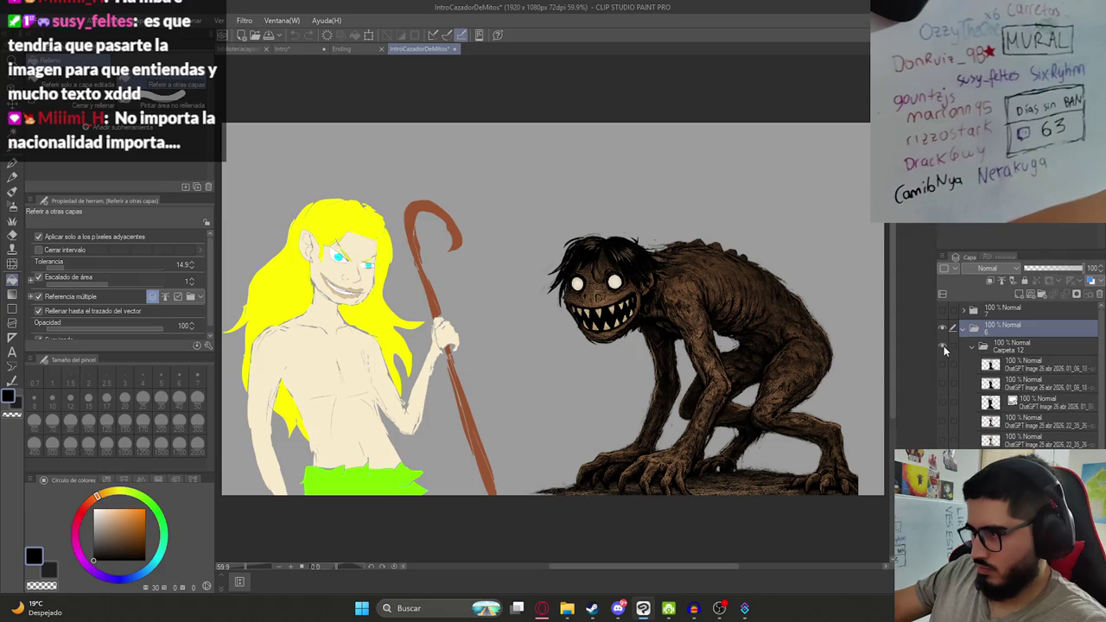
{"action": "left_click", "coordinate": [943, 439]}
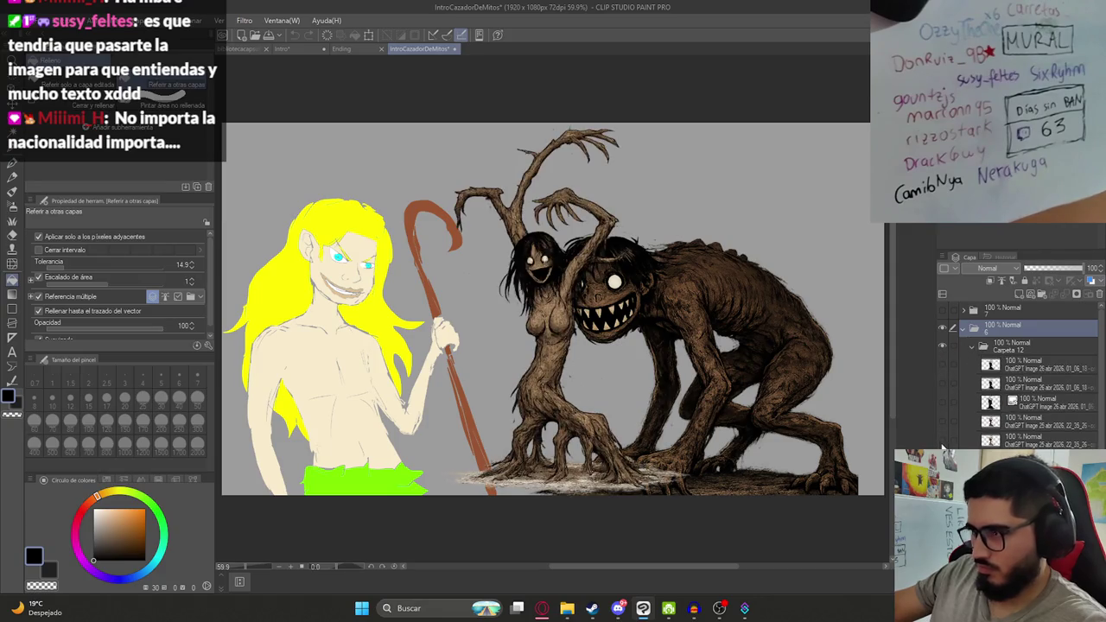
{"action": "left_click", "coordinate": [944, 443]}
{"action": "left_click", "coordinate": [941, 440]}
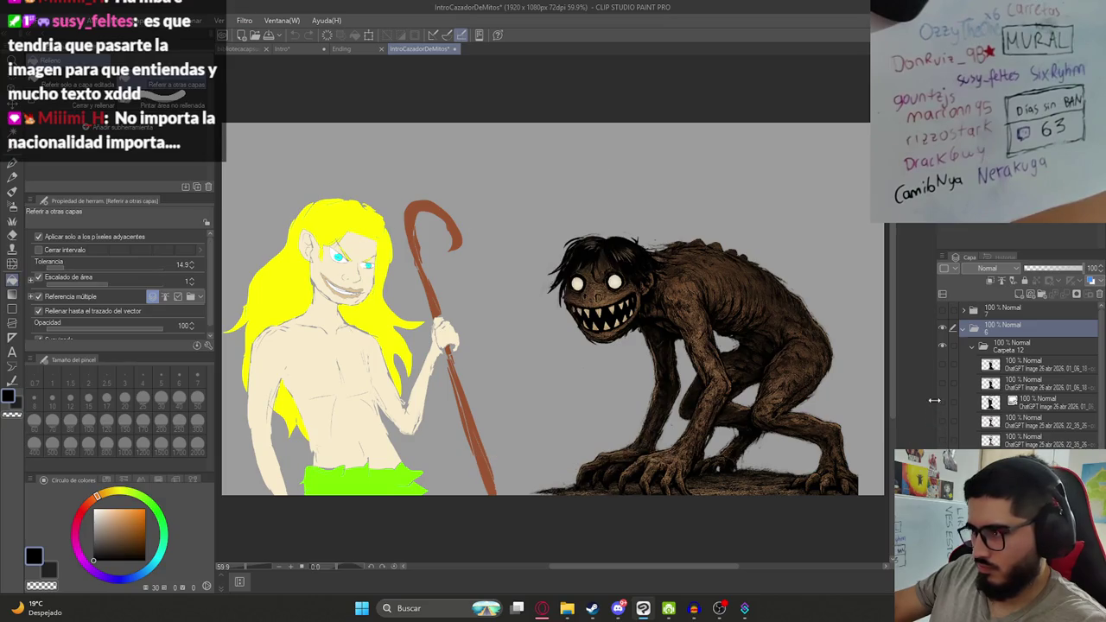
Bring the tree-woman figure back and sample its orange as the drawing colour.
{"action": "scroll", "coordinate": [965, 437], "scroll_direction": "down", "scroll_amount": 1}
{"action": "scroll", "coordinate": [969, 373], "scroll_direction": "down", "scroll_amount": 2}
{"action": "scroll", "coordinate": [969, 373], "scroll_direction": "down", "scroll_amount": 2}
{"action": "scroll", "coordinate": [969, 373], "scroll_direction": "down", "scroll_amount": 1}
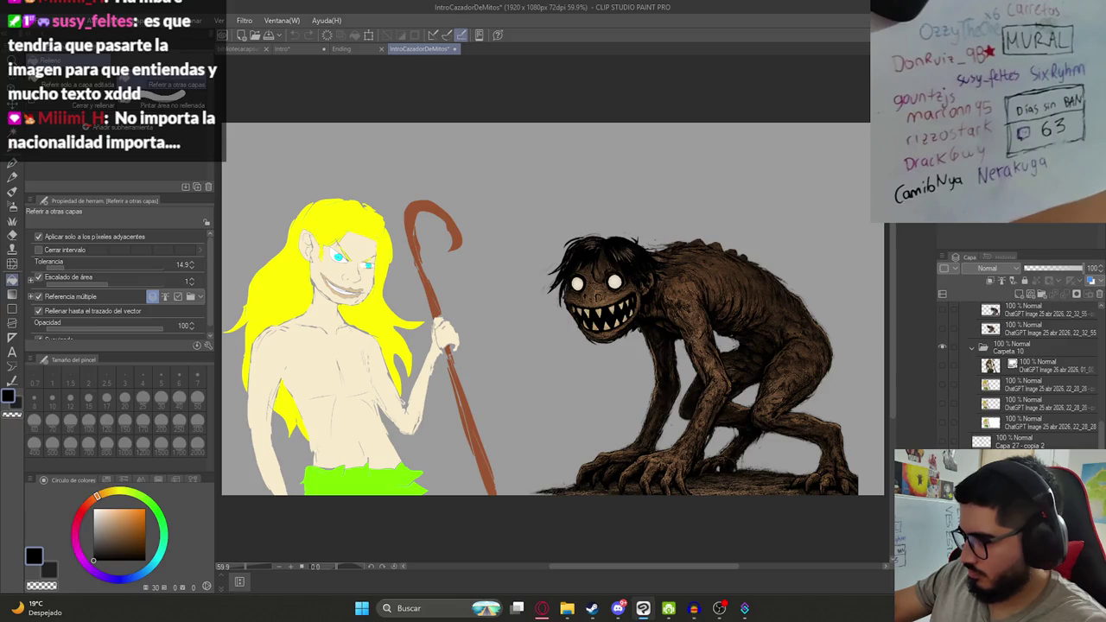
{"action": "scroll", "coordinate": [1029, 372], "scroll_direction": "down", "scroll_amount": 3}
{"action": "key", "text": "ctrl+z"}
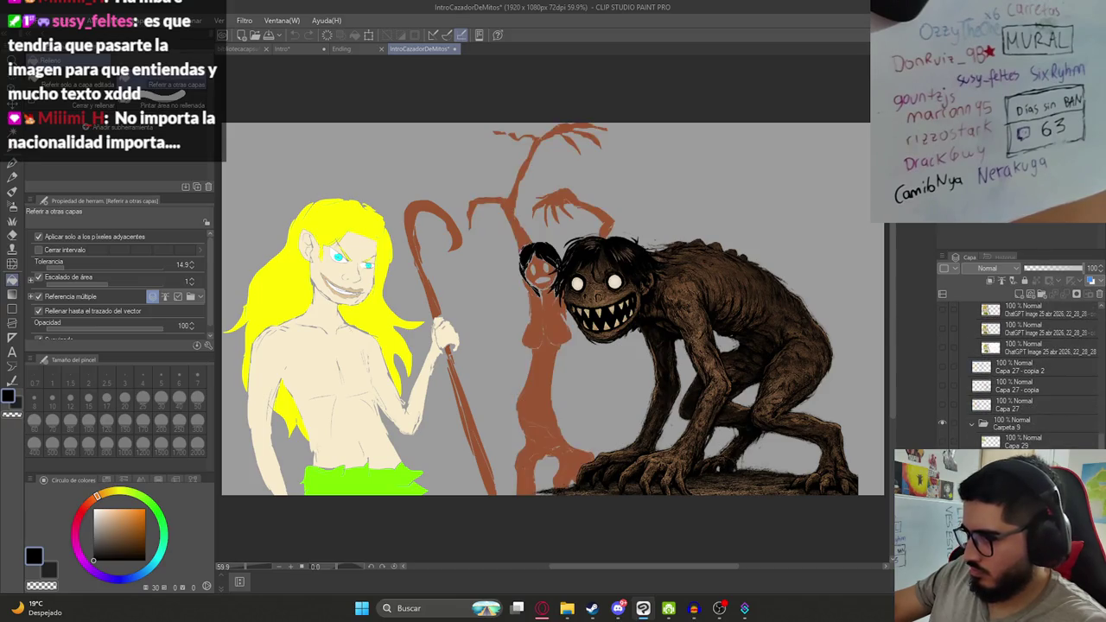
{"action": "left_click", "coordinate": [531, 321], "text": "alt"}
Return to the Intro monster sketch, undo a trial orange fill, and save the document.
{"action": "left_click", "coordinate": [346, 49]}
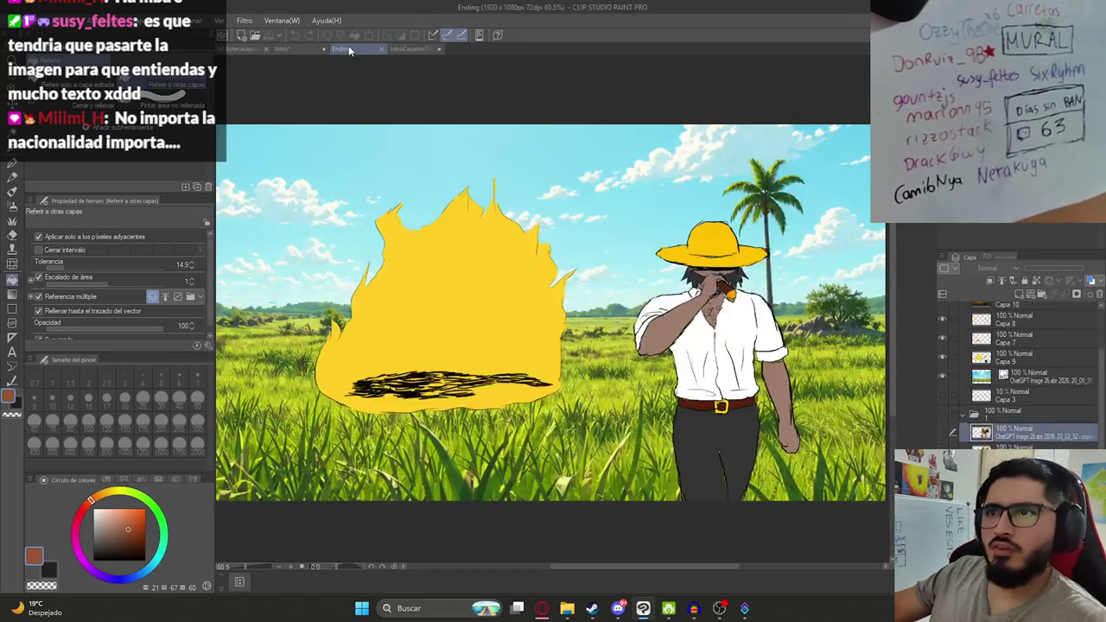
{"action": "left_click", "coordinate": [296, 45]}
{"action": "left_click", "coordinate": [549, 316]}
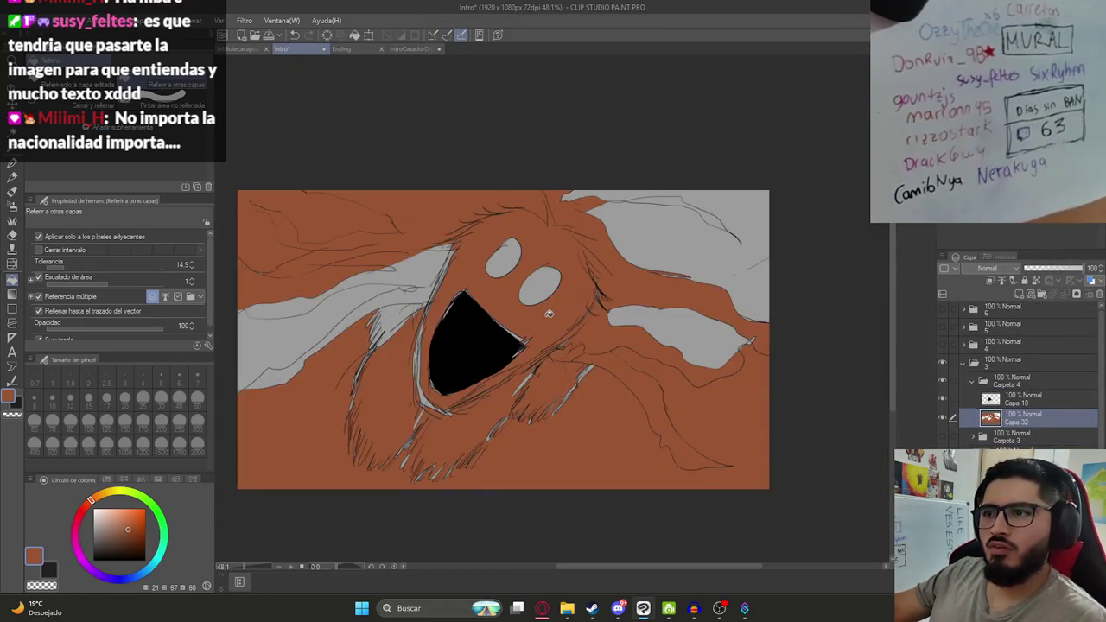
{"action": "scroll", "coordinate": [538, 346], "scroll_direction": "up", "scroll_amount": 2}
{"action": "scroll", "coordinate": [611, 376], "scroll_direction": "down", "scroll_amount": 3}
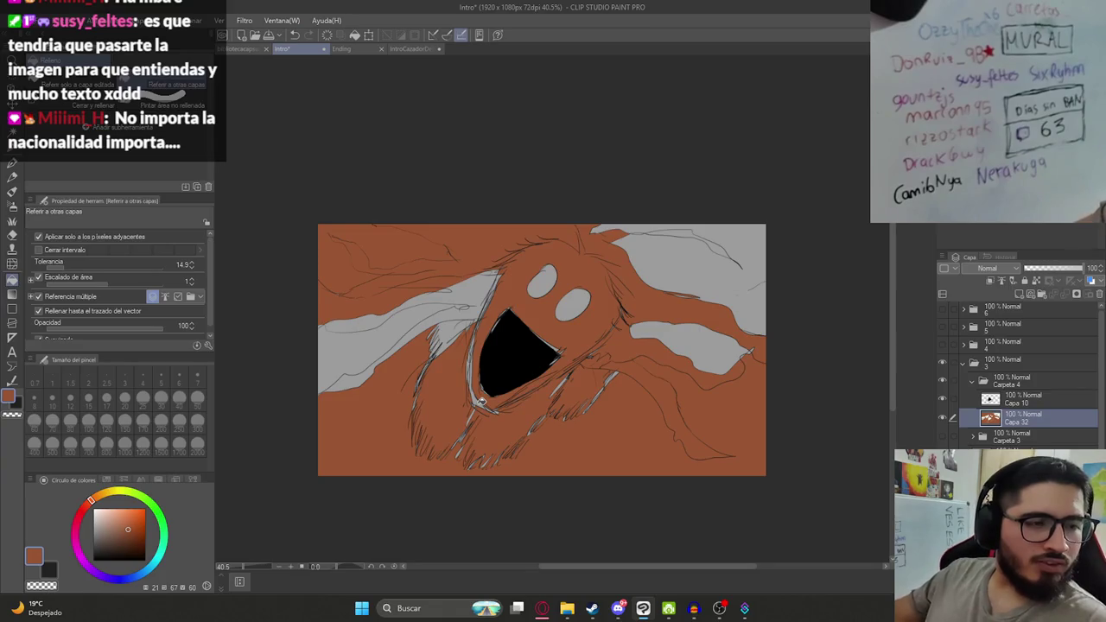
{"action": "key", "text": "ctrl+z"}
{"action": "key", "text": "ctrl+s"}
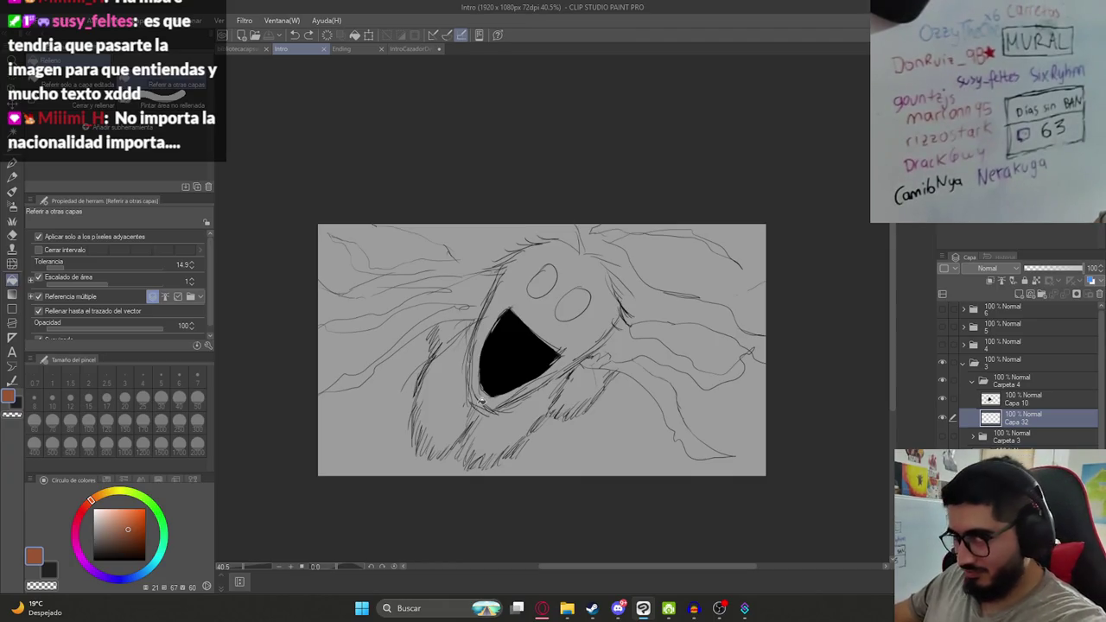
{"action": "scroll", "coordinate": [549, 405], "scroll_direction": "up", "scroll_amount": 2}
{"action": "key", "text": "p"}
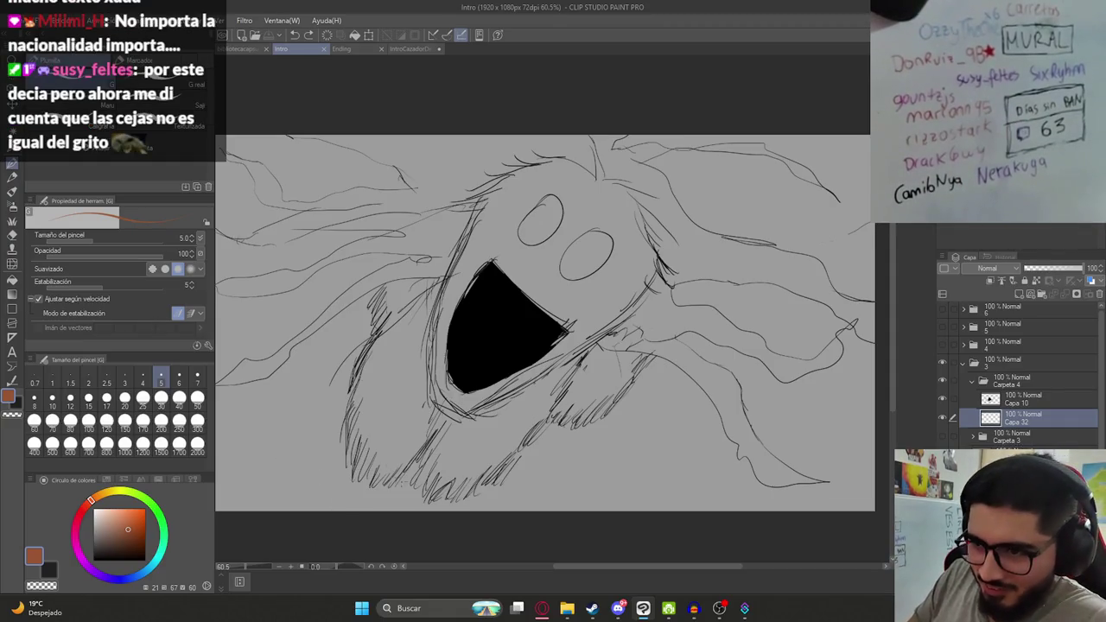
Set the brush size to 30 and paint and fill orange hair on the beard's bottom and left.
{"action": "left_click", "coordinate": [160, 400]}
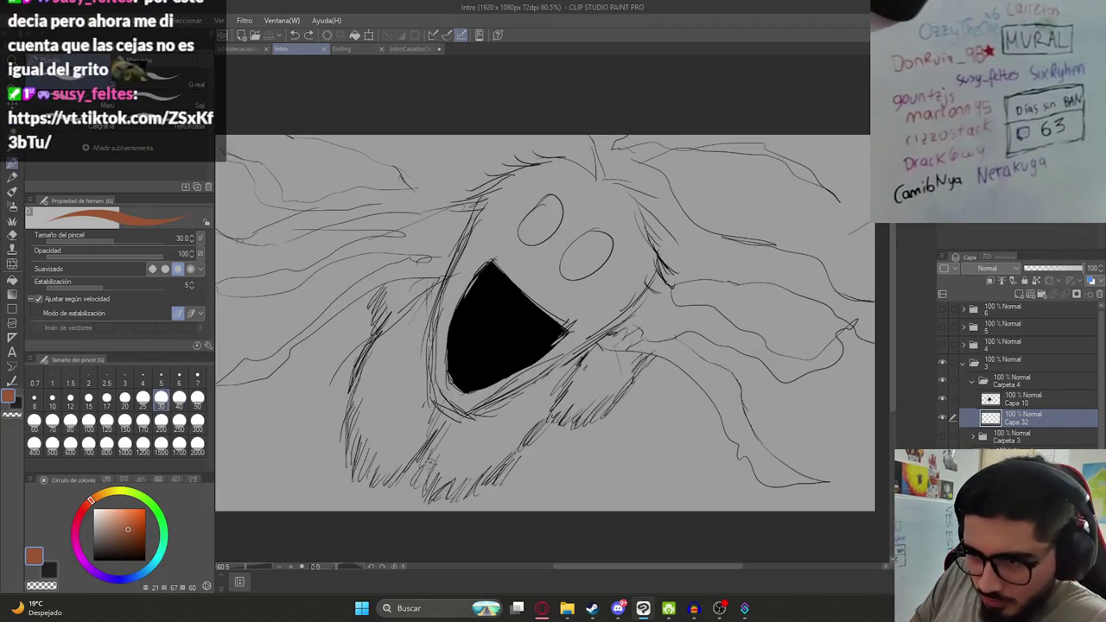
{"action": "left_click_drag", "start_coordinate": [469, 500], "coordinate": [557, 418]}
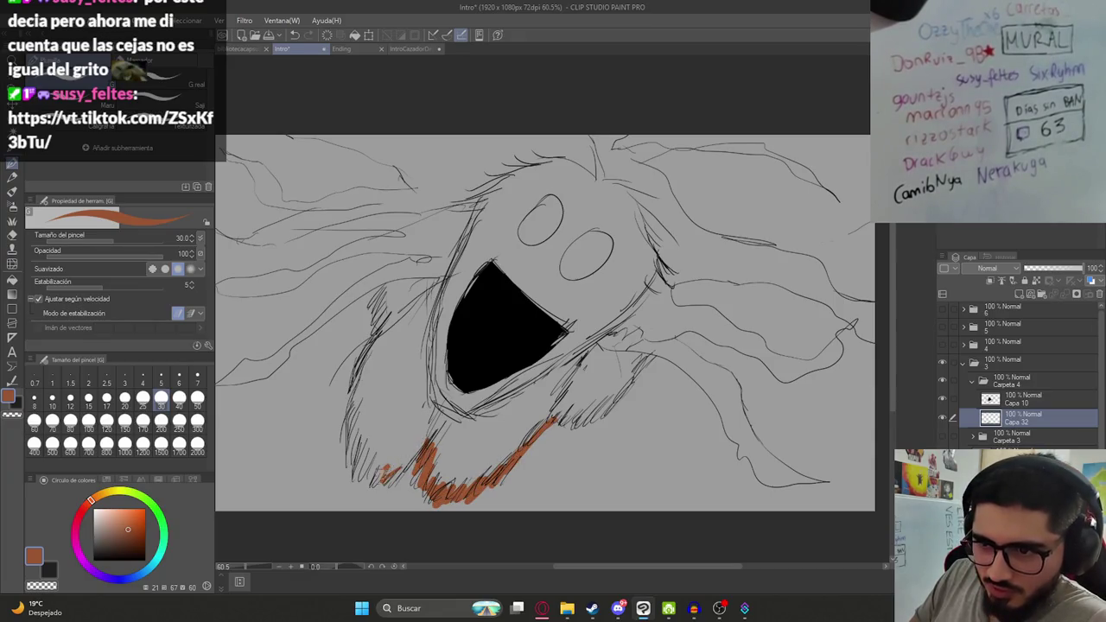
{"action": "left_click_drag", "start_coordinate": [363, 472], "coordinate": [349, 370]}
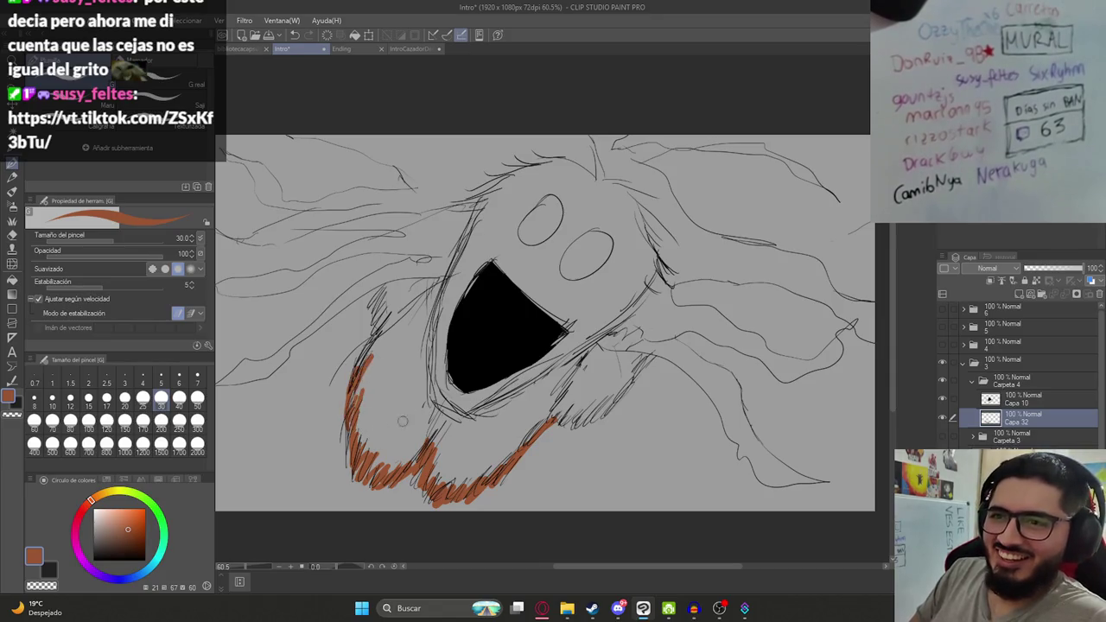
{"action": "key", "text": "g"}
{"action": "left_click", "coordinate": [394, 372]}
{"action": "left_click", "coordinate": [460, 451]}
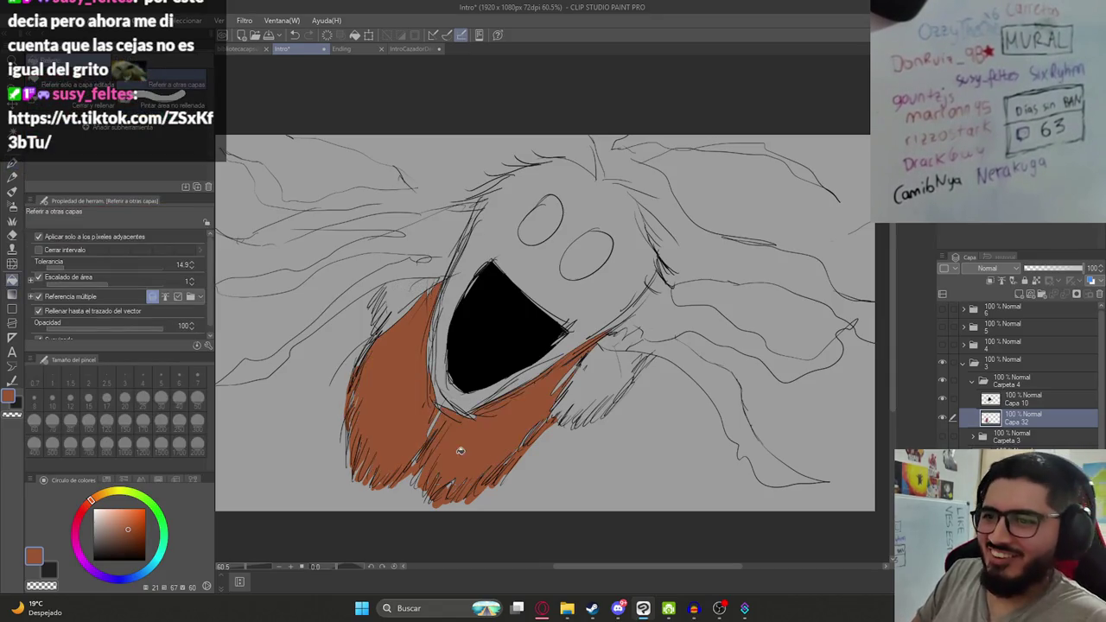
{"action": "left_click", "coordinate": [599, 400]}
{"action": "key", "text": "ctrl+z"}
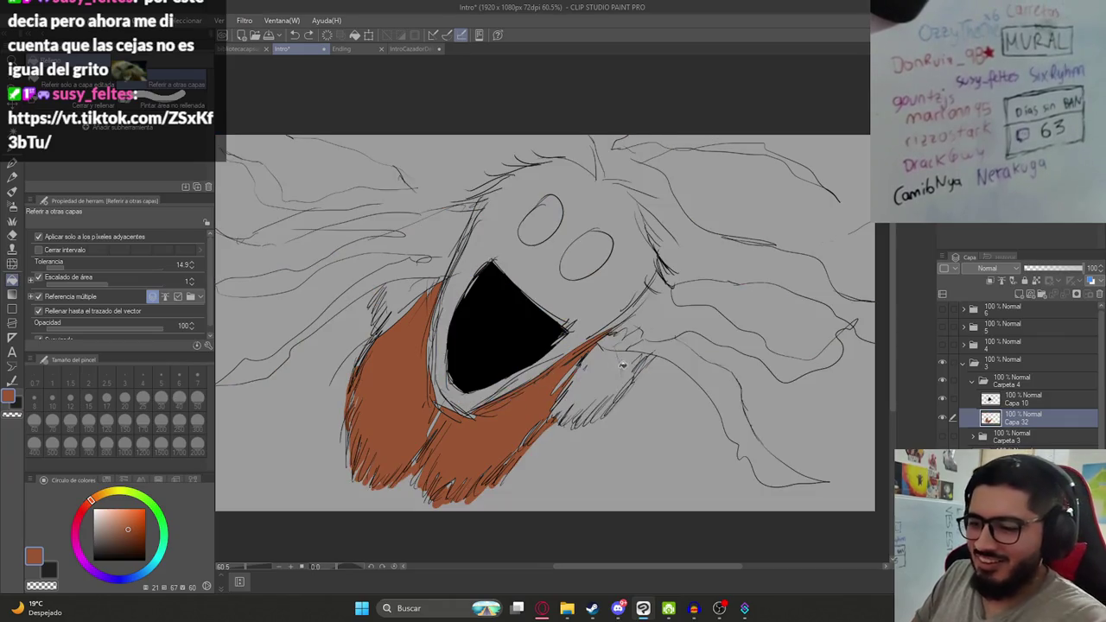
Hatch orange hair along the beard's right side, undoing a flooding fill, and save.
{"action": "key", "text": "p"}
{"action": "left_click_drag", "start_coordinate": [560, 433], "coordinate": [643, 363]}
{"action": "mouse_move", "coordinate": [608, 410]}
{"action": "left_mouse_down"}
{"action": "mouse_move", "coordinate": [632, 377]}
{"action": "mouse_move", "coordinate": [631, 389]}
{"action": "left_mouse_up"}
{"action": "key", "text": "g"}
{"action": "left_click", "coordinate": [584, 371]}
{"action": "key", "text": "ctrl+z"}
{"action": "key", "text": "p"}
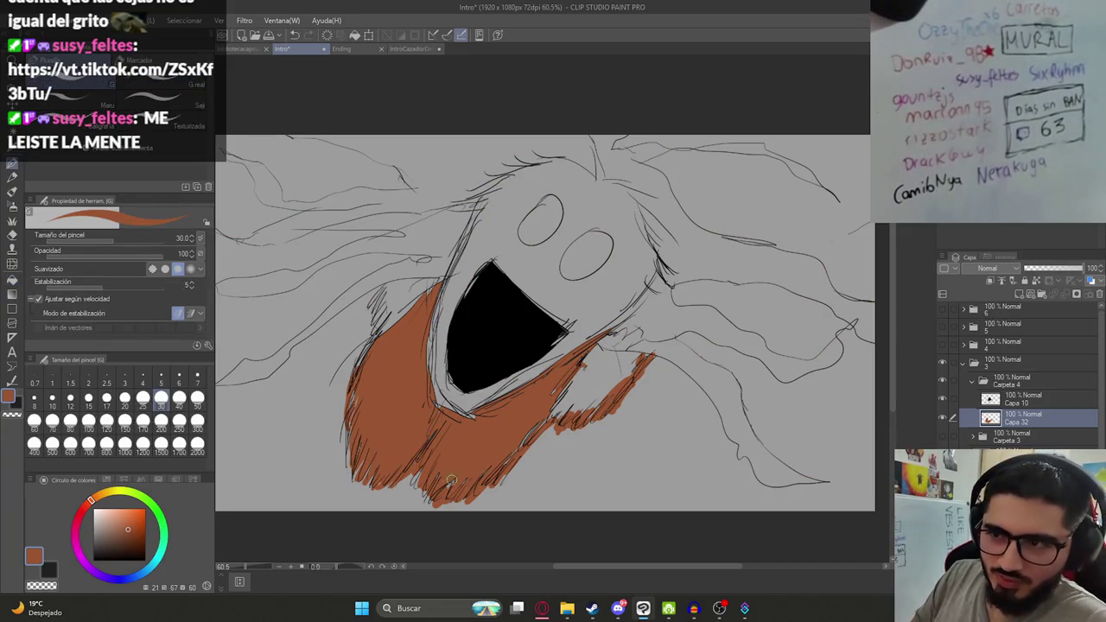
{"action": "key", "text": "ctrl+s"}
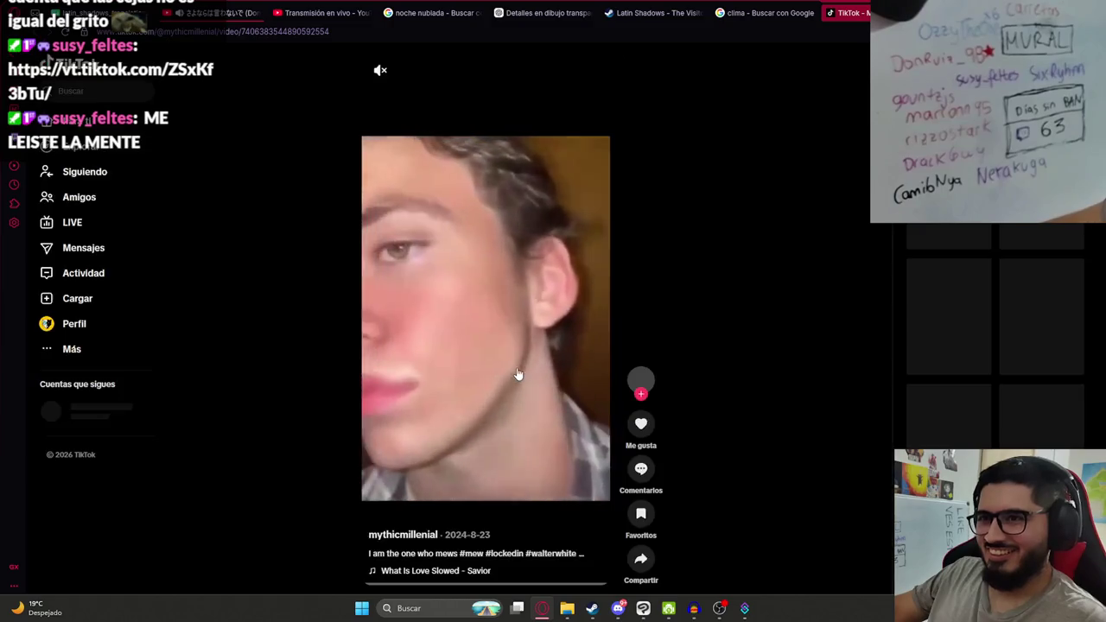
Unmute and then pause the TikTok video, and minimize the browser.
{"action": "left_click", "coordinate": [425, 71]}
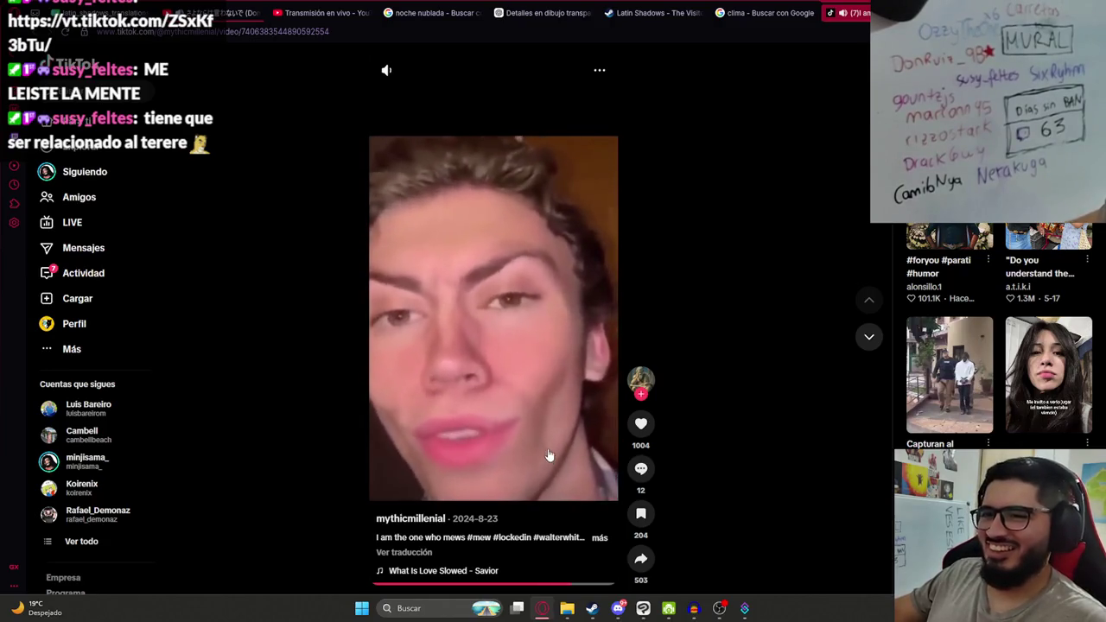
{"action": "left_click", "coordinate": [536, 352]}
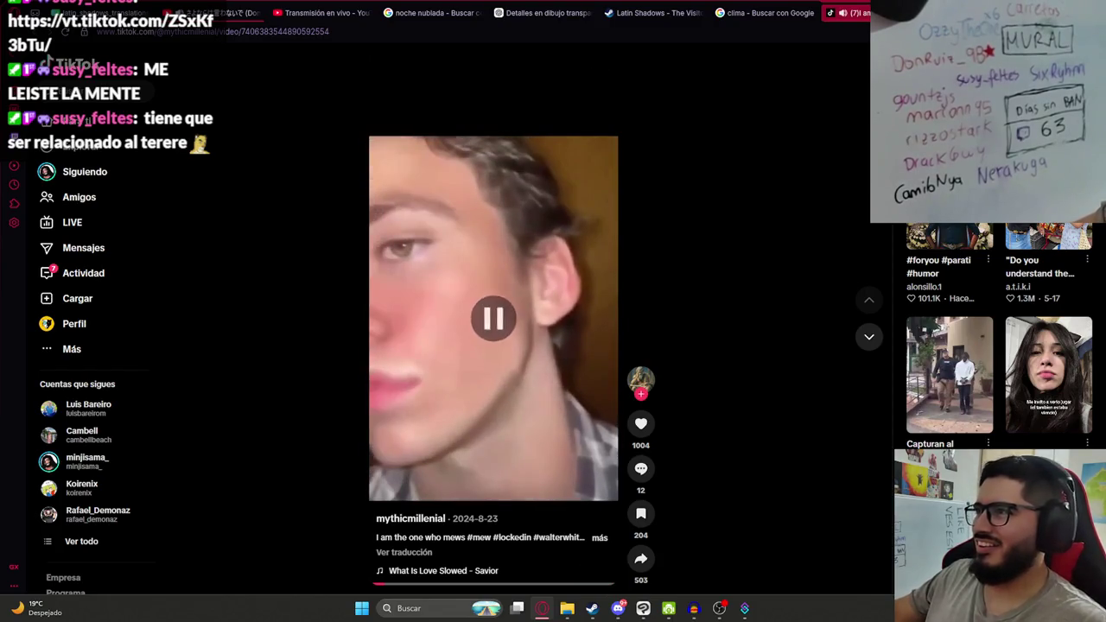
{"action": "left_click", "coordinate": [542, 608]}
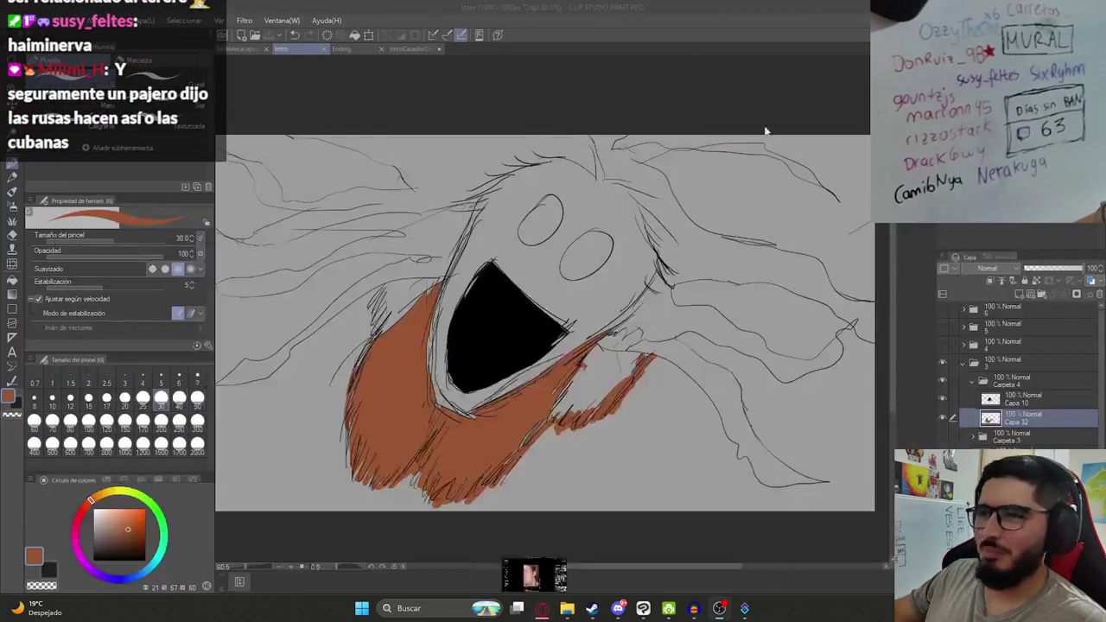
{"action": "left_click_drag", "start_coordinate": [631, 241], "coordinate": [609, 284]}
{"action": "mouse_move", "coordinate": [631, 240]}
{"action": "left_mouse_down"}
{"action": "mouse_move", "coordinate": [642, 277]}
{"action": "mouse_move", "coordinate": [672, 281]}
{"action": "mouse_move", "coordinate": [633, 363]}
{"action": "mouse_move", "coordinate": [668, 311]}
{"action": "left_mouse_up"}
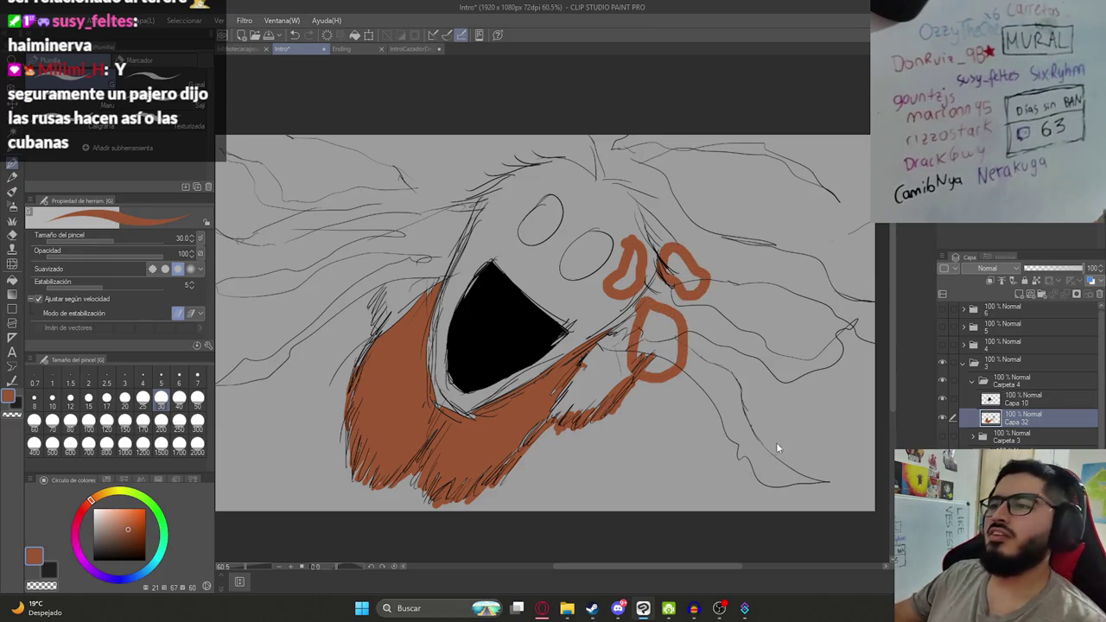
{"action": "key", "text": "ctrl+z"}
{"action": "key", "text": "ctrl+z"}
{"action": "key", "text": "ctrl+z"}
{"action": "key", "text": "ctrl+z"}
{"action": "key", "text": "ctrl+z"}
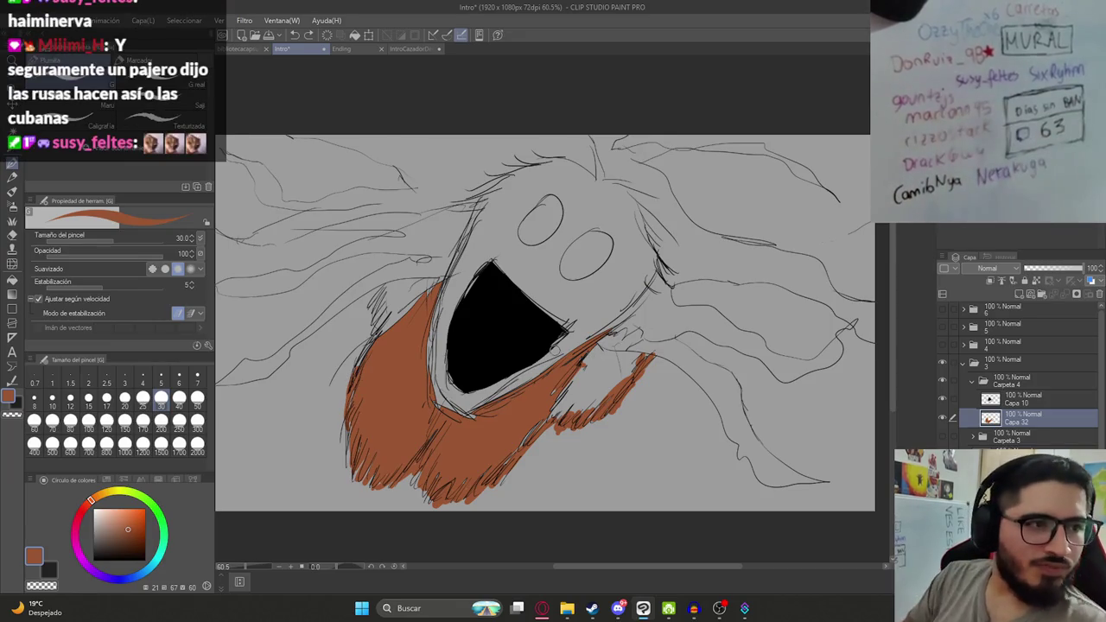
{"action": "left_click_drag", "start_coordinate": [467, 284], "coordinate": [443, 344]}
{"action": "key", "text": "ctrl+z"}
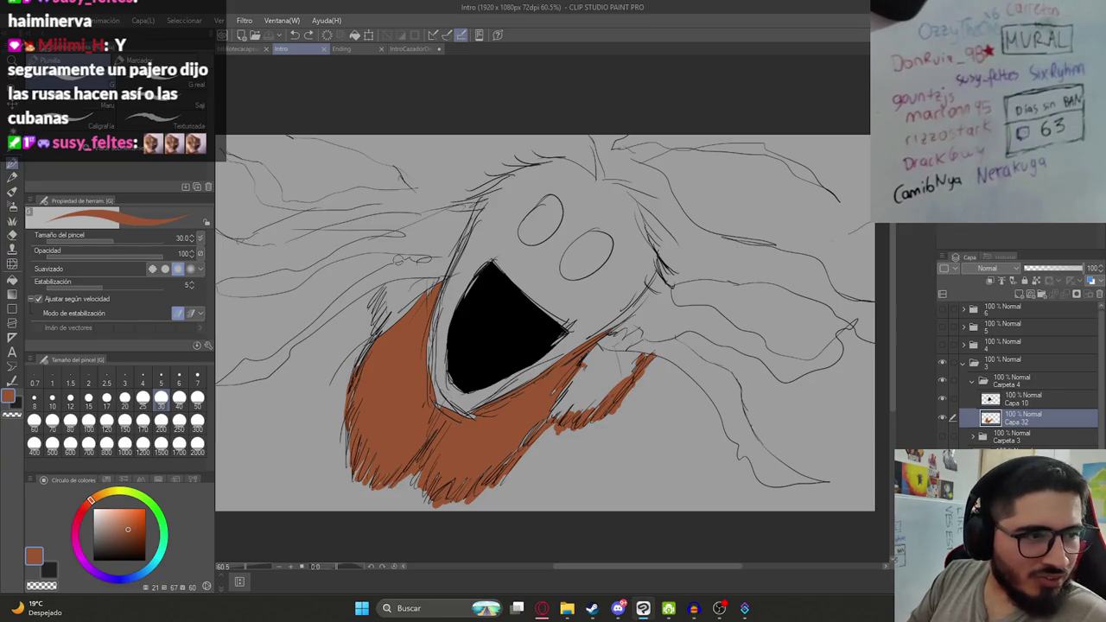
{"action": "key", "text": "g"}
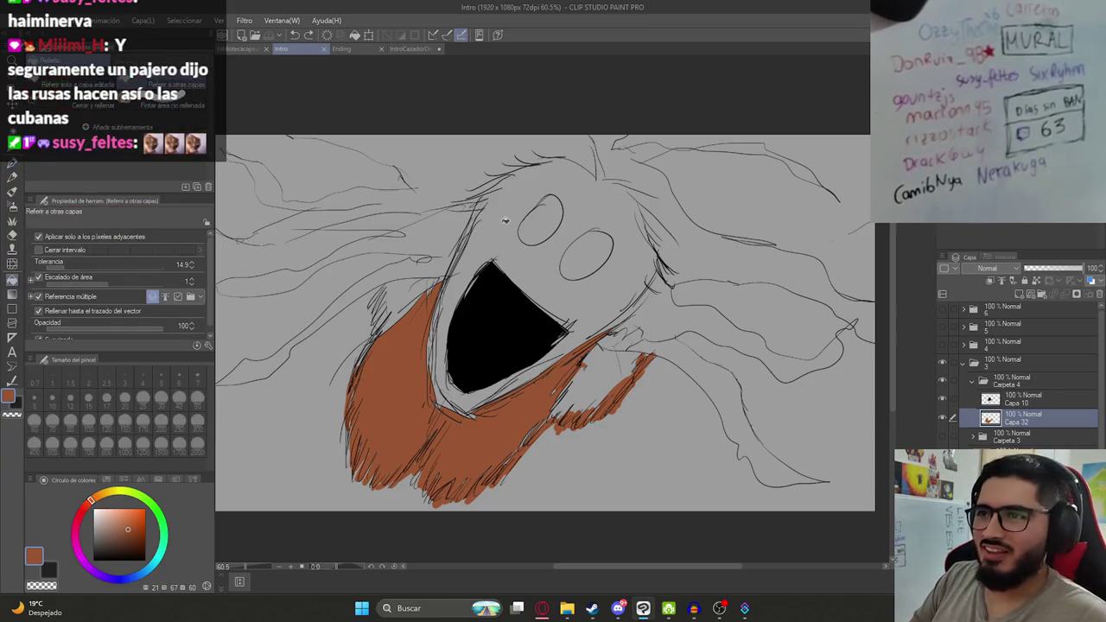
Paint orange hair strokes at the top of the head and along the face's left edge.
{"action": "left_click", "coordinate": [507, 223]}
{"action": "key", "text": "ctrl+z"}
{"action": "key", "text": "p"}
{"action": "mouse_move", "coordinate": [596, 173]}
{"action": "left_mouse_down"}
{"action": "mouse_move", "coordinate": [627, 184]}
{"action": "mouse_move", "coordinate": [603, 183]}
{"action": "left_mouse_up"}
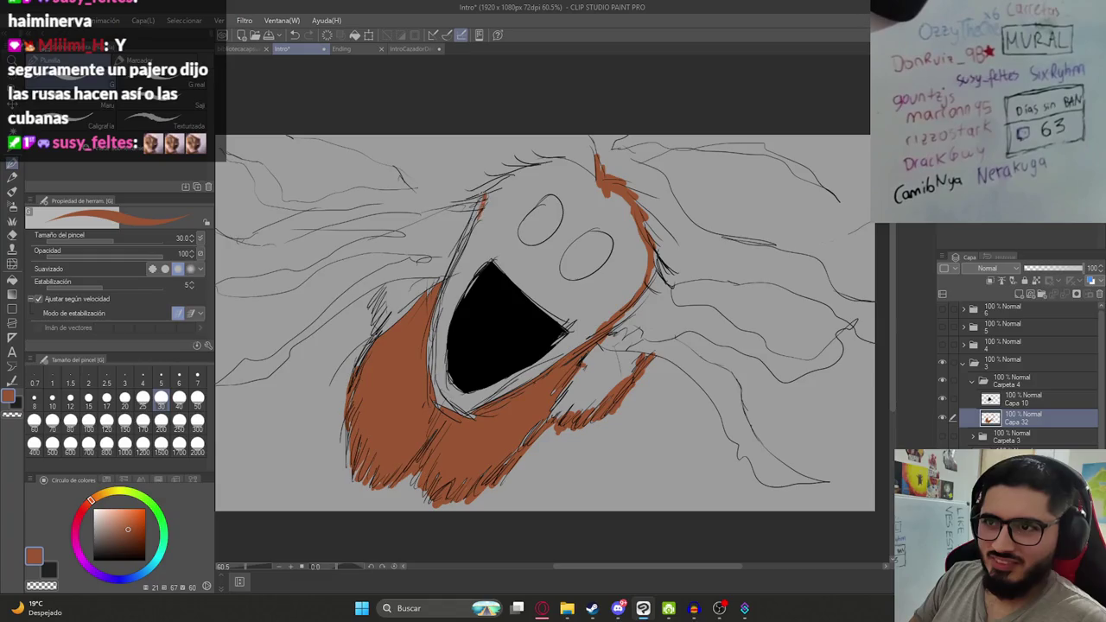
{"action": "left_click_drag", "start_coordinate": [482, 201], "coordinate": [439, 296]}
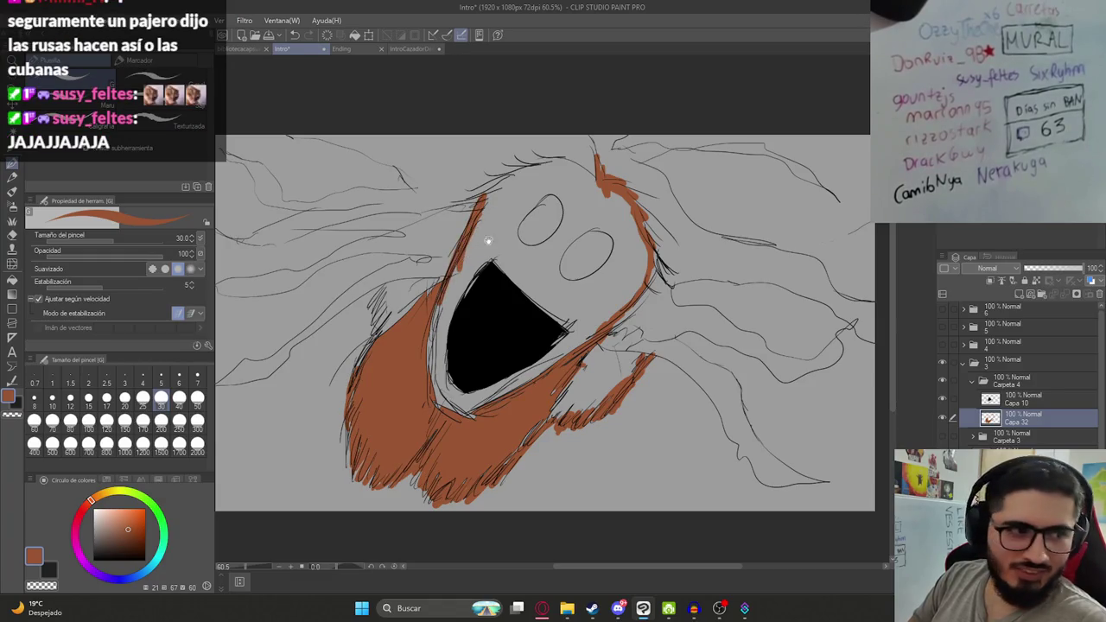
Fill the creature's whole face orange around the eyes and mouth.
{"action": "key", "text": "g"}
{"action": "left_click", "coordinate": [492, 279]}
{"action": "key", "text": "ctrl+z"}
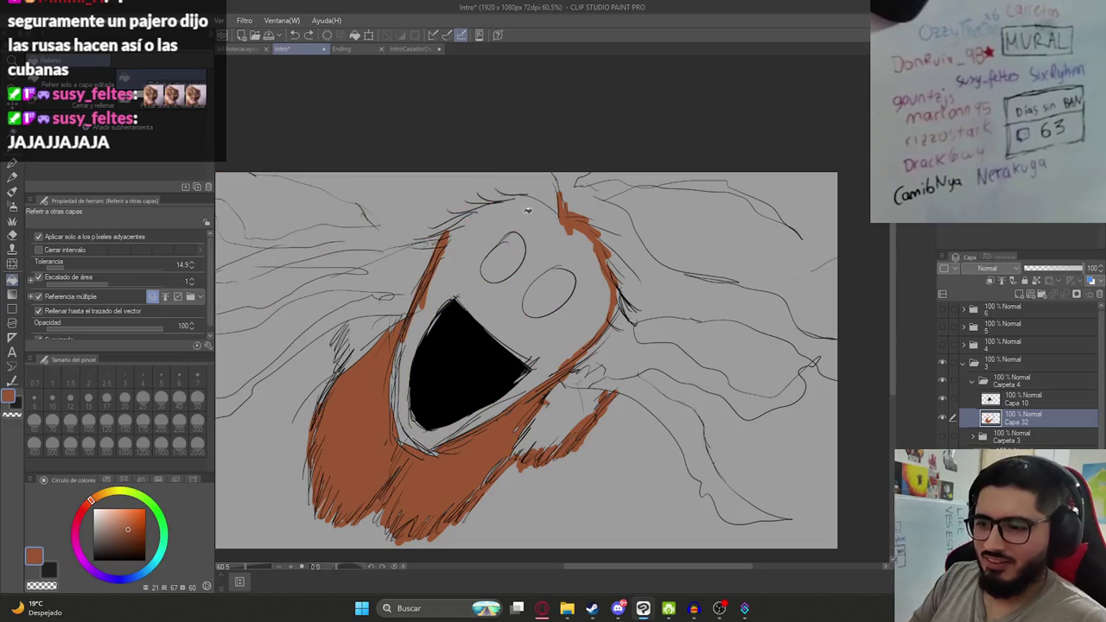
{"action": "key", "text": "p"}
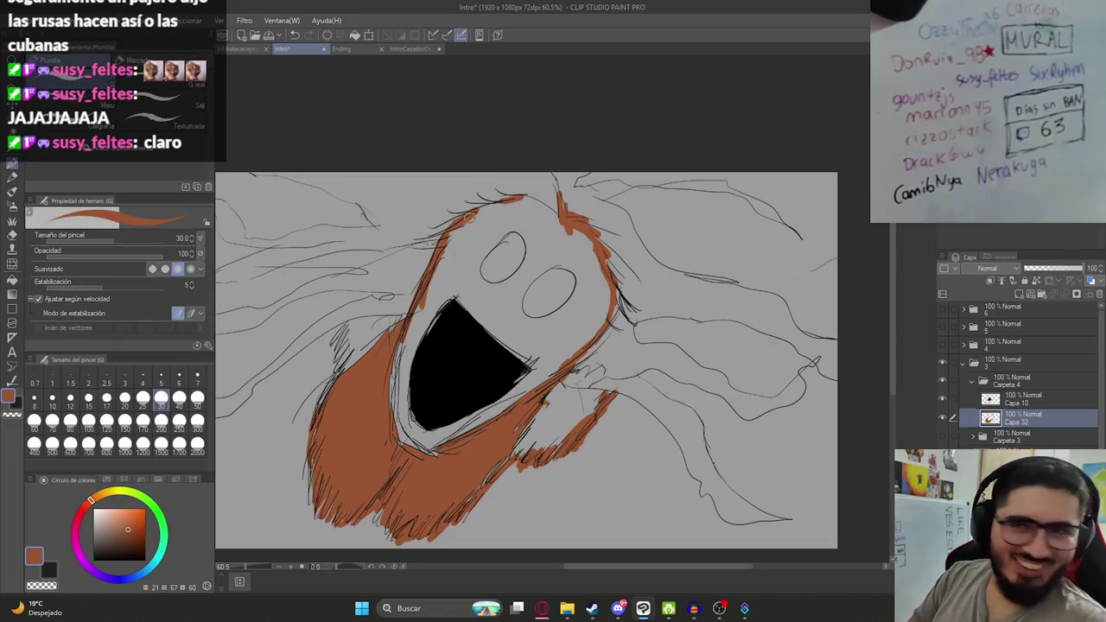
{"action": "key", "text": "g"}
{"action": "left_click", "coordinate": [509, 283]}
{"action": "scroll", "coordinate": [509, 284], "scroll_direction": "down", "scroll_amount": 3}
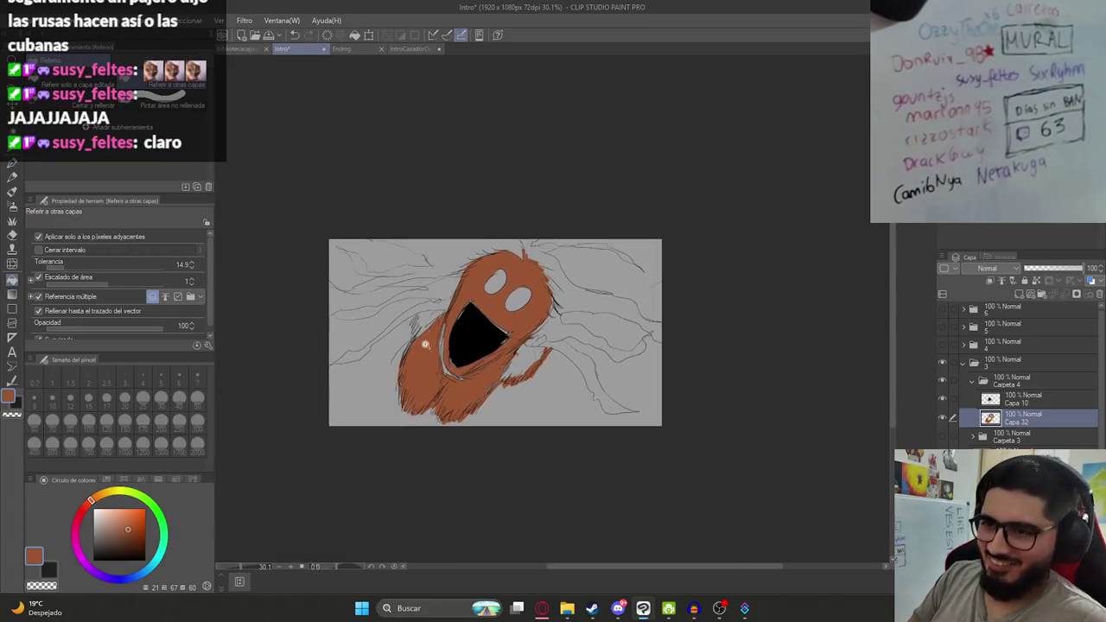
{"action": "scroll", "coordinate": [473, 389], "scroll_direction": "up", "scroll_amount": 5}
Redraw the mouth's lower and left outline with dark lines.
{"action": "key", "text": "p"}
{"action": "left_click_drag", "start_coordinate": [467, 367], "coordinate": [527, 390]}
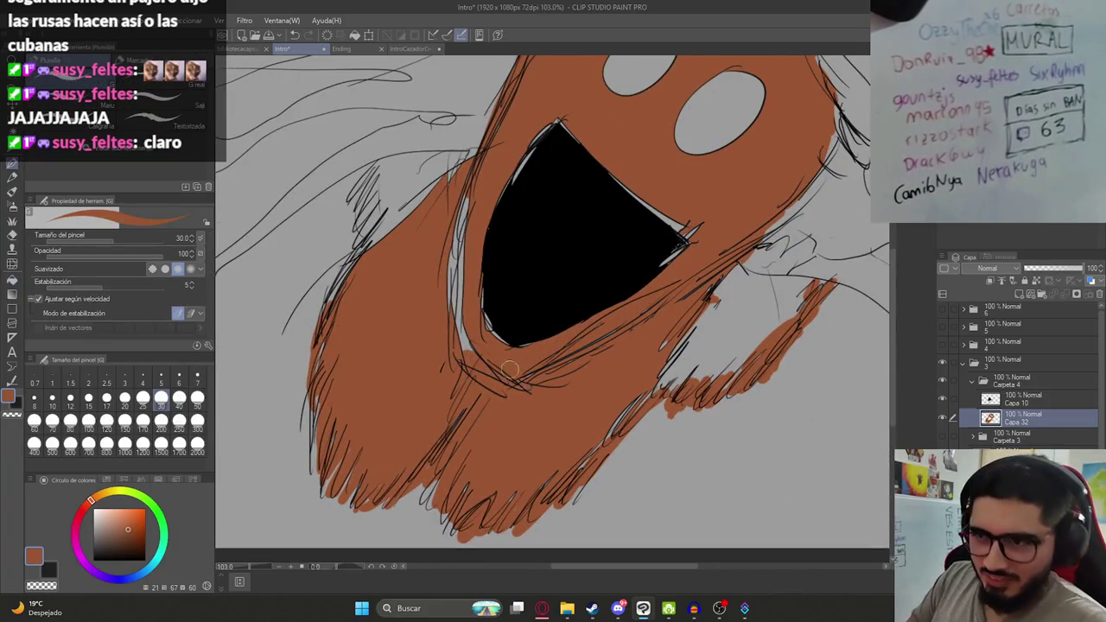
{"action": "left_click_drag", "start_coordinate": [481, 359], "coordinate": [467, 293]}
{"action": "left_click_drag", "start_coordinate": [467, 204], "coordinate": [441, 303]}
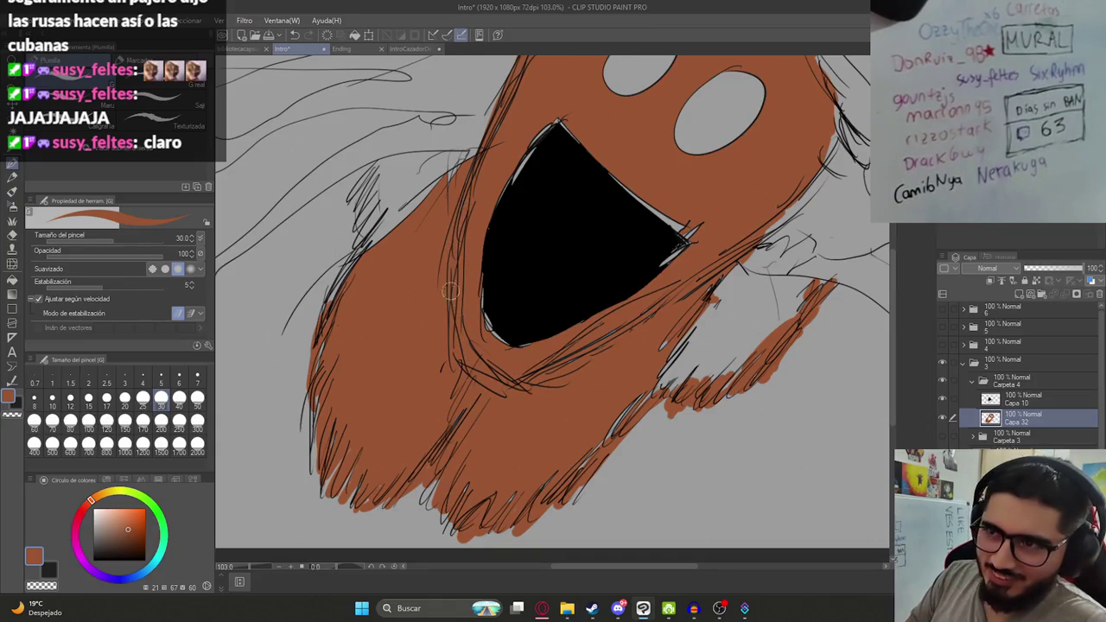
{"action": "scroll", "coordinate": [456, 251], "scroll_direction": "down", "scroll_amount": 3}
Sample black from the creature's mouth as the drawing colour, undoing a trial sky fill.
{"action": "key", "text": "g"}
{"action": "key", "text": "g"}
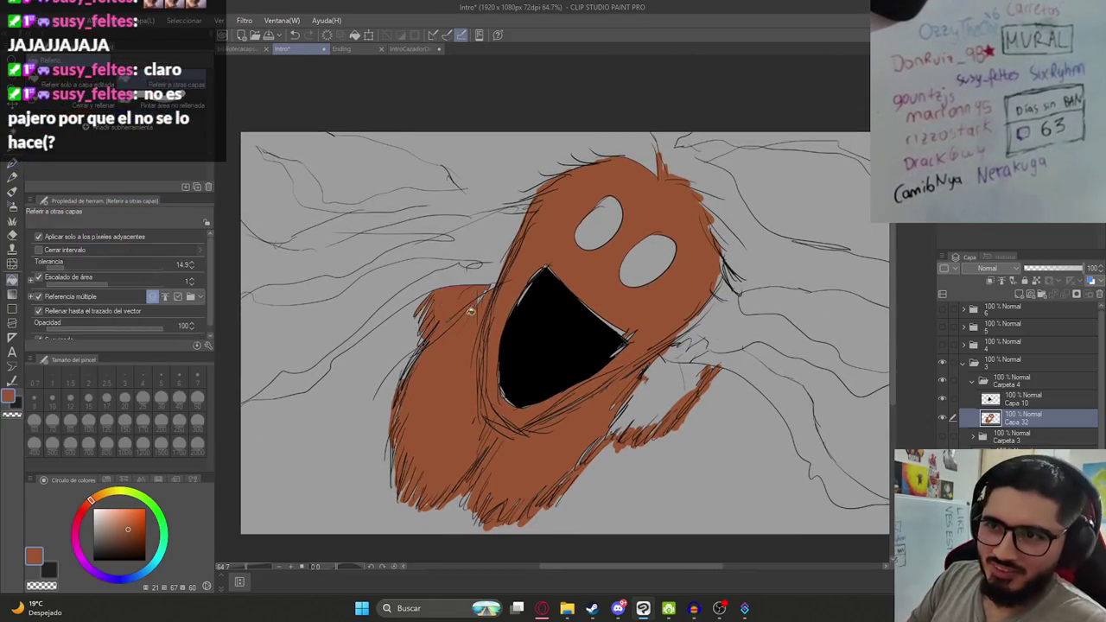
{"action": "key", "text": "b"}
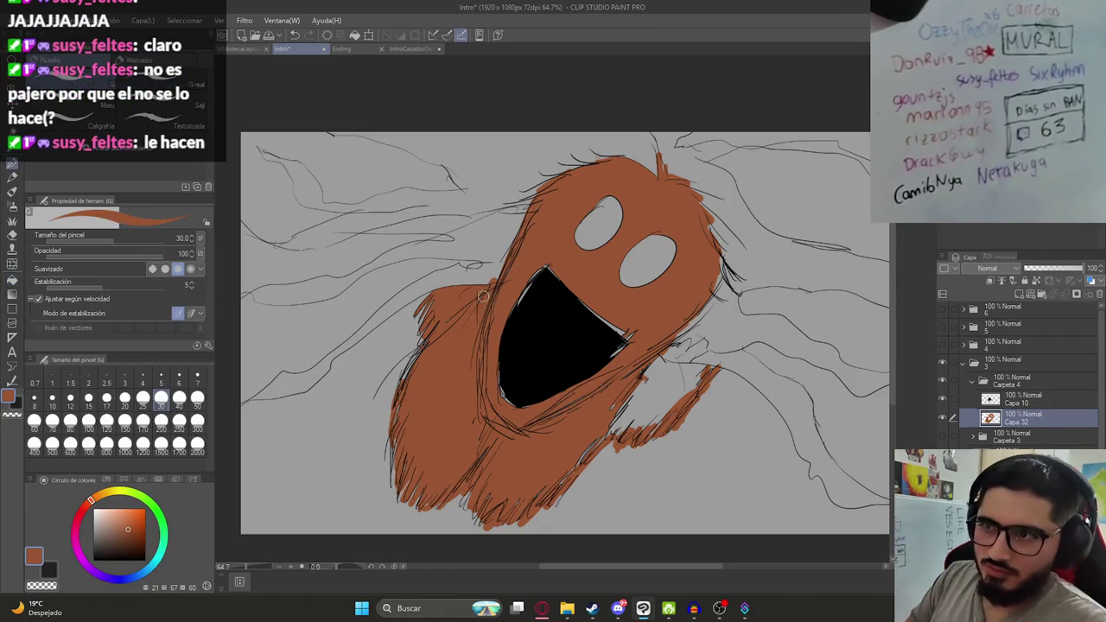
{"action": "scroll", "coordinate": [459, 301], "scroll_direction": "down", "scroll_amount": 1}
{"action": "scroll", "coordinate": [459, 301], "scroll_direction": "down", "scroll_amount": 2}
{"action": "scroll", "coordinate": [536, 328], "scroll_direction": "up", "scroll_amount": 2}
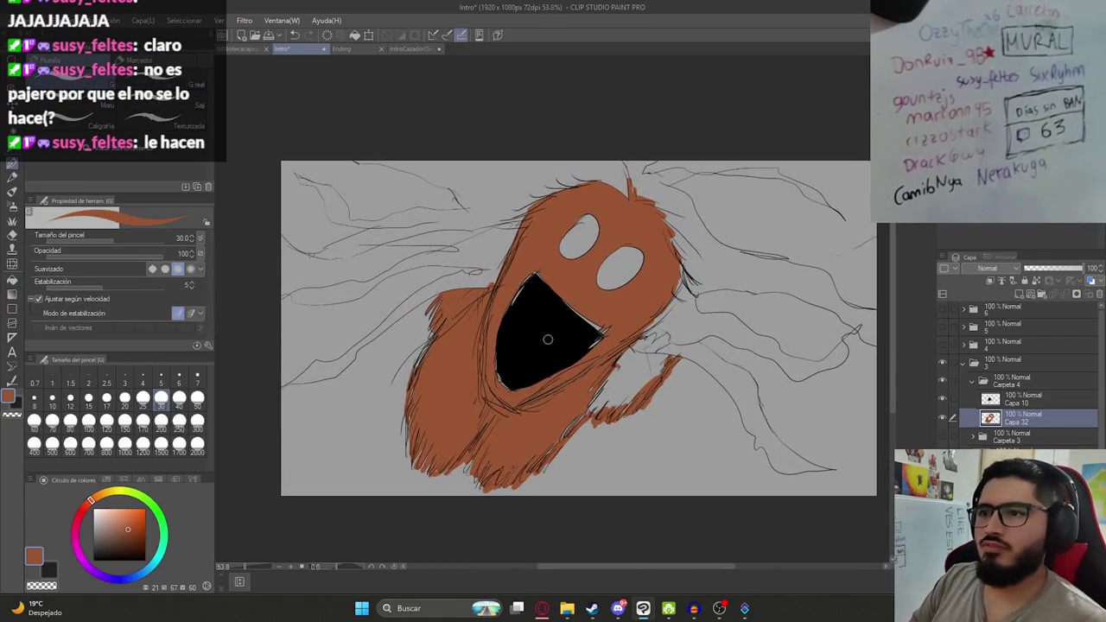
{"action": "left_click", "coordinate": [536, 332], "text": "alt"}
{"action": "key", "text": "g"}
{"action": "left_click", "coordinate": [426, 249]}
{"action": "key", "text": "ctrl+z"}
Switch back to the pen and set its size to 5.
{"action": "key", "text": "p"}
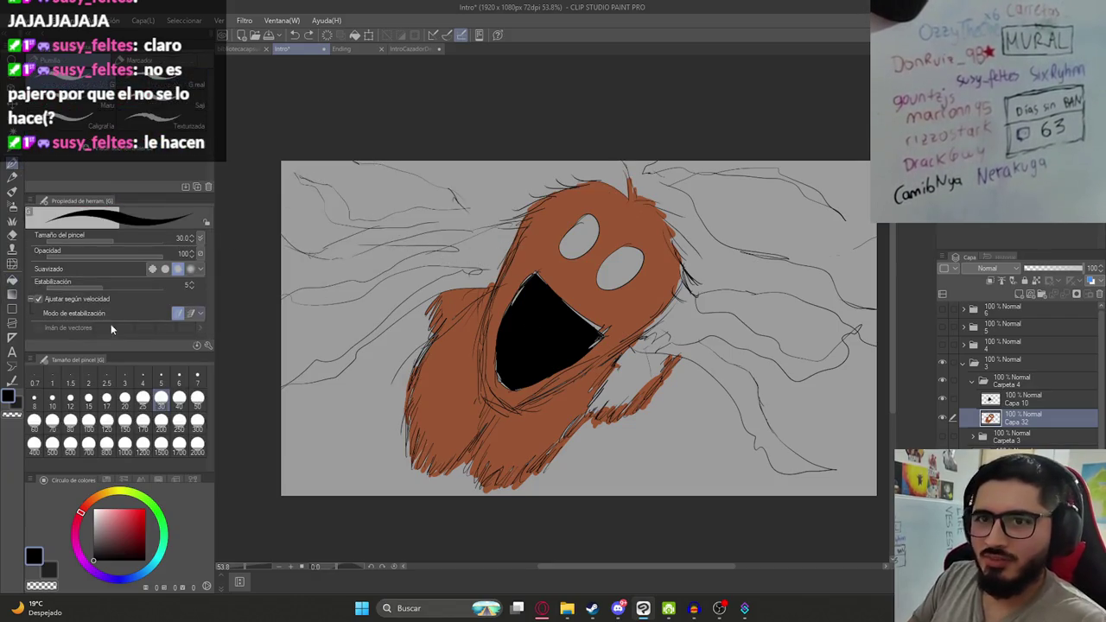
{"action": "left_click", "coordinate": [161, 380]}
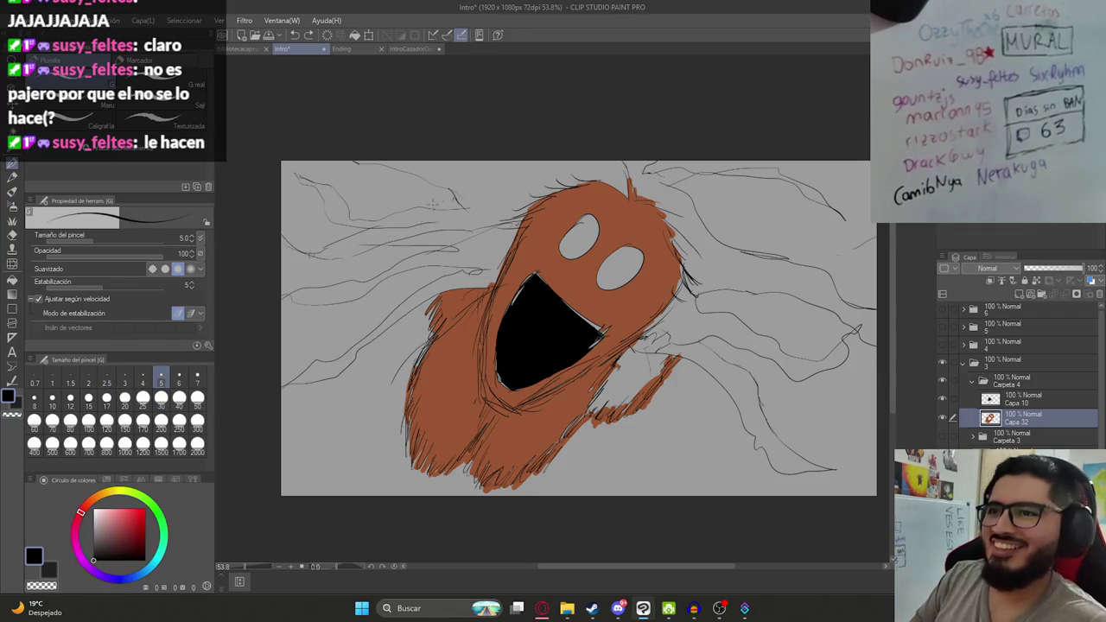
{"action": "scroll", "coordinate": [333, 229], "scroll_direction": "up", "scroll_amount": 4}
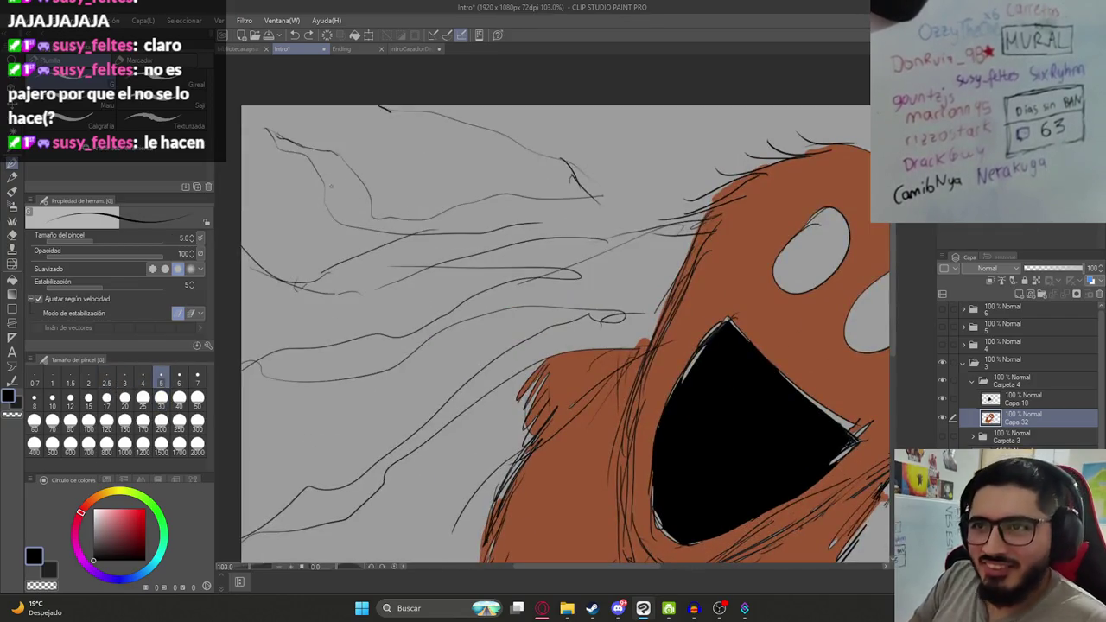
{"action": "scroll", "coordinate": [534, 260], "scroll_direction": "down", "scroll_amount": 3}
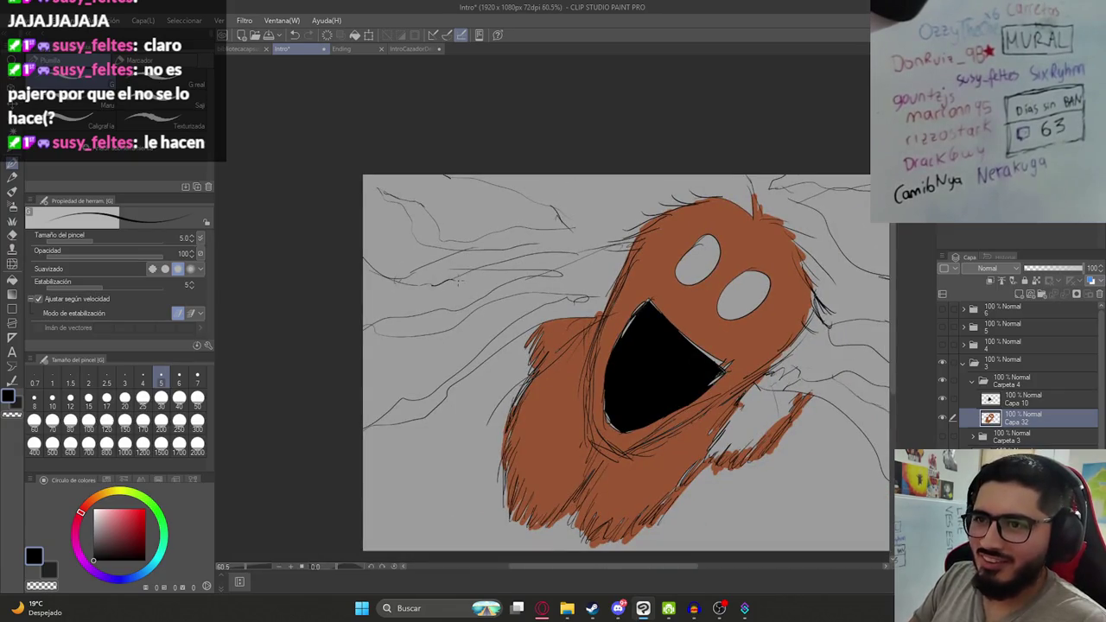
Try filling the left sky region black, undoing each fill that spills over.
{"action": "left_click", "coordinate": [450, 317]}
{"action": "key", "text": "ctrl+z"}
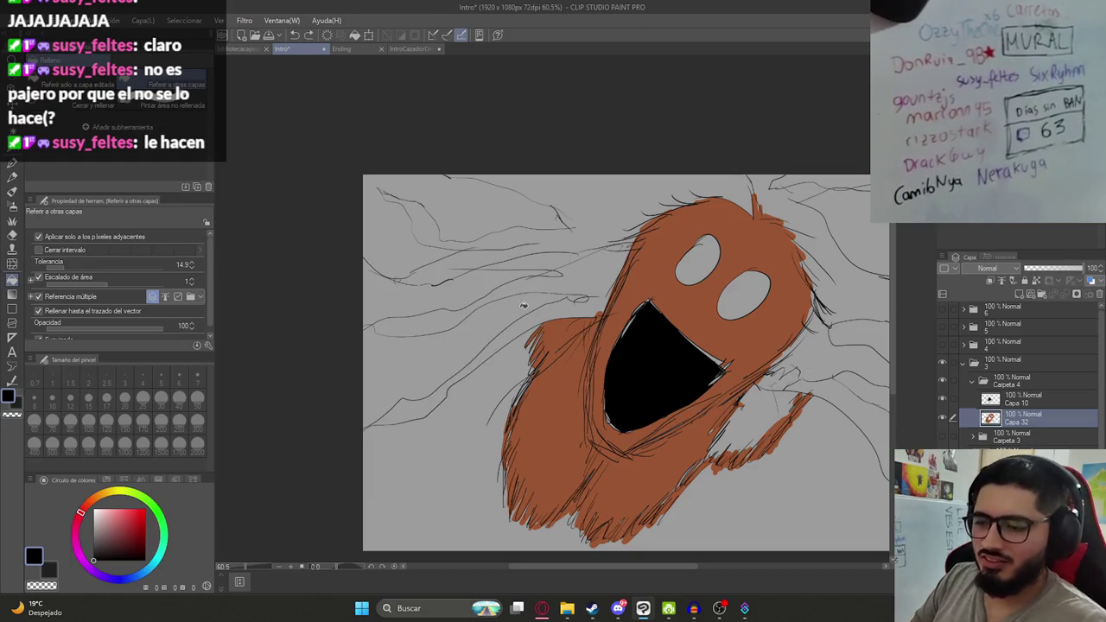
{"action": "scroll", "coordinate": [535, 318], "scroll_direction": "up", "scroll_amount": 1}
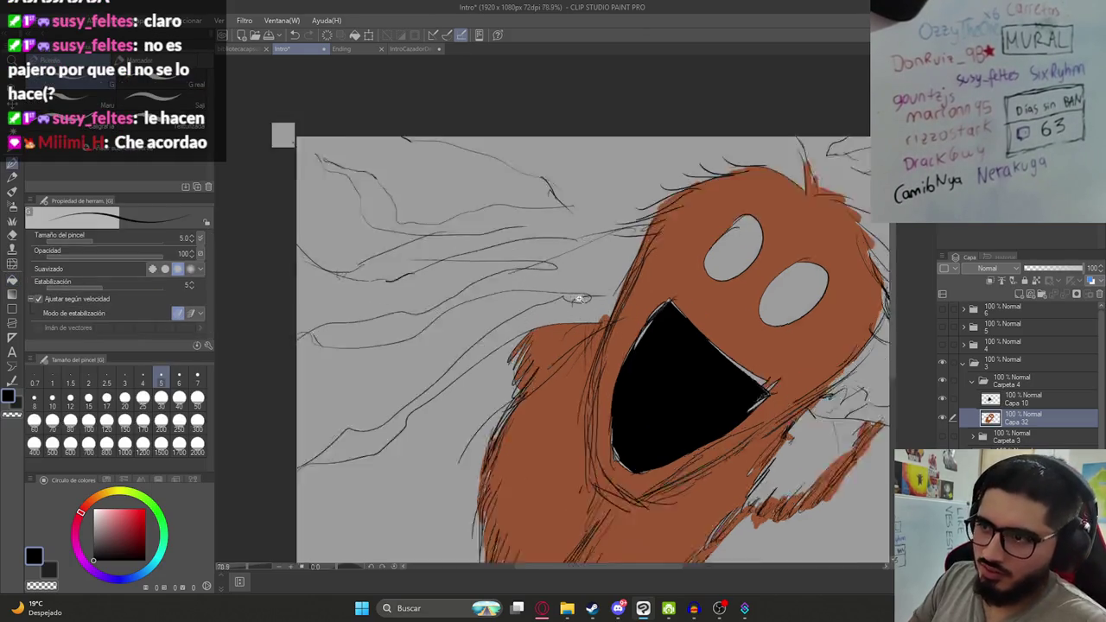
{"action": "scroll", "coordinate": [553, 303], "scroll_direction": "up", "scroll_amount": 2}
{"action": "scroll", "coordinate": [562, 298], "scroll_direction": "up", "scroll_amount": 1}
{"action": "scroll", "coordinate": [564, 295], "scroll_direction": "down", "scroll_amount": 2}
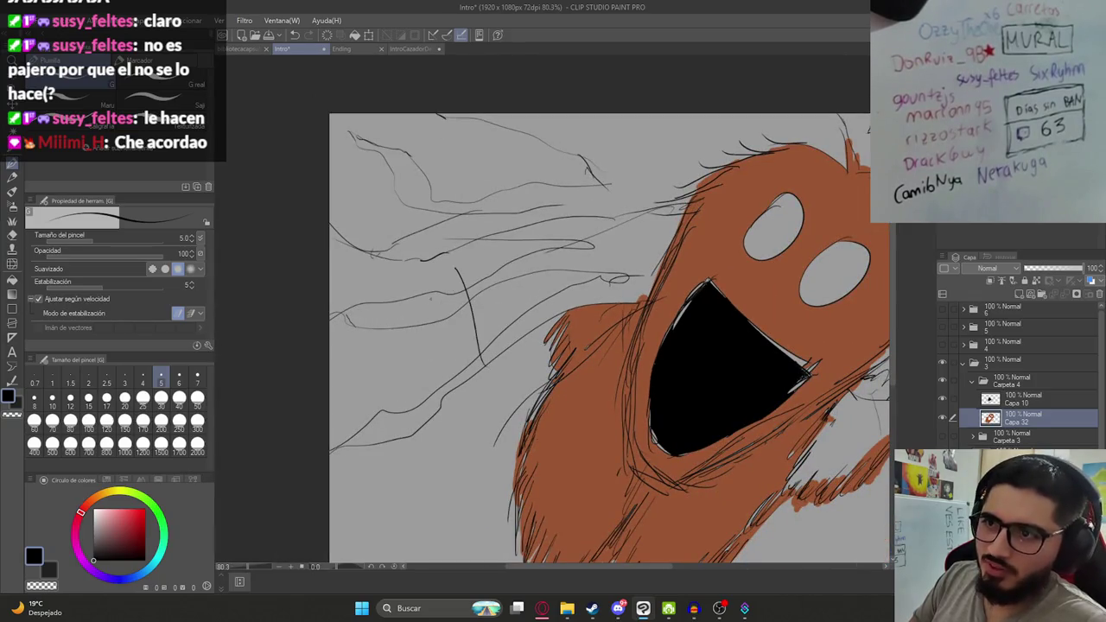
{"action": "key", "text": "g"}
{"action": "left_click", "coordinate": [425, 309]}
{"action": "key", "text": "ctrl+z"}
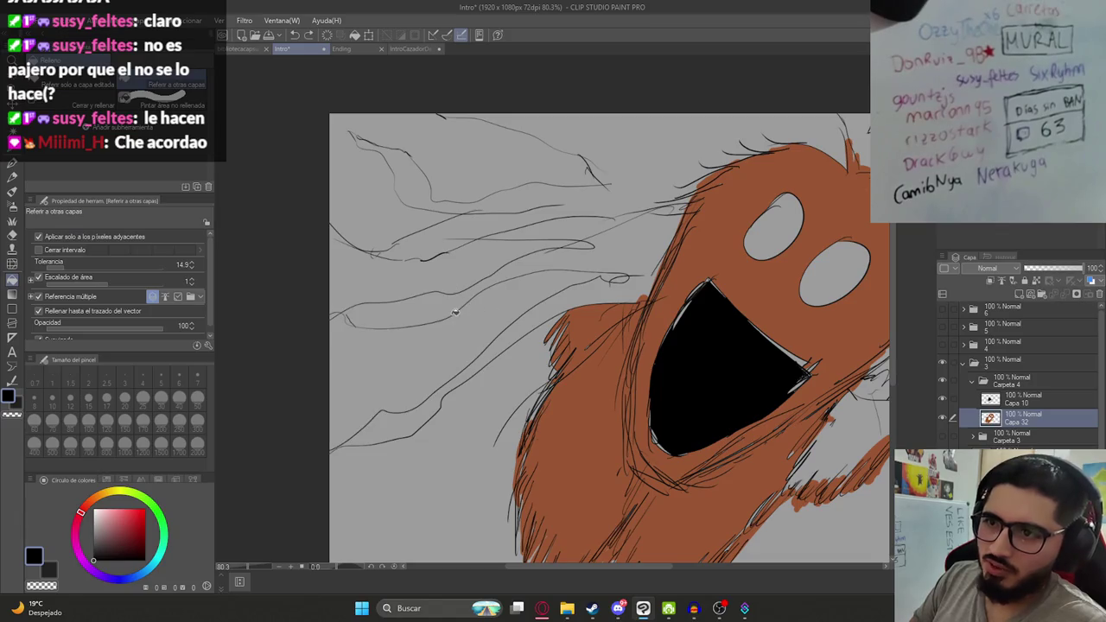
Close the gap in the sky line with a pen stroke and fill the left sky bands black.
{"action": "key", "text": "p"}
{"action": "scroll", "coordinate": [348, 371], "scroll_direction": "up", "scroll_amount": 5}
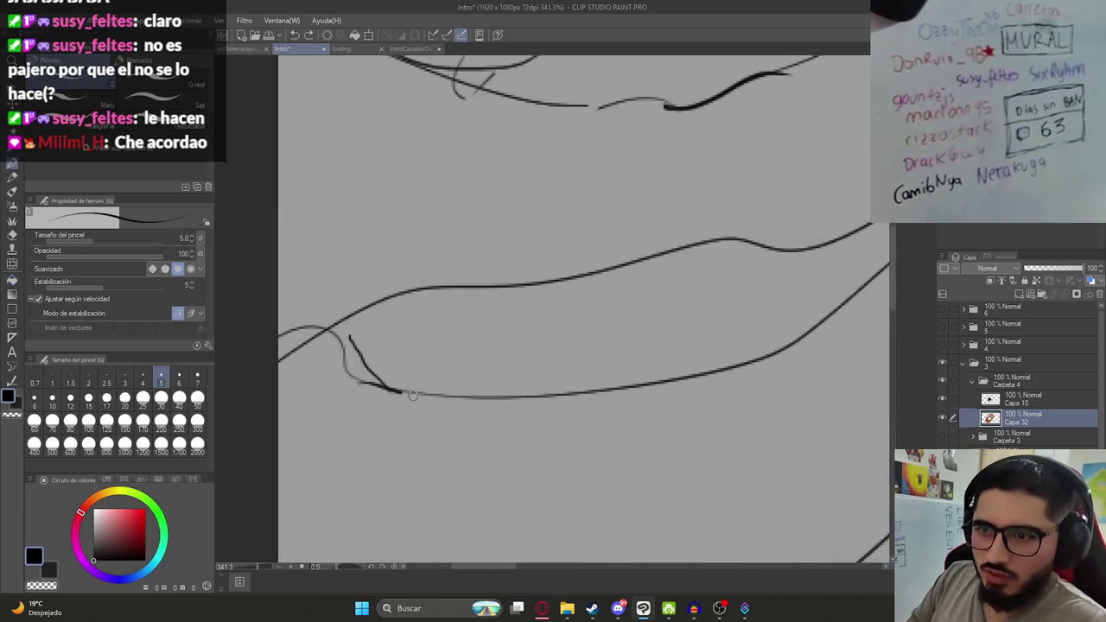
{"action": "left_click_drag", "start_coordinate": [340, 336], "coordinate": [457, 394]}
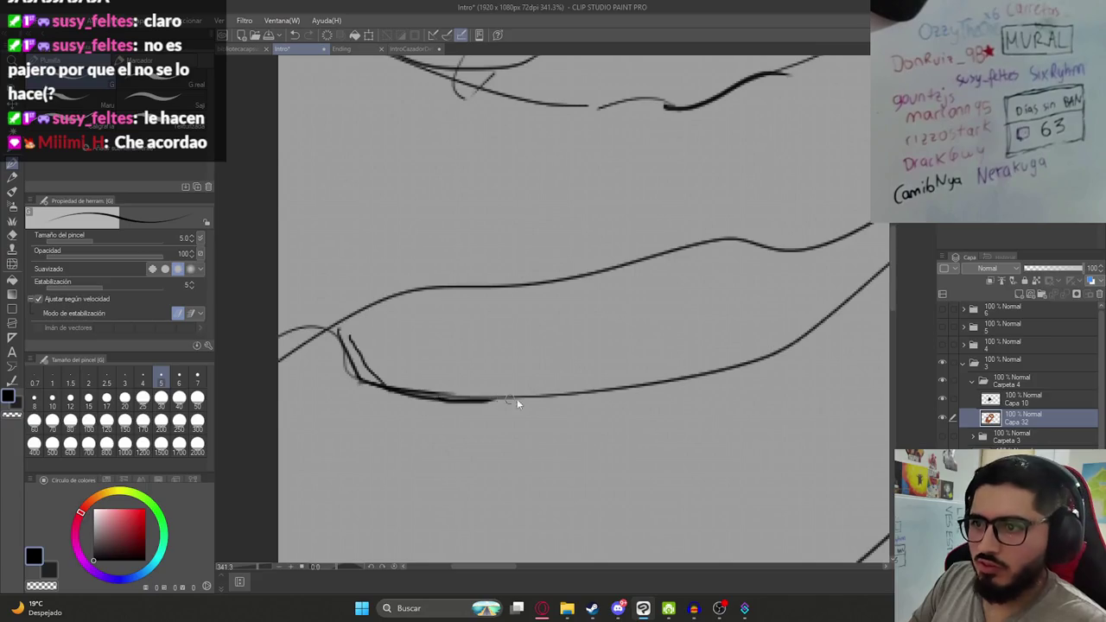
{"action": "scroll", "coordinate": [516, 400], "scroll_direction": "down", "scroll_amount": 3}
{"action": "key", "text": "g"}
{"action": "left_click", "coordinate": [506, 363]}
{"action": "scroll", "coordinate": [506, 363], "scroll_direction": "down", "scroll_amount": 2}
{"action": "scroll", "coordinate": [545, 259], "scroll_direction": "down", "scroll_amount": 1}
Undo an overflowing fill in the upper sky and save the Intro file.
{"action": "left_click", "coordinate": [539, 242]}
{"action": "key", "text": "ctrl+z"}
{"action": "key", "text": "p"}
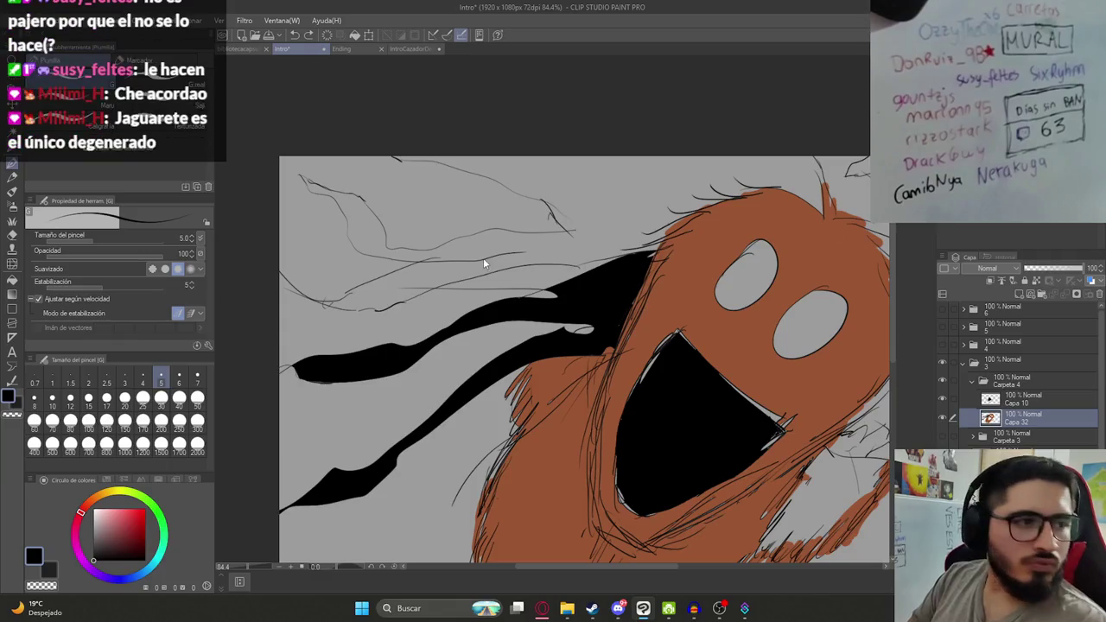
{"action": "key", "text": "ctrl+s"}
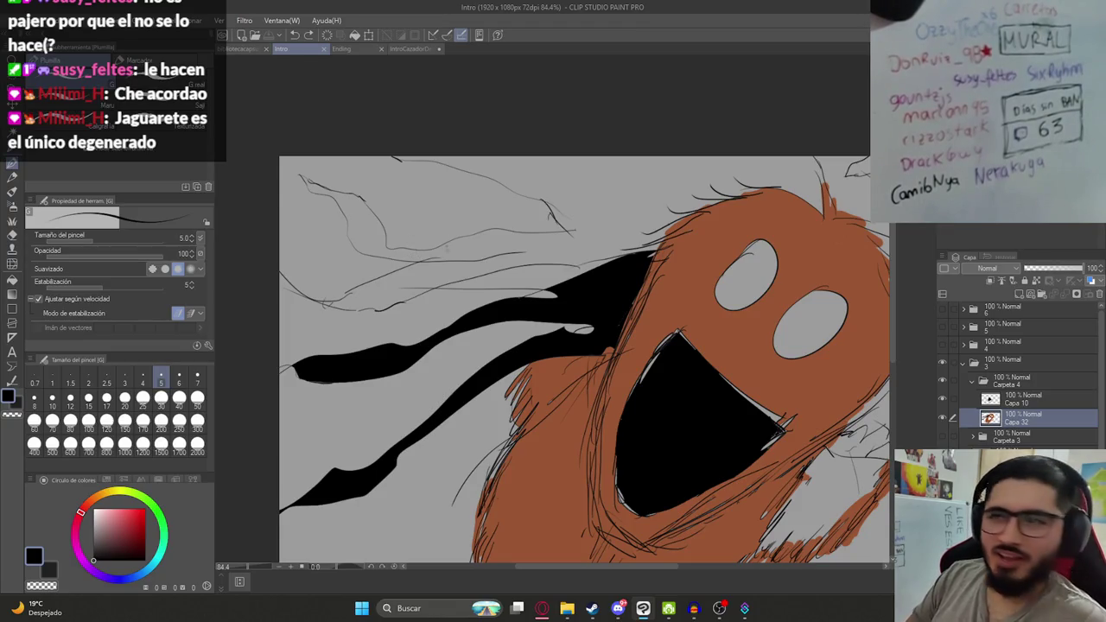
Undo a test fill of the sky and close a gap in the tendril sketch line.
{"action": "key", "text": "g"}
{"action": "left_click", "coordinate": [548, 255]}
{"action": "key", "text": "ctrl+z"}
{"action": "key", "text": "p"}
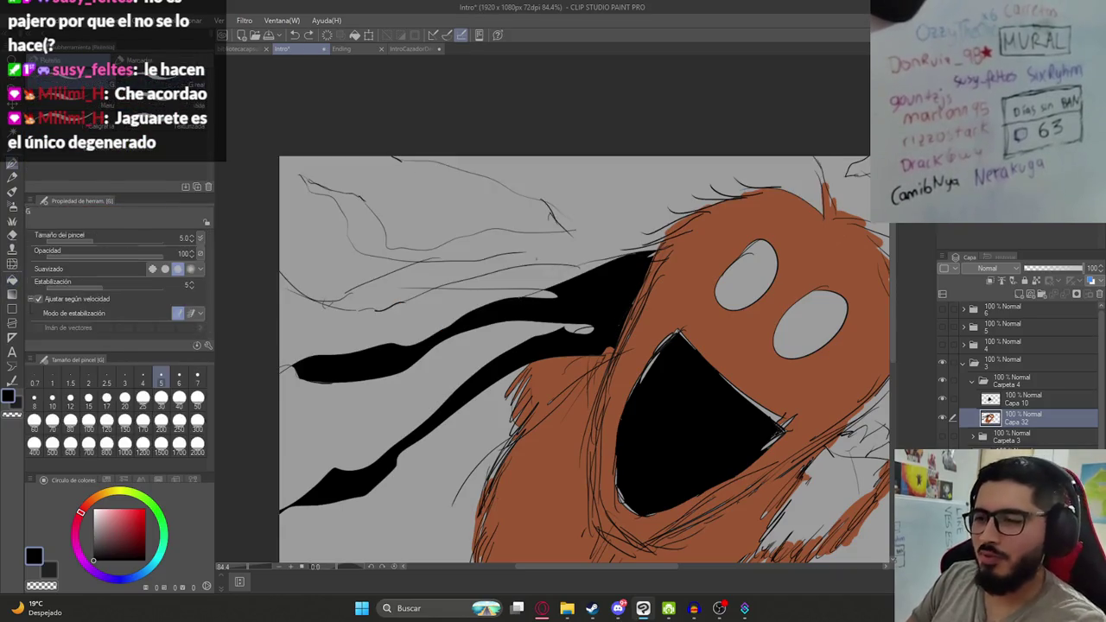
{"action": "left_click_drag", "start_coordinate": [481, 245], "coordinate": [467, 321]}
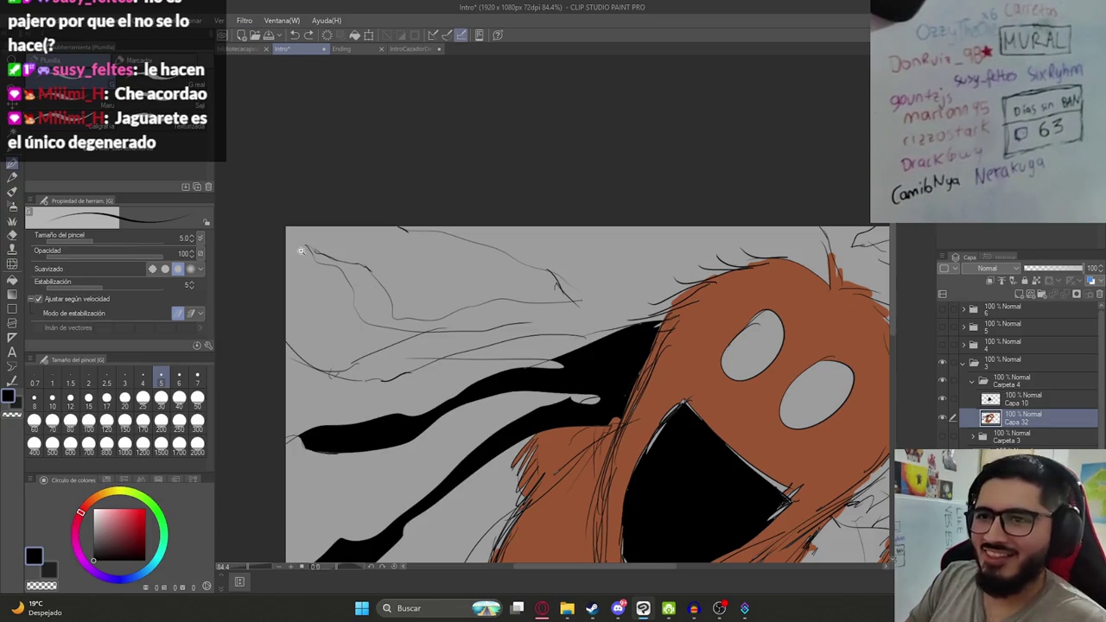
{"action": "scroll", "coordinate": [300, 251], "scroll_direction": "up", "scroll_amount": 4}
{"action": "left_click_drag", "start_coordinate": [434, 384], "coordinate": [436, 416]}
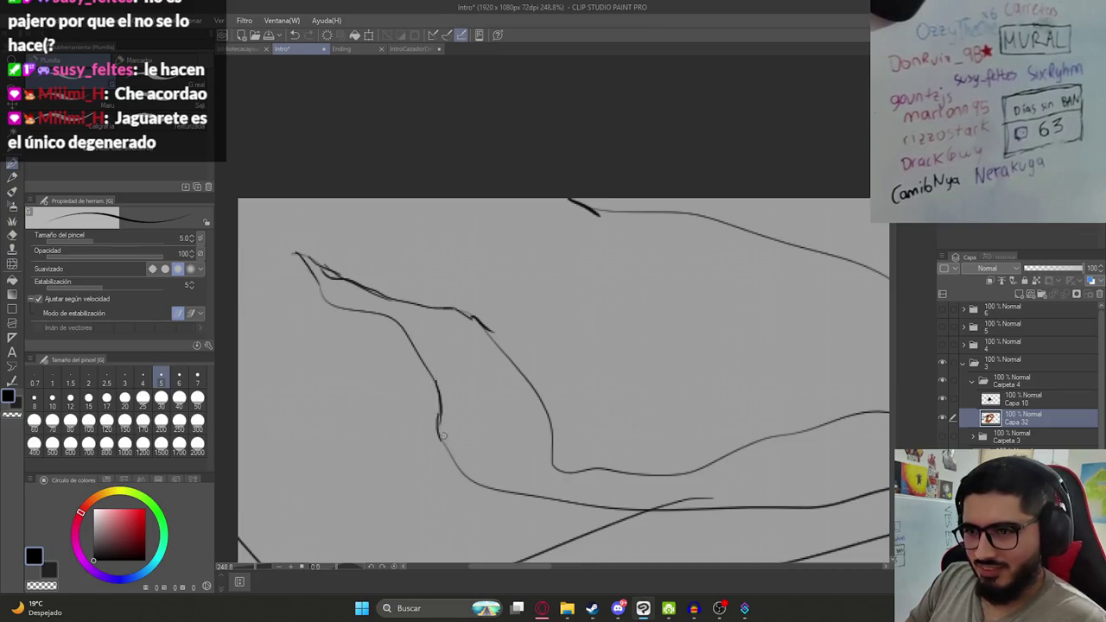
Test black fills on the lower and upper sky areas, undoing both.
{"action": "scroll", "coordinate": [539, 320], "scroll_direction": "down", "scroll_amount": 2}
{"action": "scroll", "coordinate": [535, 311], "scroll_direction": "down", "scroll_amount": 2}
{"action": "scroll", "coordinate": [545, 319], "scroll_direction": "down", "scroll_amount": 2}
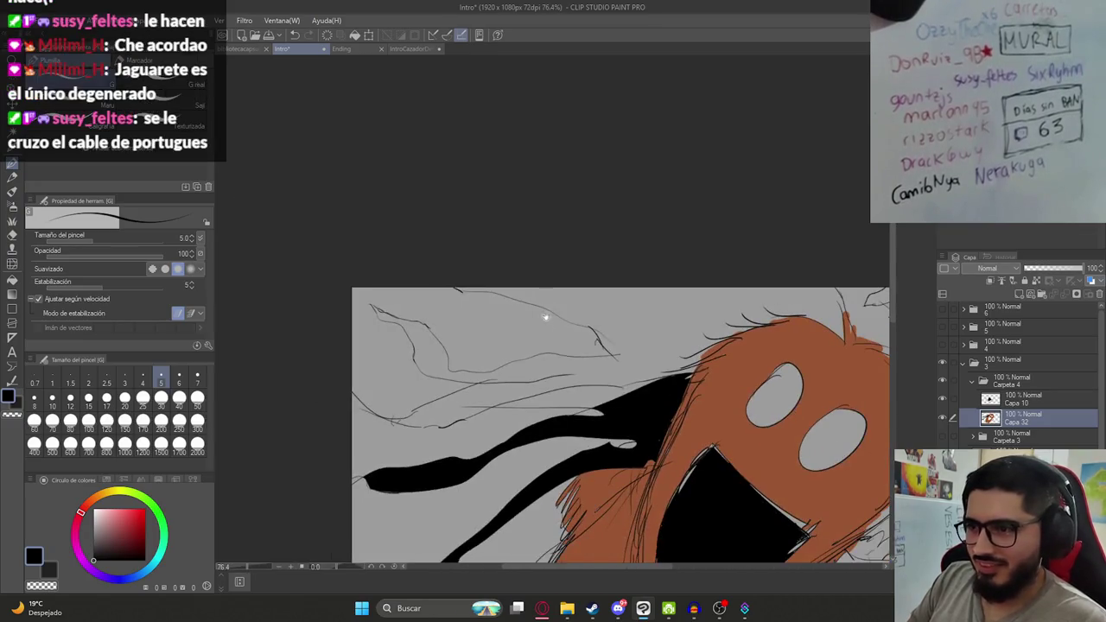
{"action": "scroll", "coordinate": [448, 418], "scroll_direction": "up", "scroll_amount": 3}
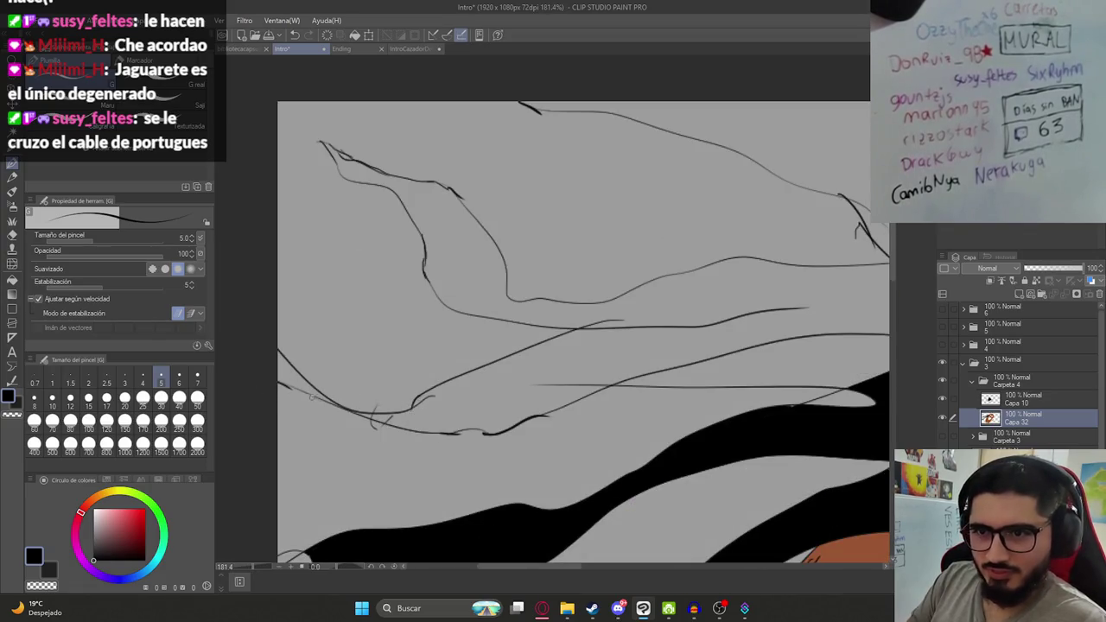
{"action": "key", "text": "g"}
{"action": "left_click", "coordinate": [312, 397]}
{"action": "key", "text": "ctrl+z"}
{"action": "left_click", "coordinate": [490, 400]}
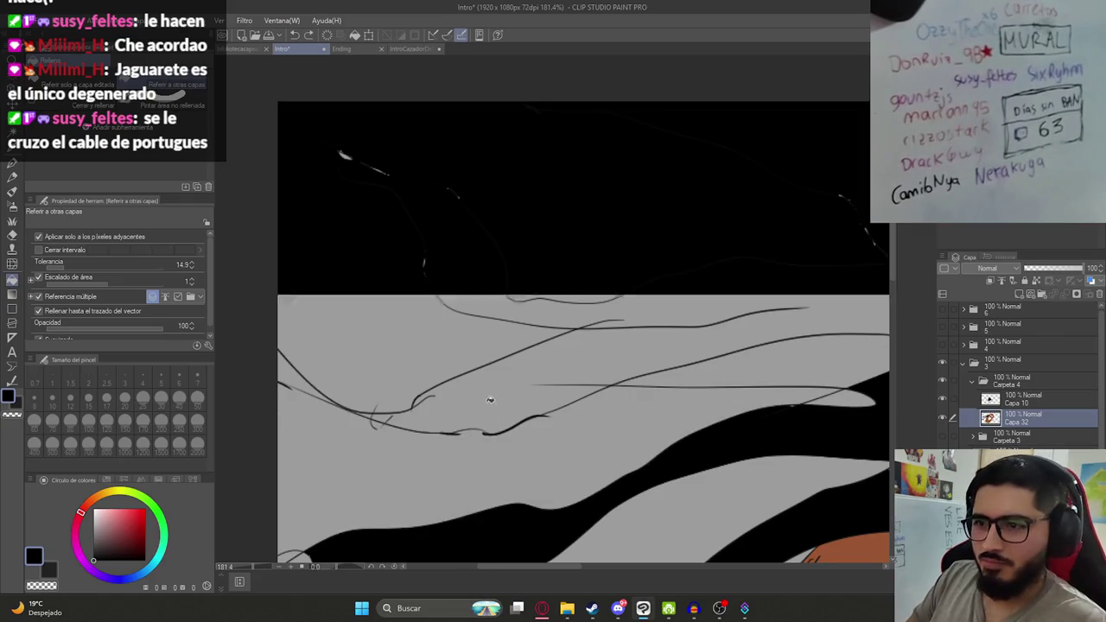
{"action": "scroll", "coordinate": [490, 399], "scroll_direction": "down", "scroll_amount": 4}
{"action": "key", "text": "ctrl+z"}
{"action": "key", "text": "p"}
Save, try filling the top-left area black, undo it, and save again.
{"action": "scroll", "coordinate": [502, 312], "scroll_direction": "down", "scroll_amount": 1}
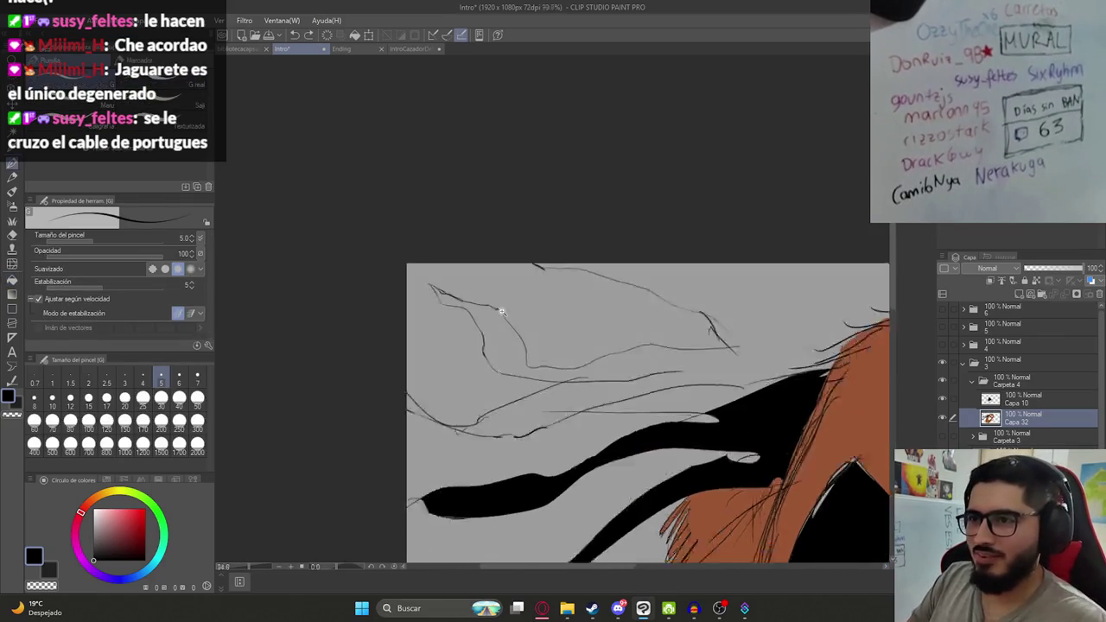
{"action": "scroll", "coordinate": [501, 311], "scroll_direction": "up", "scroll_amount": 4}
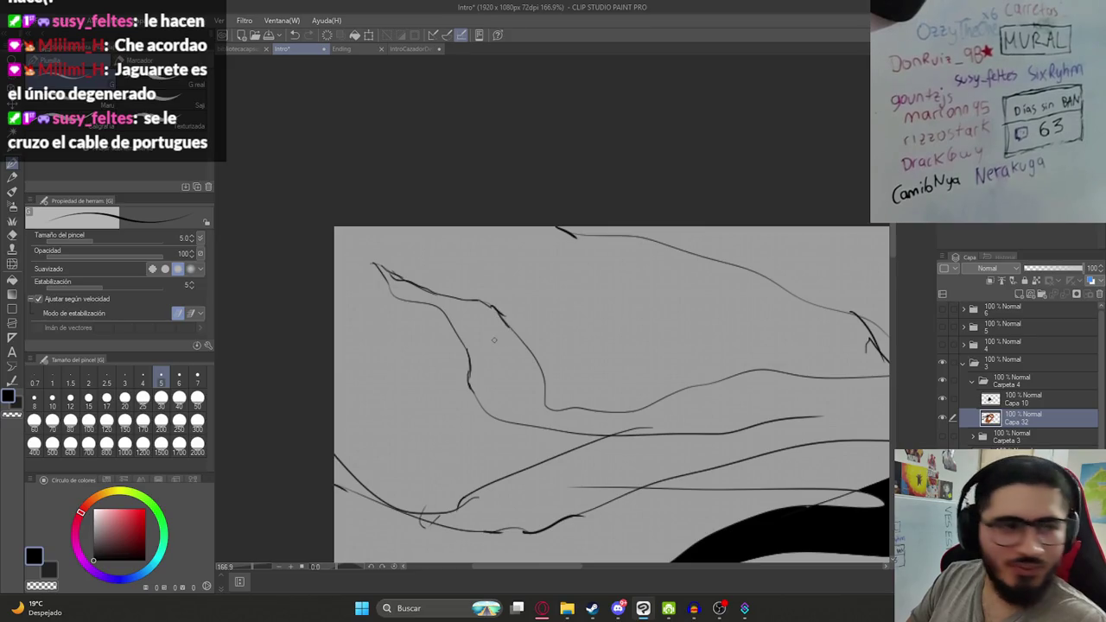
{"action": "key", "text": "ctrl+s"}
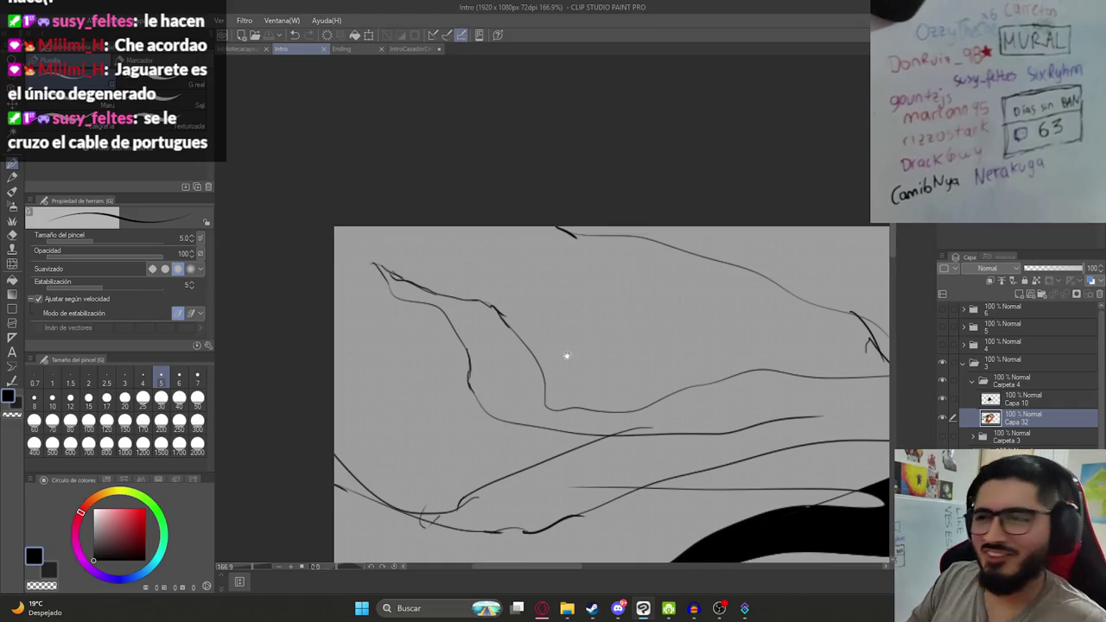
{"action": "scroll", "coordinate": [567, 355], "scroll_direction": "down", "scroll_amount": 2}
{"action": "scroll", "coordinate": [576, 326], "scroll_direction": "down", "scroll_amount": 2}
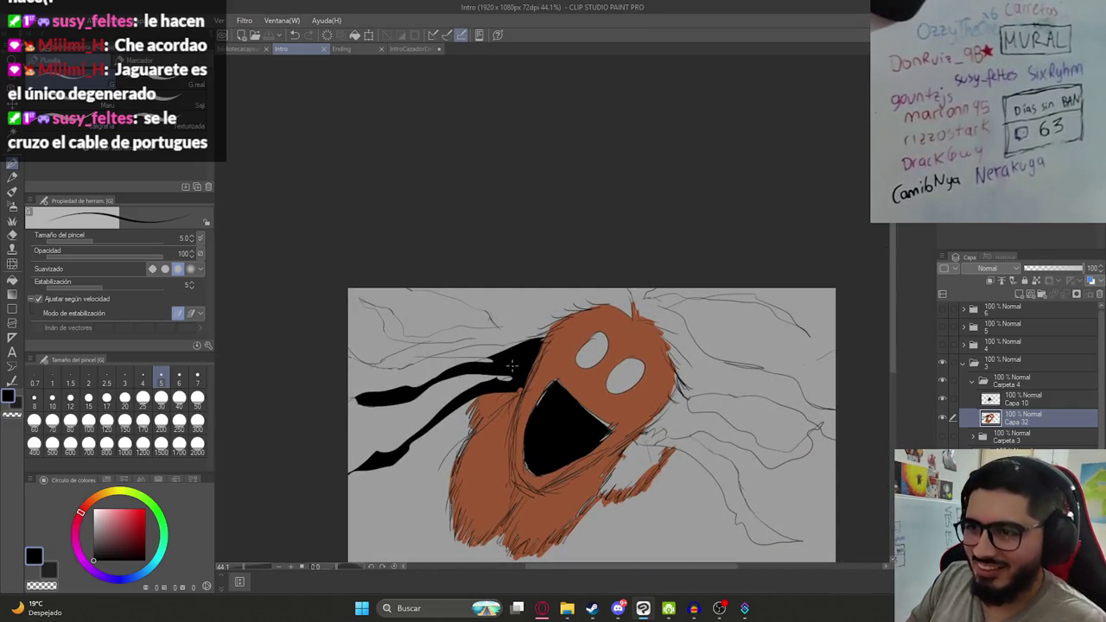
{"action": "key", "text": "g"}
{"action": "left_click", "coordinate": [506, 324]}
{"action": "left_click", "coordinate": [531, 317]}
{"action": "key", "text": "ctrl+z"}
{"action": "key", "text": "ctrl+z"}
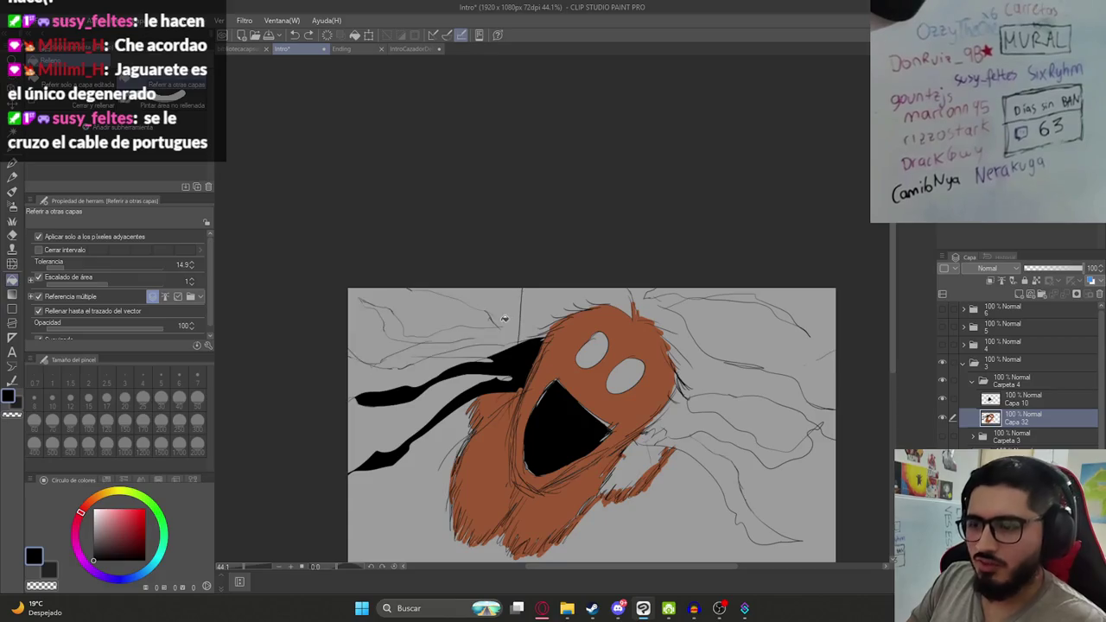
{"action": "key", "text": "p"}
{"action": "key", "text": "ctrl+s"}
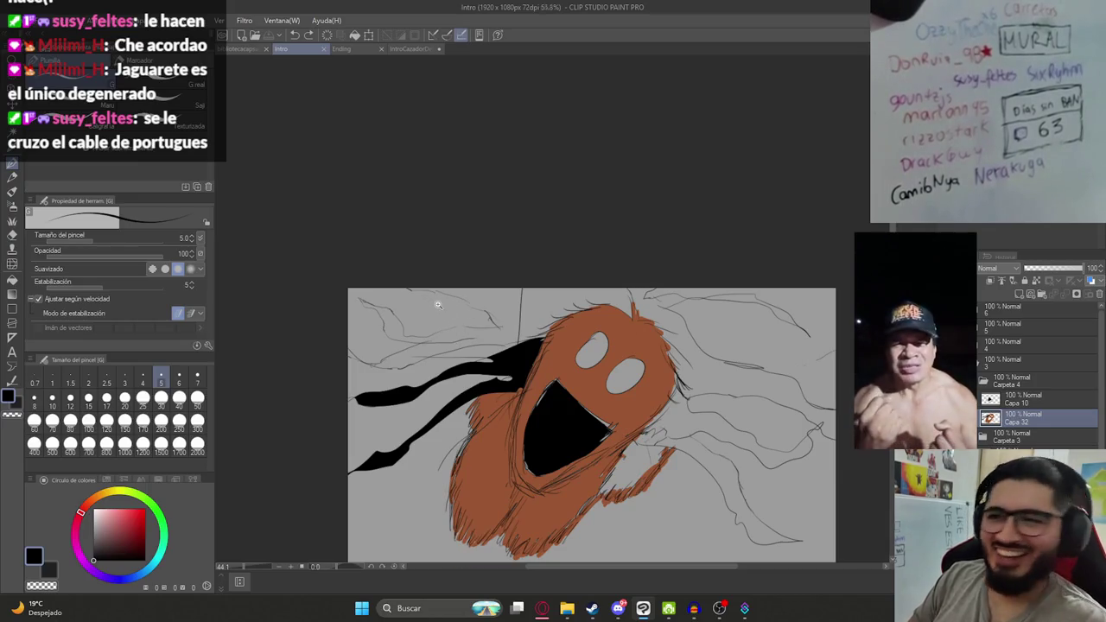
Draw a diagonal stroke to enclose the tendril region and test fills, undoing the overflow.
{"action": "scroll", "coordinate": [437, 307], "scroll_direction": "up", "scroll_amount": 4}
{"action": "left_click_drag", "start_coordinate": [489, 303], "coordinate": [449, 424]}
{"action": "key", "text": "g"}
{"action": "left_click", "coordinate": [431, 380]}
{"action": "key", "text": "ctrl+z"}
{"action": "left_click", "coordinate": [426, 404]}
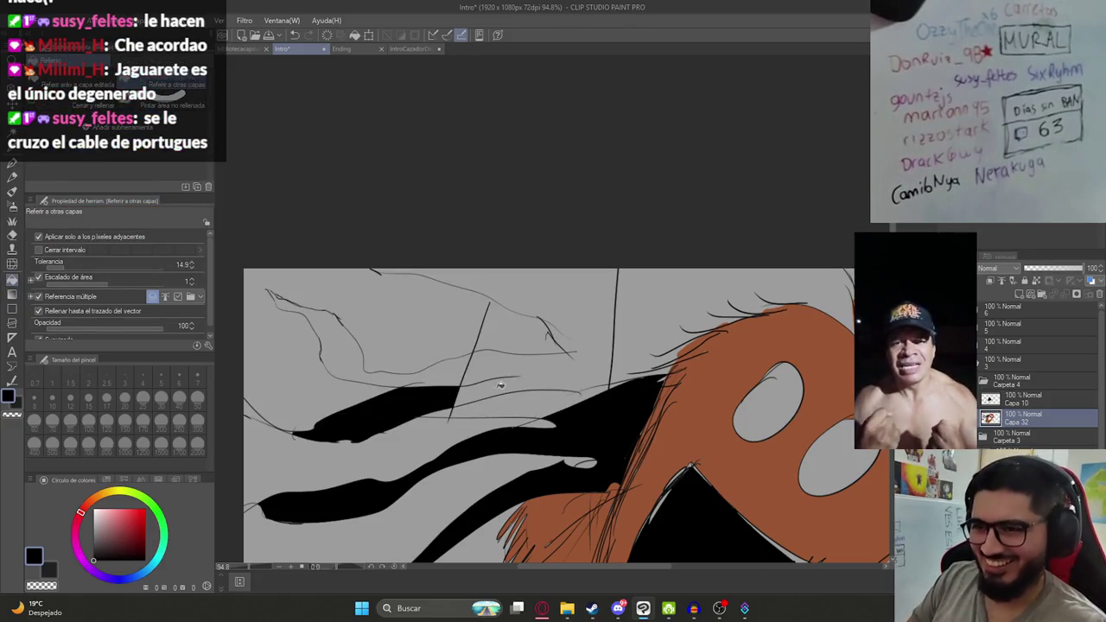
{"action": "key", "text": "ctrl+z"}
{"action": "key", "text": "ctrl+z"}
{"action": "key", "text": "p"}
Close another gap in the tendril outline with a short pen stroke.
{"action": "scroll", "coordinate": [423, 353], "scroll_direction": "up", "scroll_amount": 5}
{"action": "scroll", "coordinate": [402, 388], "scroll_direction": "down", "scroll_amount": 1}
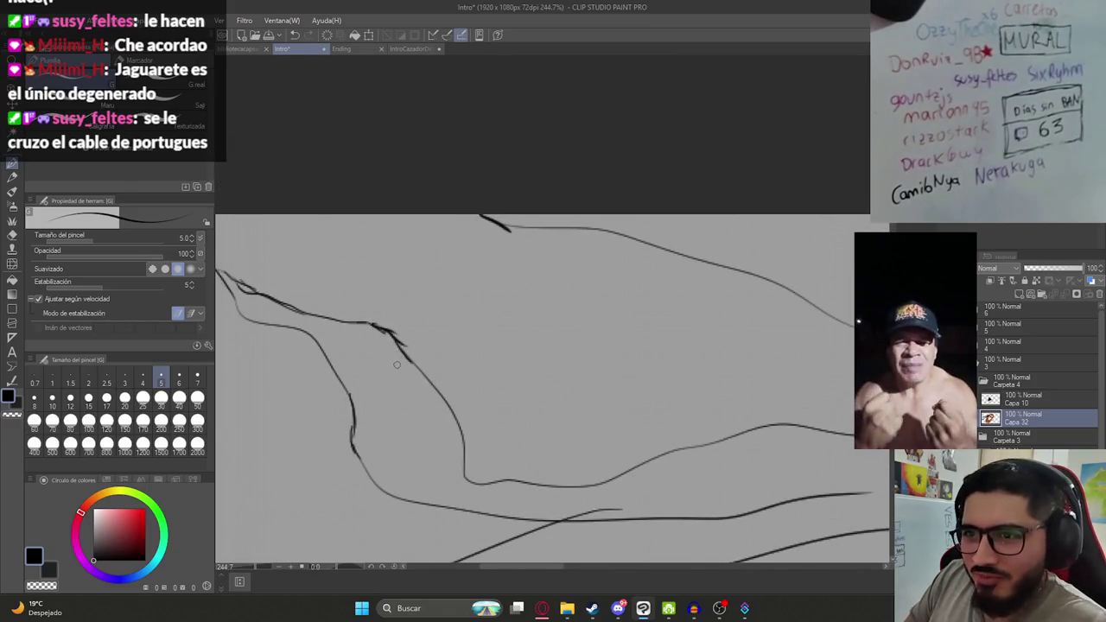
{"action": "left_click_drag", "start_coordinate": [384, 331], "coordinate": [470, 347]}
{"action": "left_click_drag", "start_coordinate": [319, 309], "coordinate": [331, 339]}
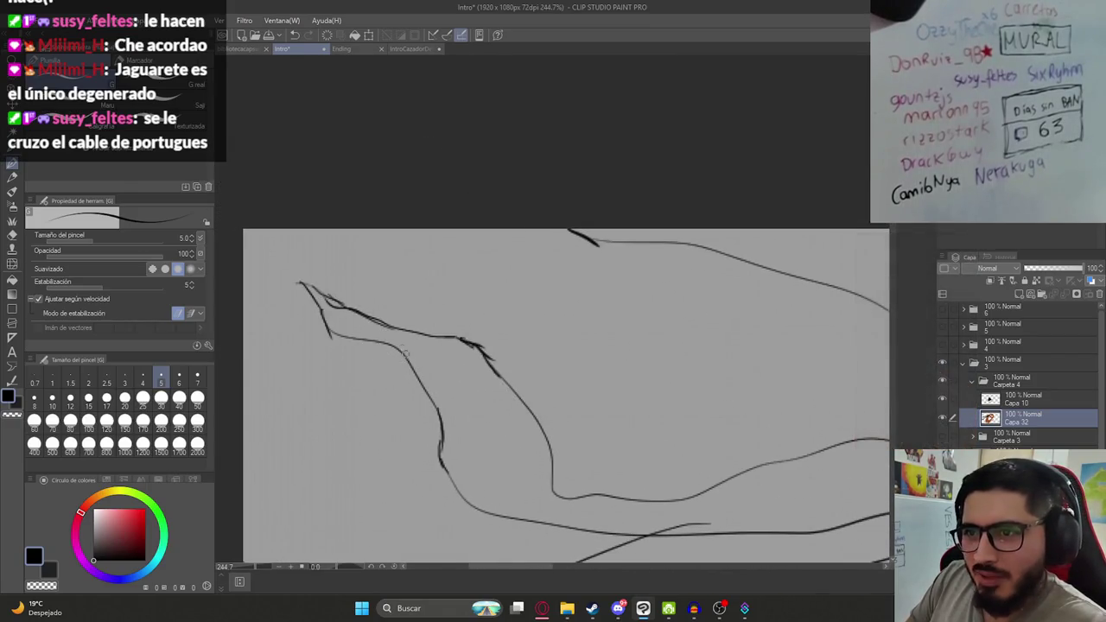
{"action": "scroll", "coordinate": [449, 421], "scroll_direction": "down", "scroll_amount": 2}
{"action": "scroll", "coordinate": [375, 414], "scroll_direction": "down", "scroll_amount": 2}
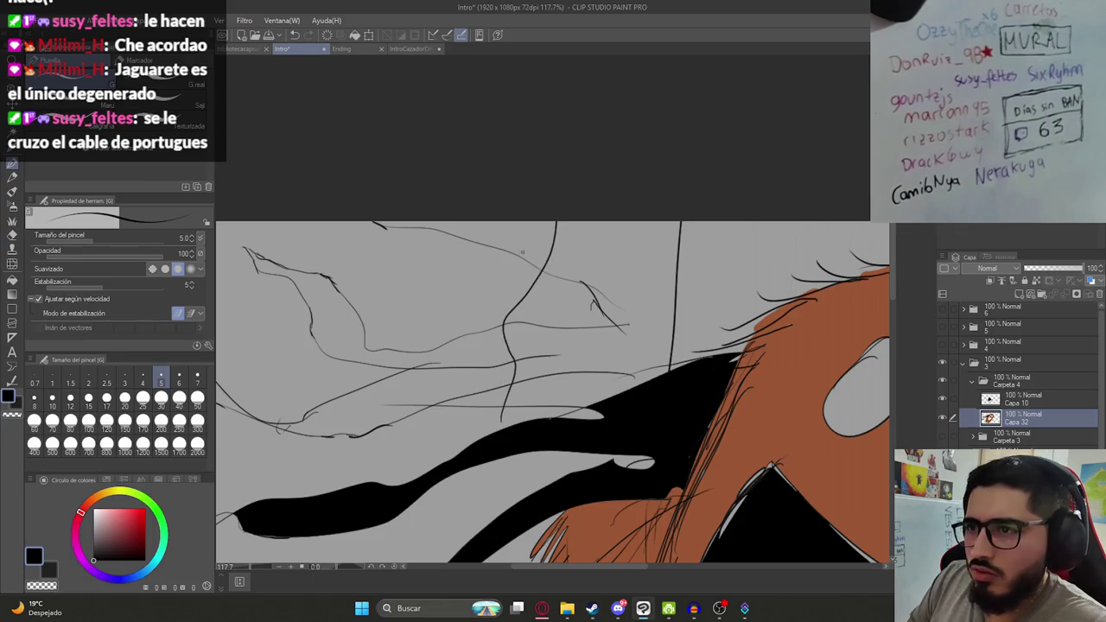
Fill the enclosed region black, comparing with undo and redo before reverting it.
{"action": "key", "text": "g"}
{"action": "left_click", "coordinate": [533, 243]}
{"action": "key", "text": "ctrl+z"}
{"action": "key", "text": "ctrl+y"}
{"action": "key", "text": "ctrl+z"}
{"action": "key", "text": "ctrl+y"}
{"action": "key", "text": "ctrl+z"}
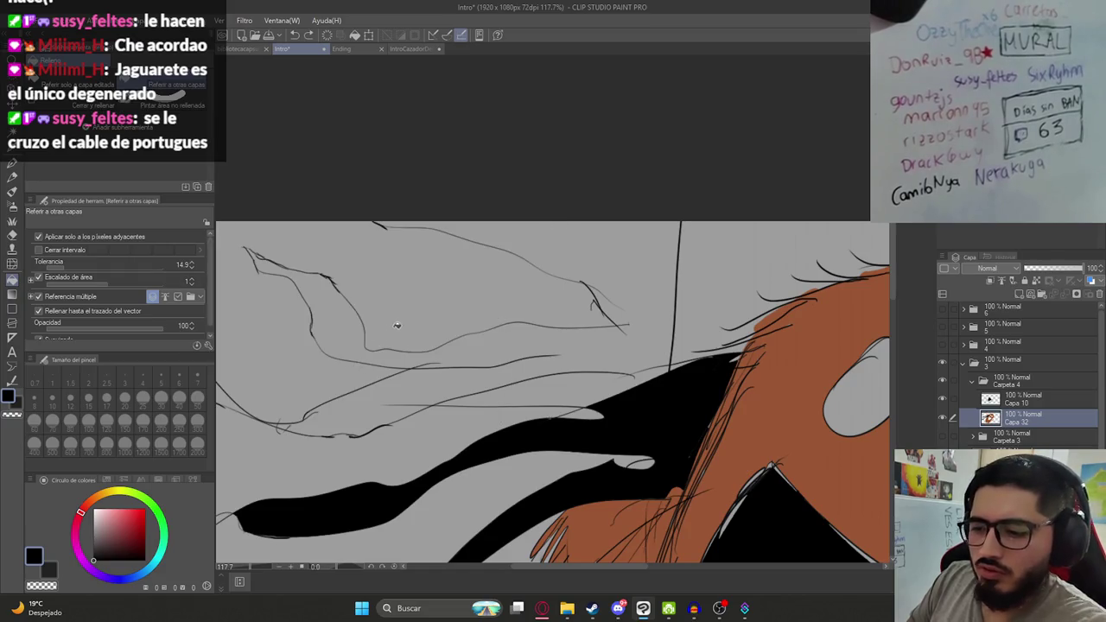
{"action": "left_click", "coordinate": [350, 329]}
{"action": "key", "text": "ctrl+z"}
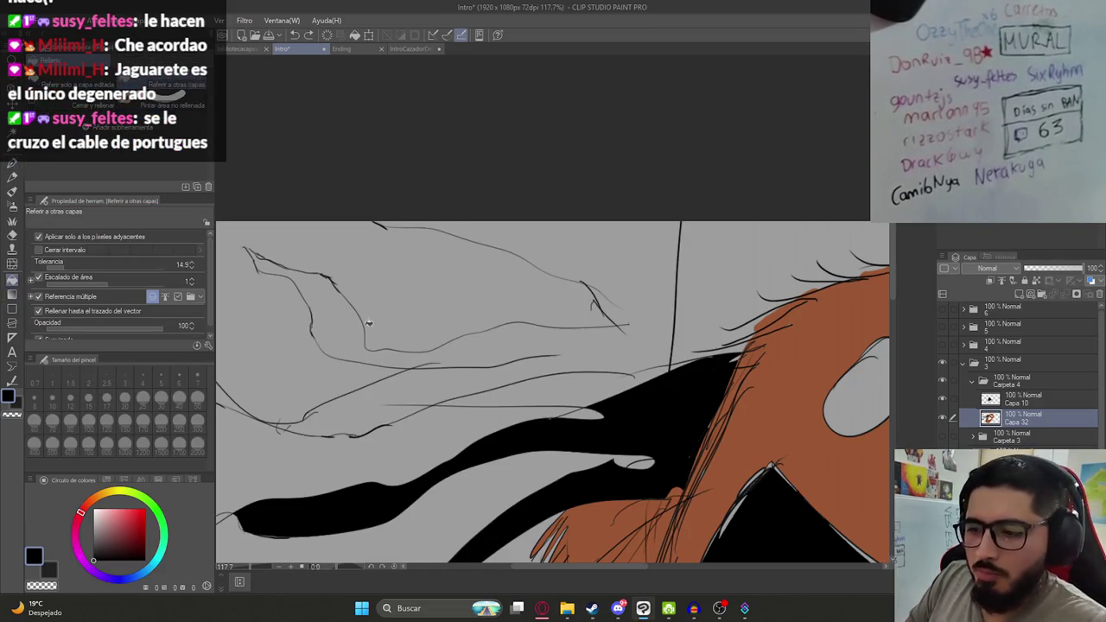
{"action": "key", "text": "g"}
{"action": "key", "text": "ctrl+y"}
{"action": "key", "text": "ctrl+z"}
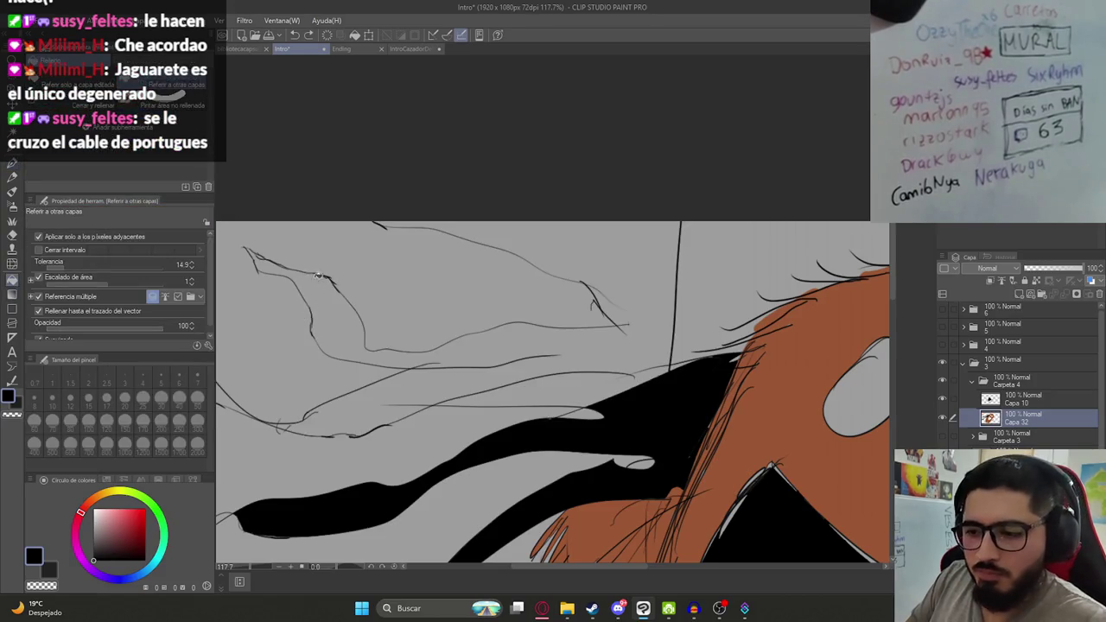
Thicken the tendril tip outline to seal its gap and retry the black fill.
{"action": "key", "text": "p"}
{"action": "scroll", "coordinate": [305, 273], "scroll_direction": "up", "scroll_amount": 5}
{"action": "left_click_drag", "start_coordinate": [299, 250], "coordinate": [343, 268]}
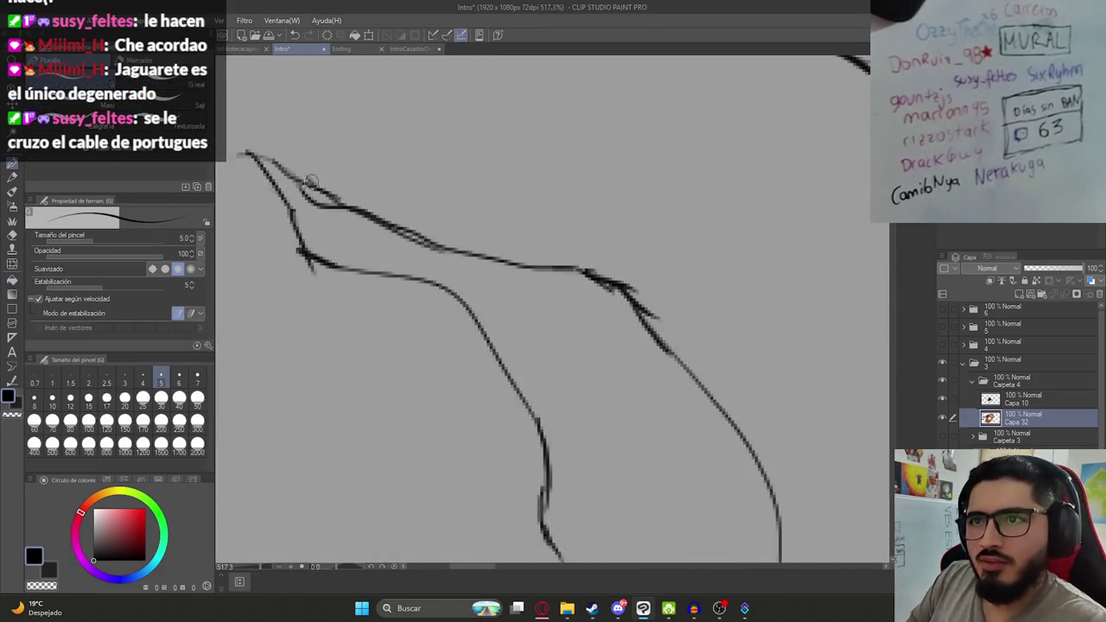
{"action": "key", "text": "g"}
{"action": "left_click", "coordinate": [395, 248]}
{"action": "key", "text": "ctrl+z"}
{"action": "key", "text": "p"}
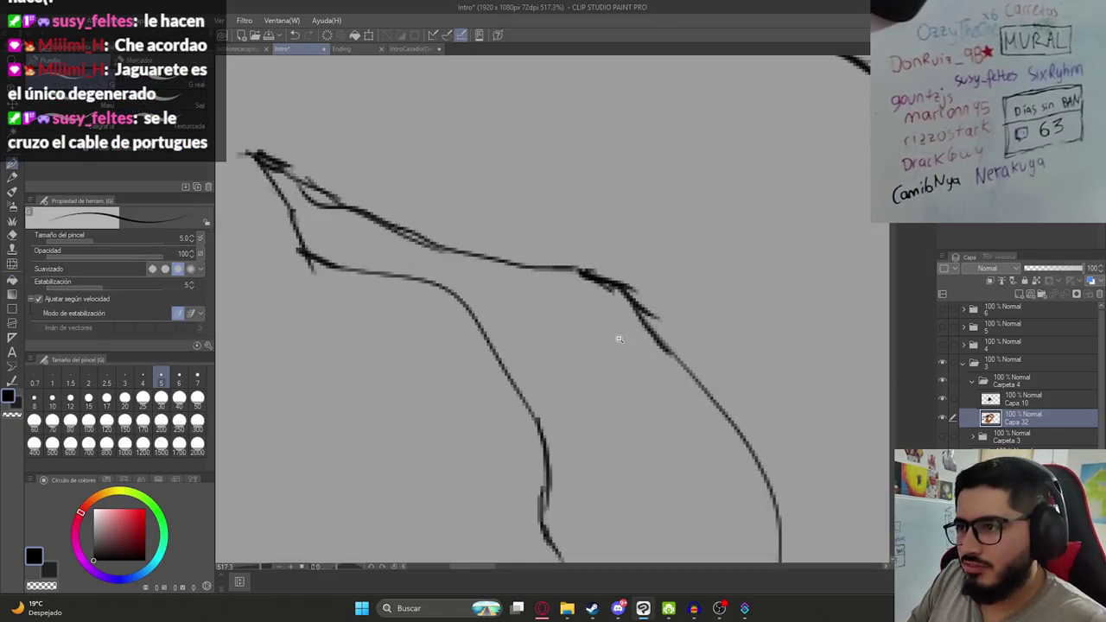
{"action": "scroll", "coordinate": [511, 284], "scroll_direction": "down", "scroll_amount": 2}
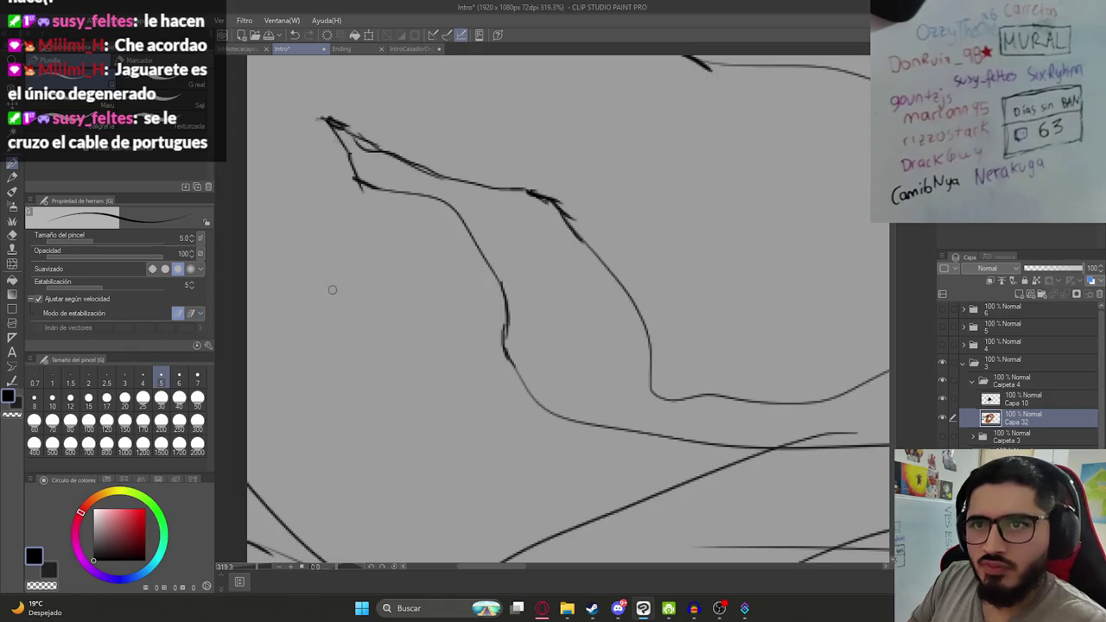
{"action": "key", "text": "g"}
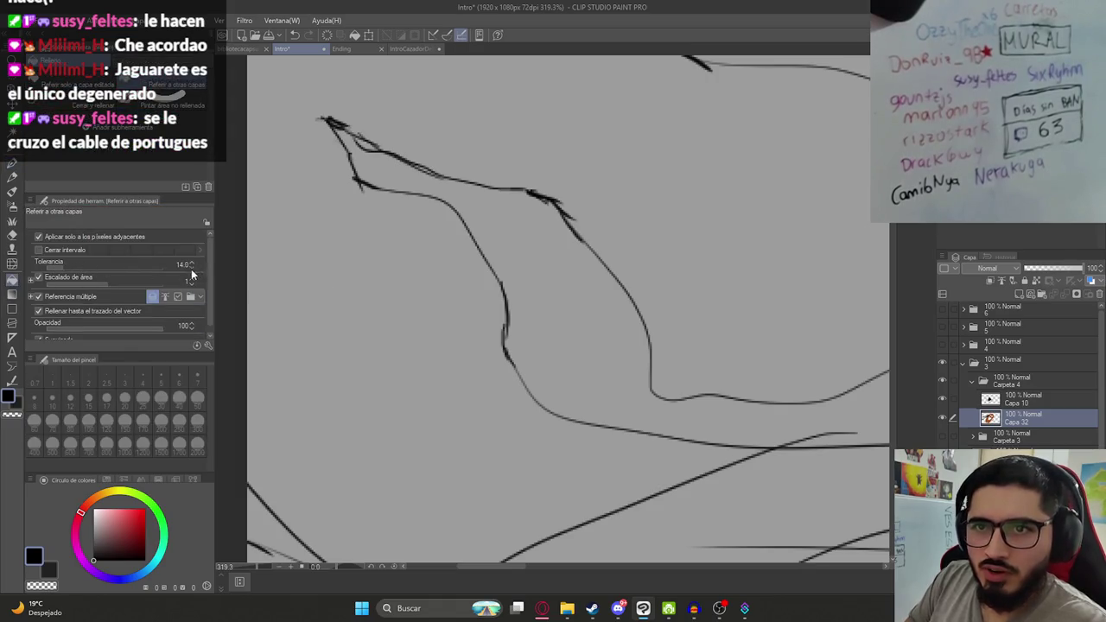
{"action": "scroll", "coordinate": [553, 354], "scroll_direction": "down", "scroll_amount": 5}
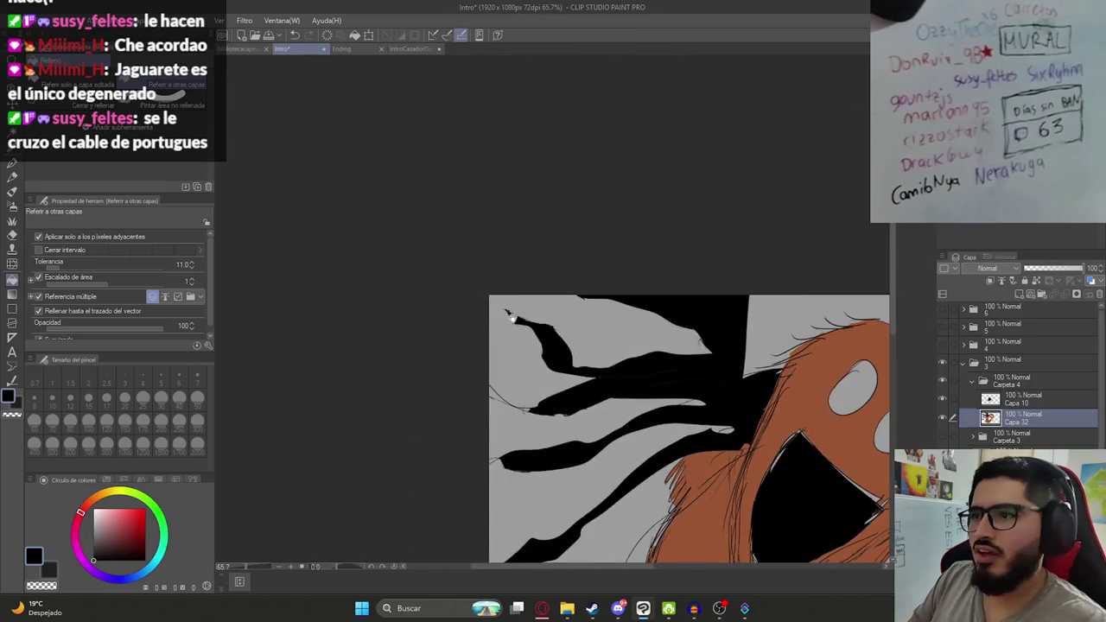
{"action": "scroll", "coordinate": [405, 393], "scroll_direction": "up", "scroll_amount": 4}
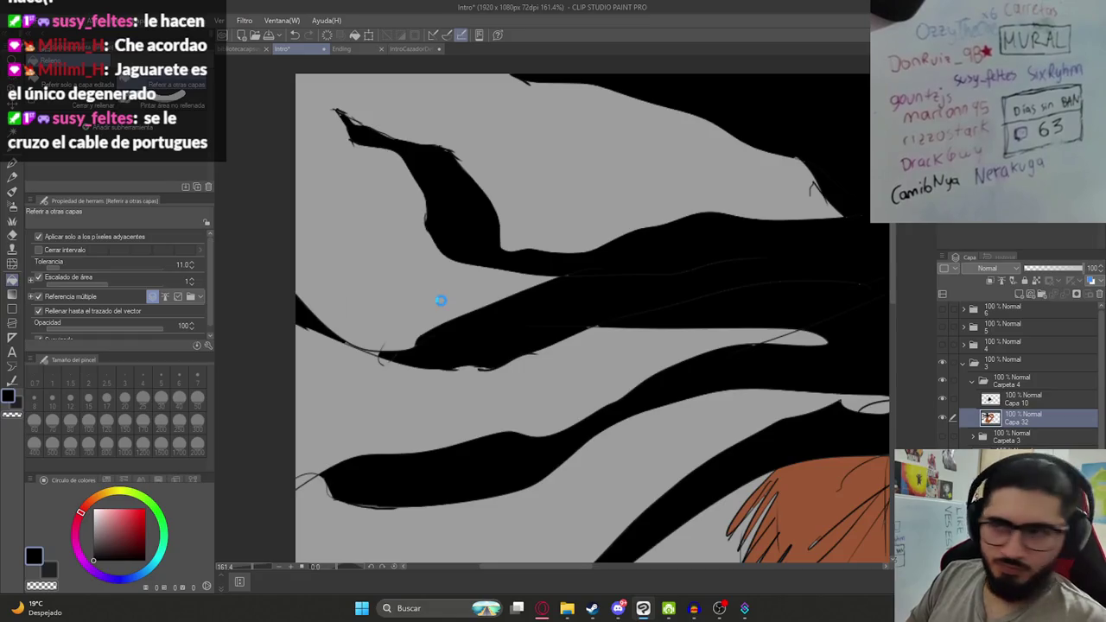
{"action": "scroll", "coordinate": [441, 300], "scroll_direction": "down", "scroll_amount": 2}
{"action": "scroll", "coordinate": [397, 338], "scroll_direction": "down", "scroll_amount": 2}
{"action": "left_click_drag", "start_coordinate": [636, 296], "coordinate": [473, 337]}
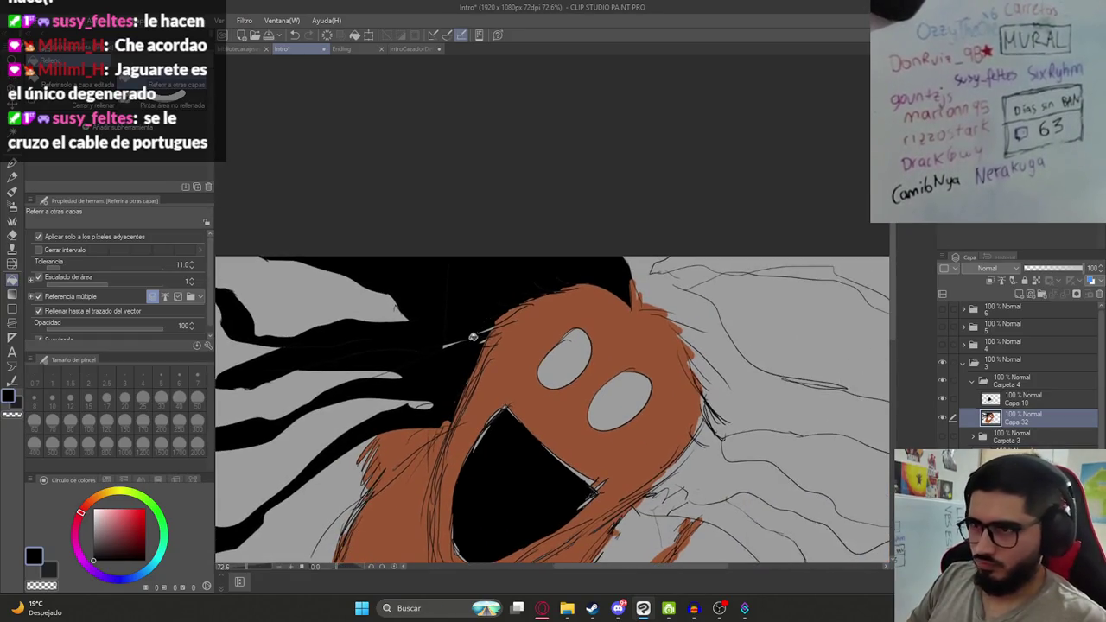
{"action": "key", "text": "p"}
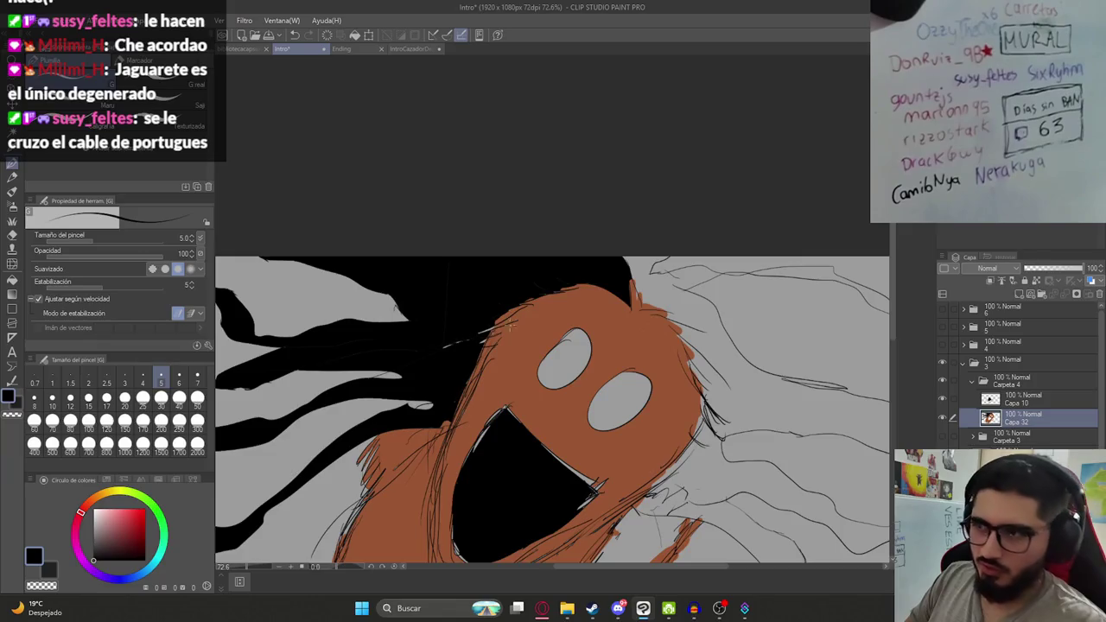
{"action": "scroll", "coordinate": [510, 322], "scroll_direction": "down", "scroll_amount": 2}
{"action": "left_click_drag", "start_coordinate": [682, 364], "coordinate": [545, 343]}
{"action": "key", "text": "g"}
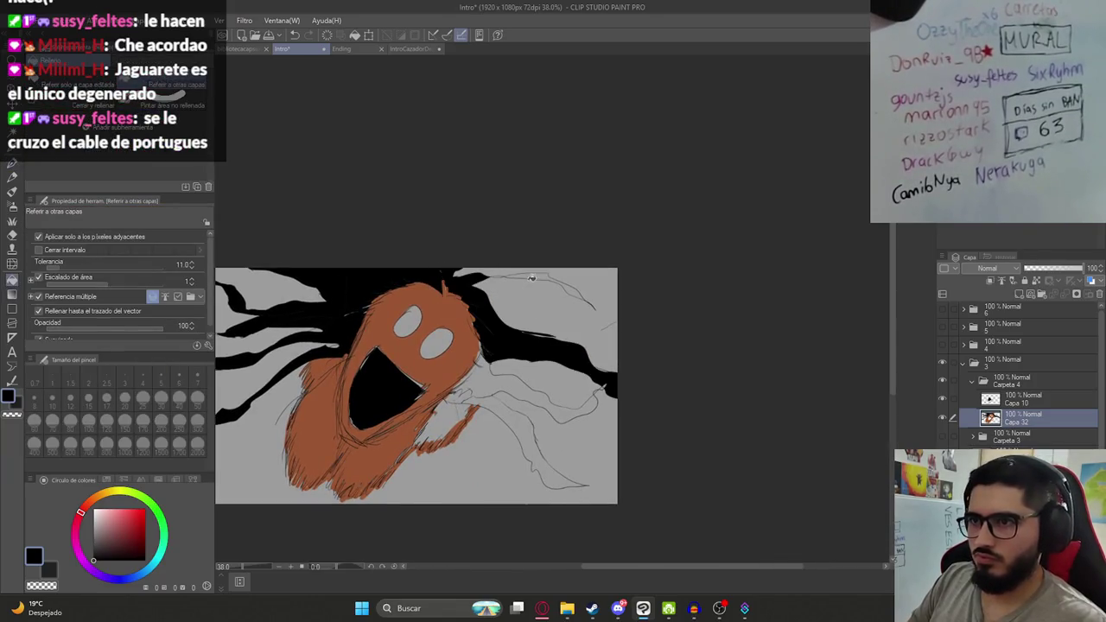
{"action": "scroll", "coordinate": [536, 283], "scroll_direction": "up", "scroll_amount": 5}
{"action": "scroll", "coordinate": [515, 339], "scroll_direction": "down", "scroll_amount": 4}
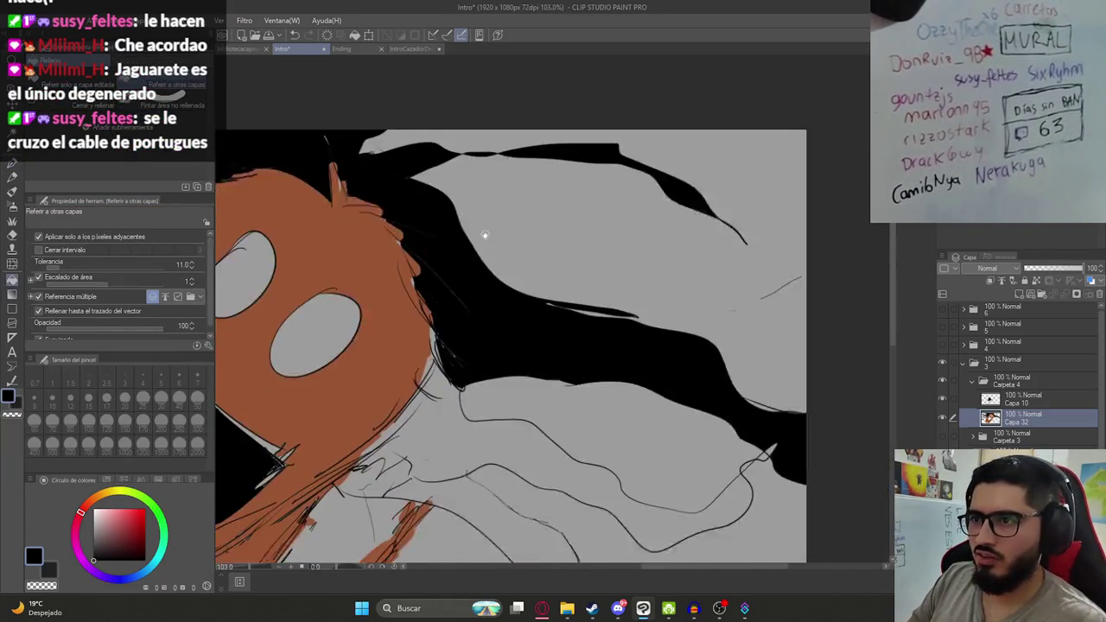
{"action": "scroll", "coordinate": [484, 235], "scroll_direction": "up", "scroll_amount": 2}
{"action": "scroll", "coordinate": [511, 439], "scroll_direction": "down", "scroll_amount": 4}
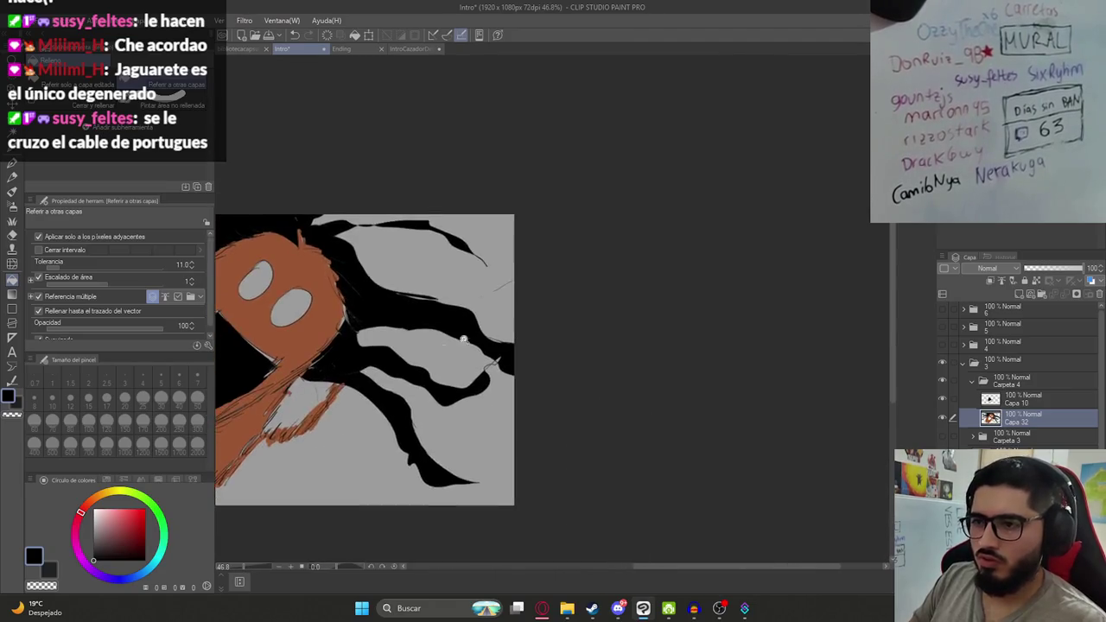
{"action": "scroll", "coordinate": [507, 469], "scroll_direction": "up", "scroll_amount": 3}
{"action": "scroll", "coordinate": [522, 305], "scroll_direction": "up", "scroll_amount": 2}
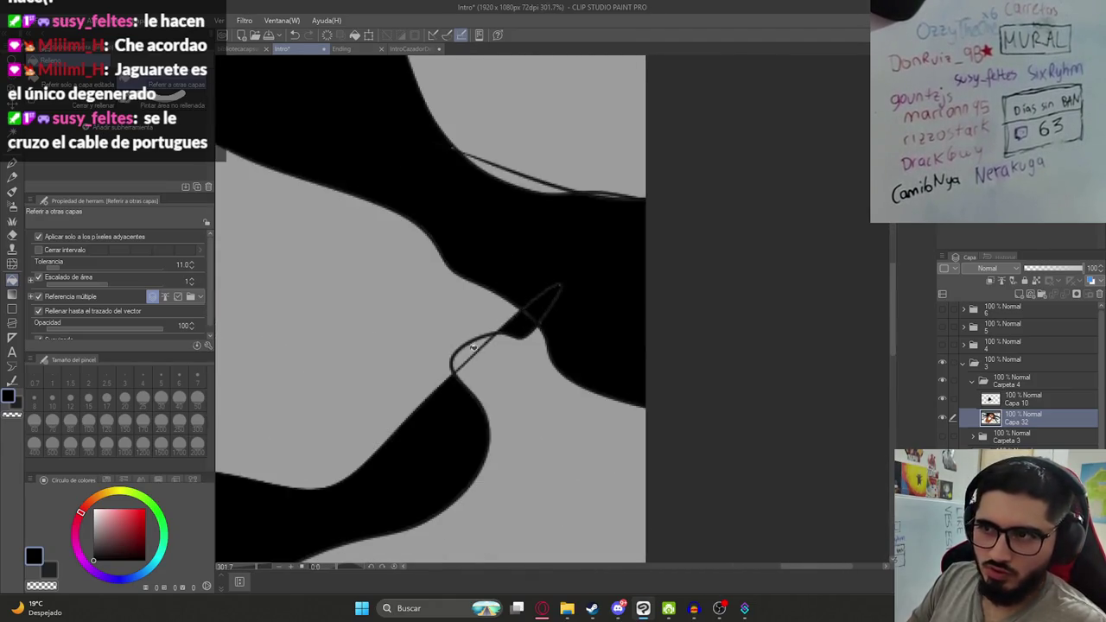
{"action": "scroll", "coordinate": [473, 347], "scroll_direction": "down", "scroll_amount": 4}
{"action": "scroll", "coordinate": [464, 320], "scroll_direction": "down", "scroll_amount": 1}
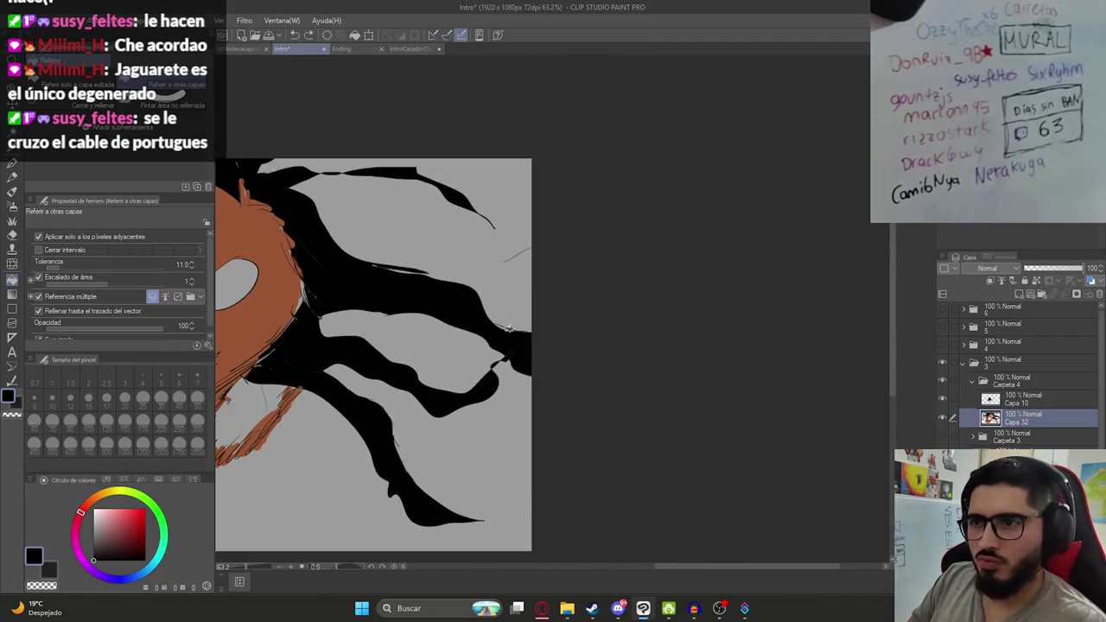
{"action": "scroll", "coordinate": [456, 360], "scroll_direction": "down", "scroll_amount": 1}
{"action": "scroll", "coordinate": [548, 368], "scroll_direction": "up", "scroll_amount": 4}
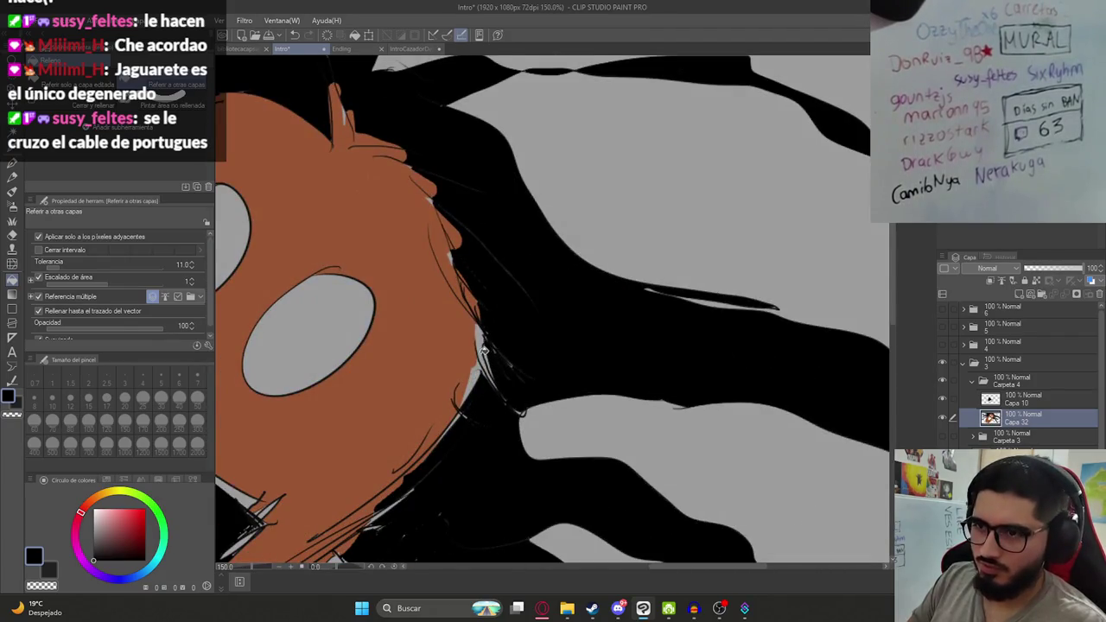
{"action": "key", "text": "p"}
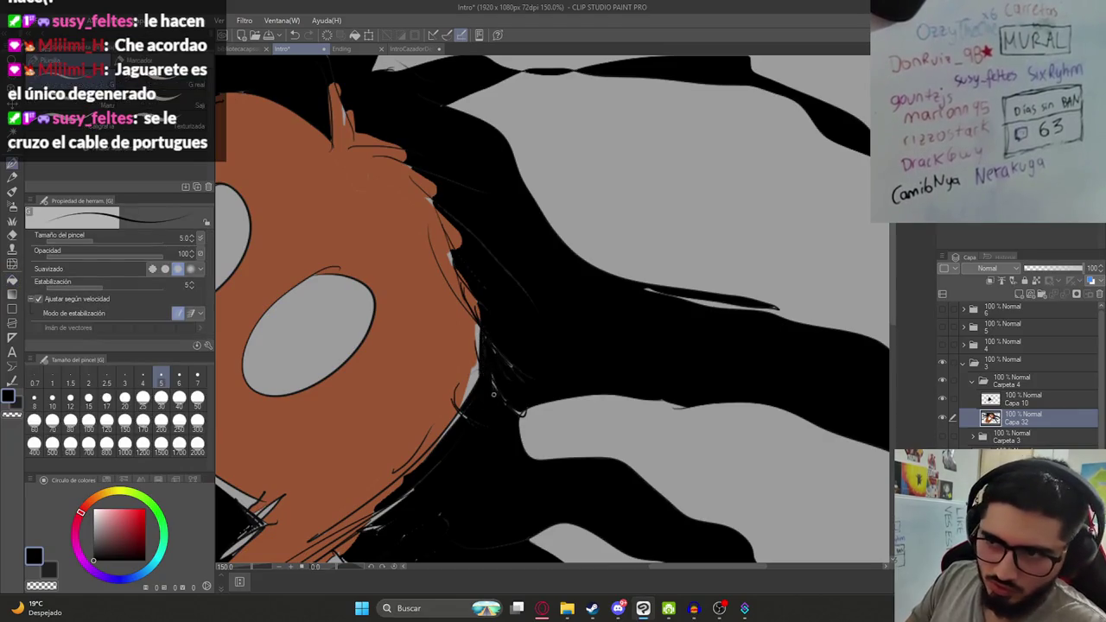
{"action": "scroll", "coordinate": [511, 349], "scroll_direction": "down", "scroll_amount": 8}
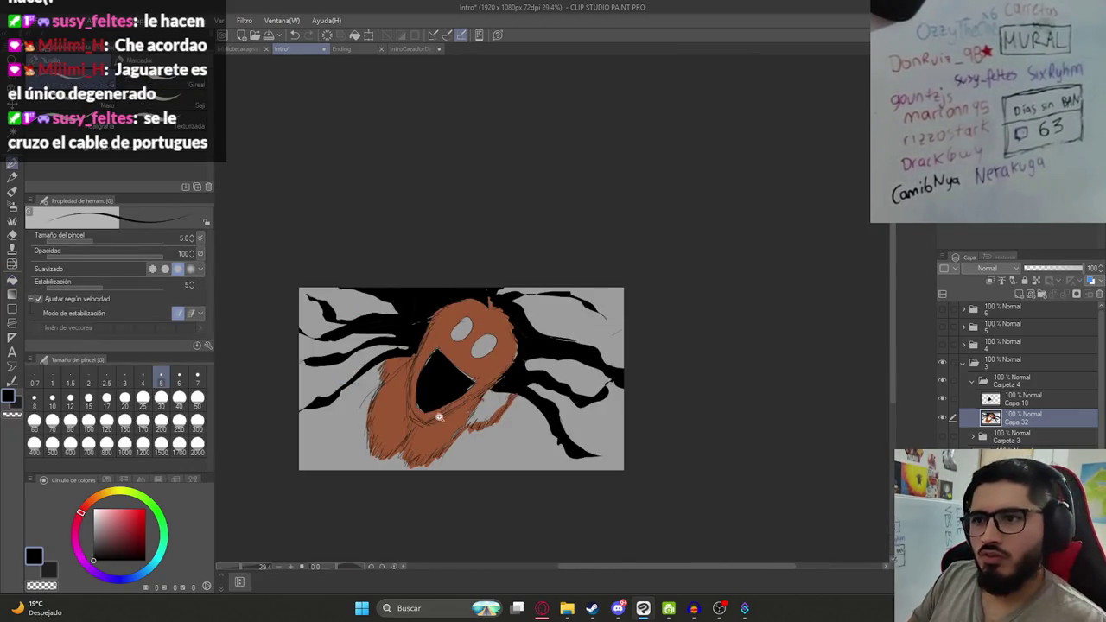
{"action": "scroll", "coordinate": [441, 425], "scroll_direction": "up", "scroll_amount": 4}
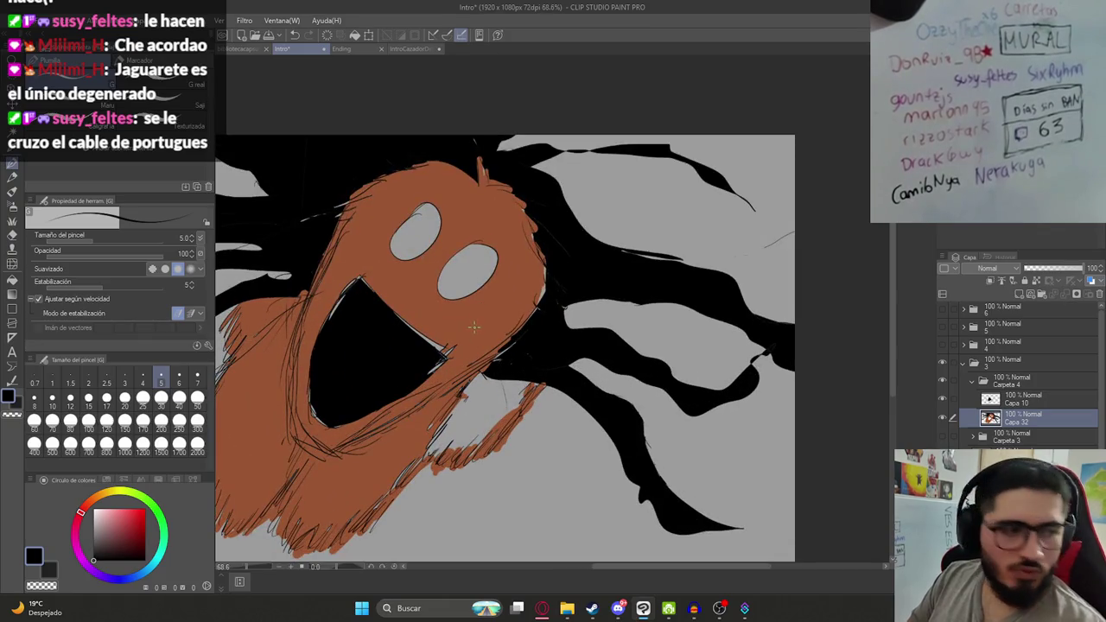
{"action": "key", "text": "g"}
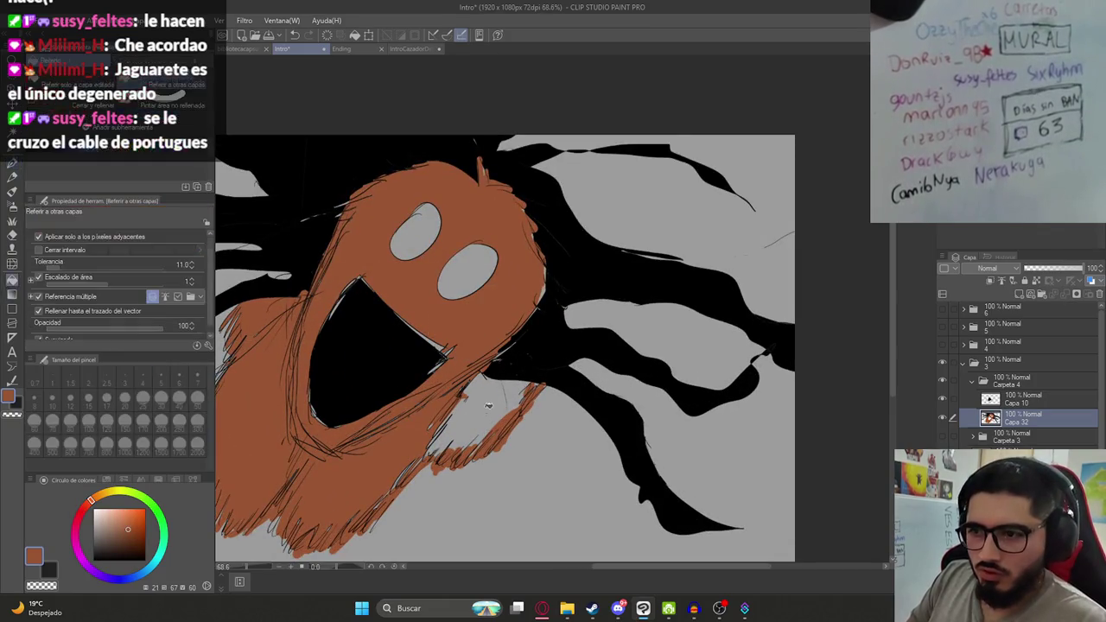
{"action": "left_click", "coordinate": [490, 419]}
{"action": "scroll", "coordinate": [490, 418], "scroll_direction": "down", "scroll_amount": 5}
{"action": "scroll", "coordinate": [555, 410], "scroll_direction": "up", "scroll_amount": 5}
{"action": "key", "text": "ctrl+z"}
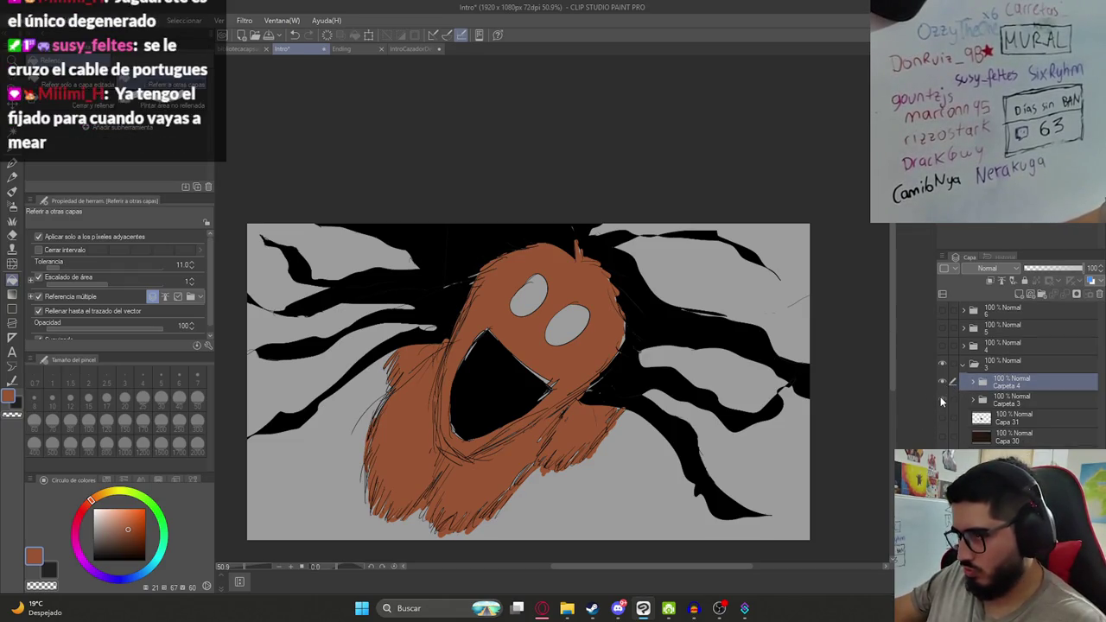
{"action": "key", "text": "ctrl+shift+space"}
Show the Carpeta 3 and Carpeta 4 folders and hide the grey paper background.
{"action": "left_click", "coordinate": [943, 400]}
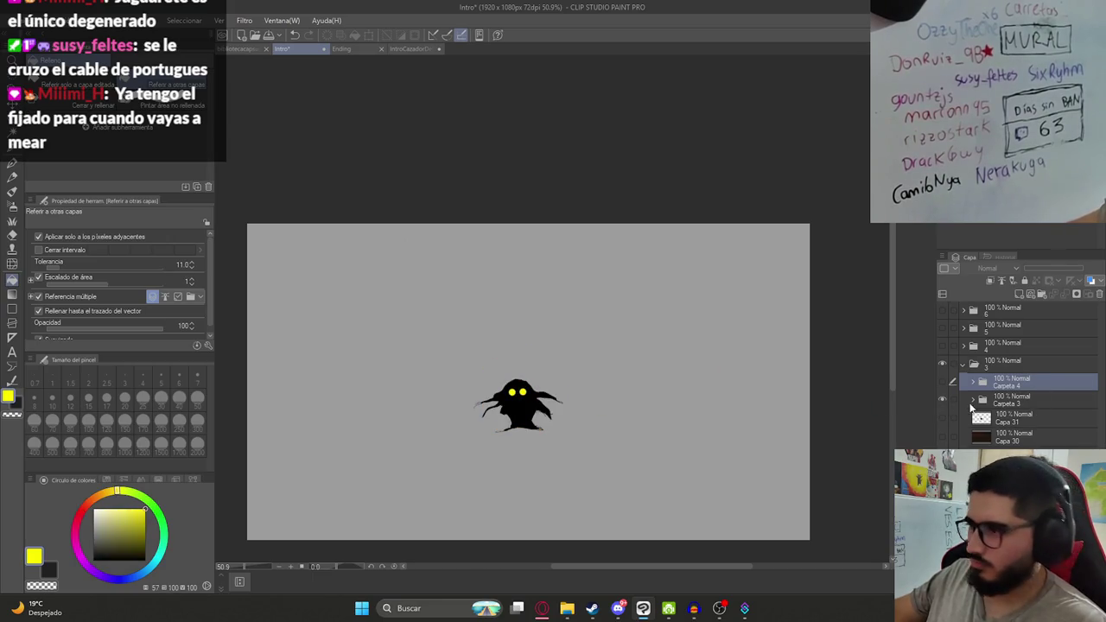
{"action": "left_click", "coordinate": [942, 383]}
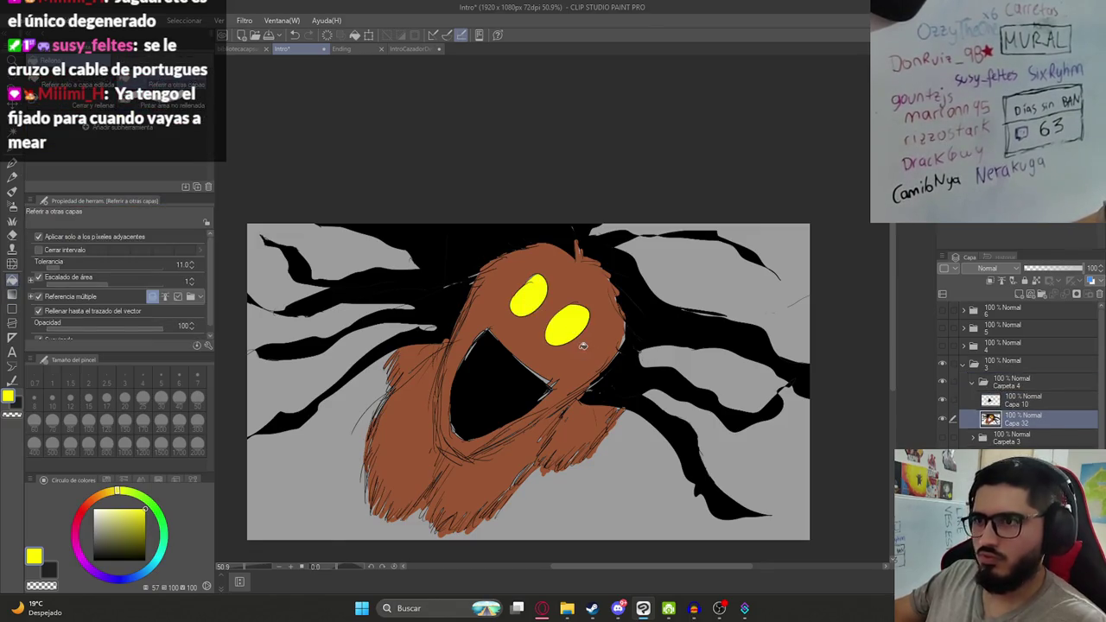
{"action": "scroll", "coordinate": [584, 345], "scroll_direction": "down", "scroll_amount": 1}
{"action": "left_click", "coordinate": [943, 484]}
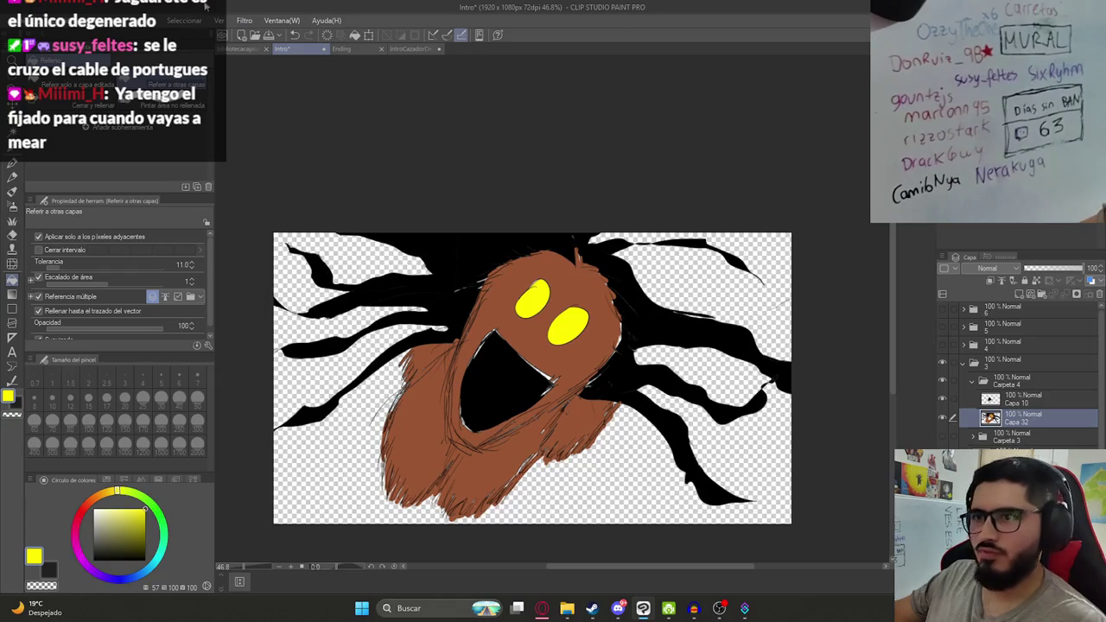
Export the drawing as a PNG named Ilustracion7.png.
{"action": "key", "text": "alt+f"}
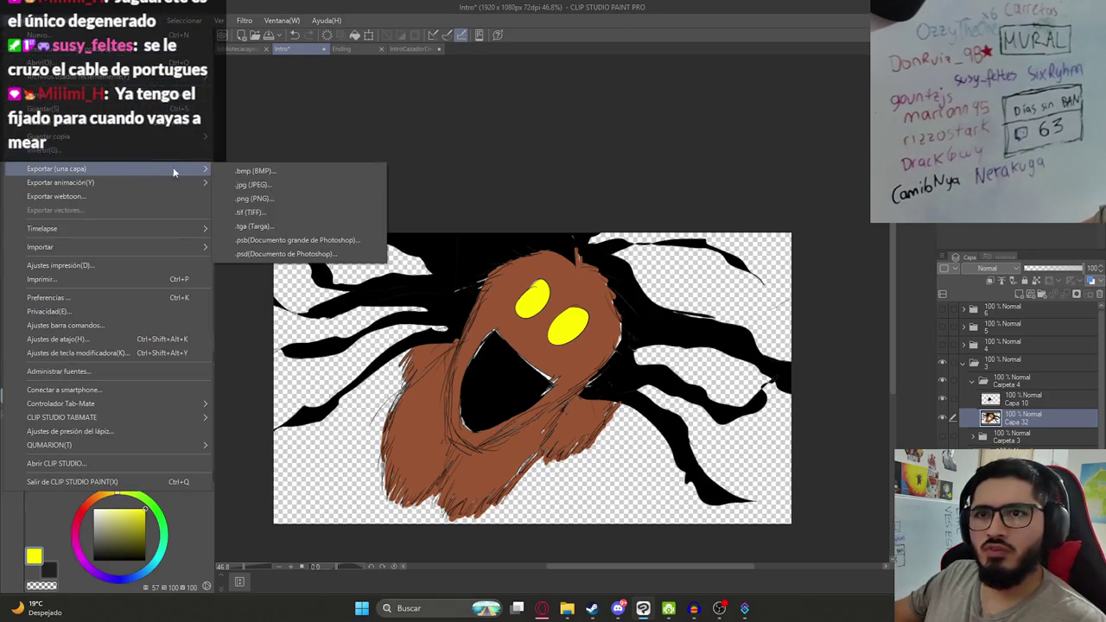
{"action": "left_click", "coordinate": [243, 199]}
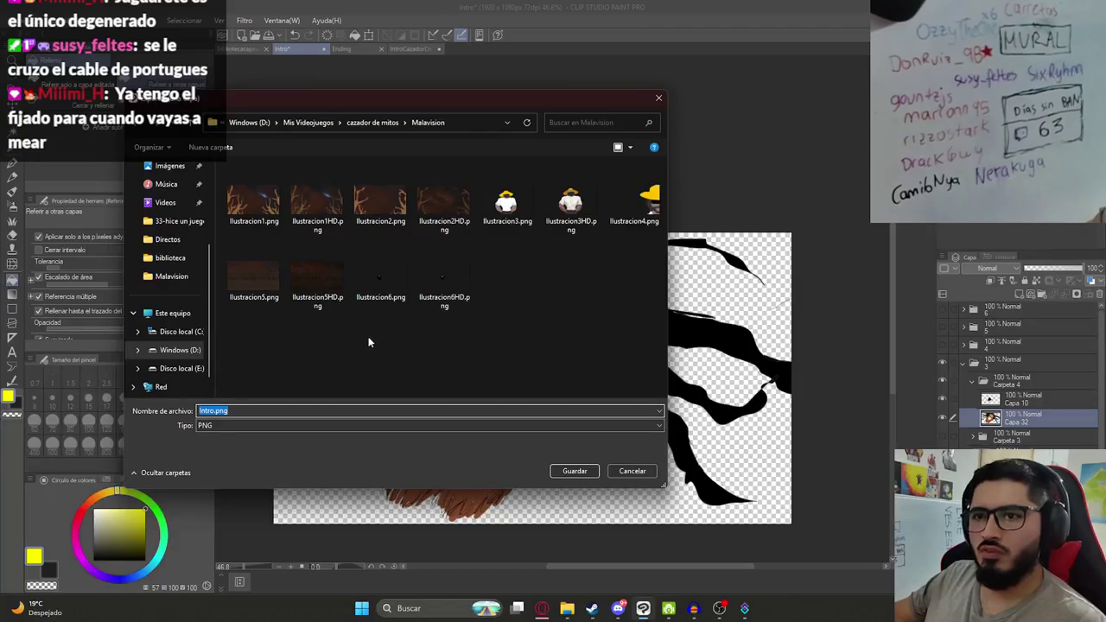
{"action": "left_click", "coordinate": [380, 281]}
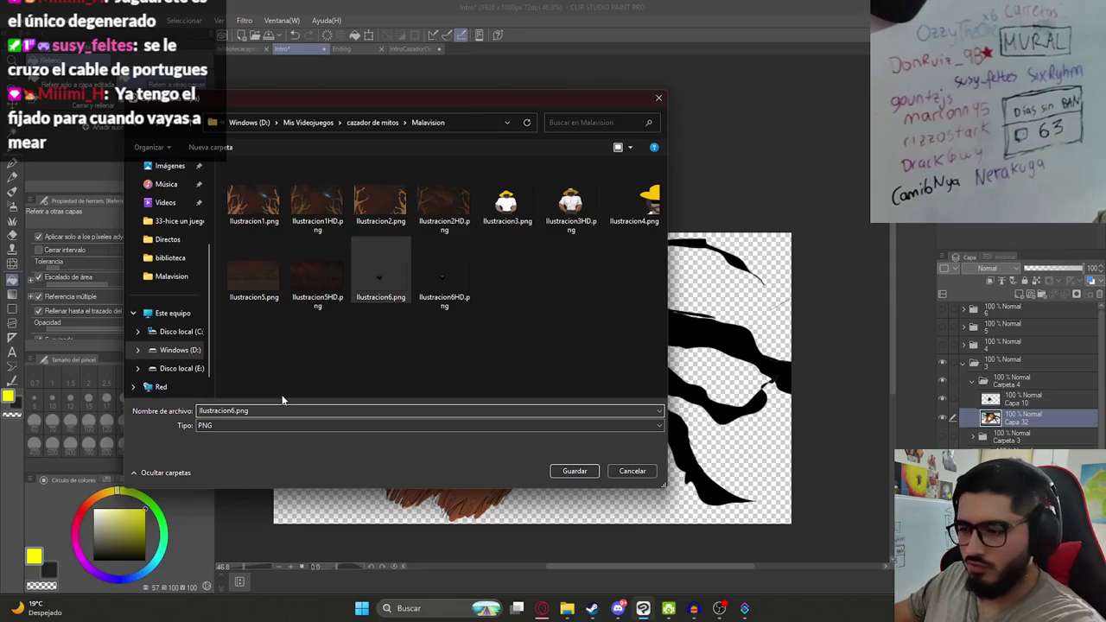
{"action": "key", "text": "Return"}
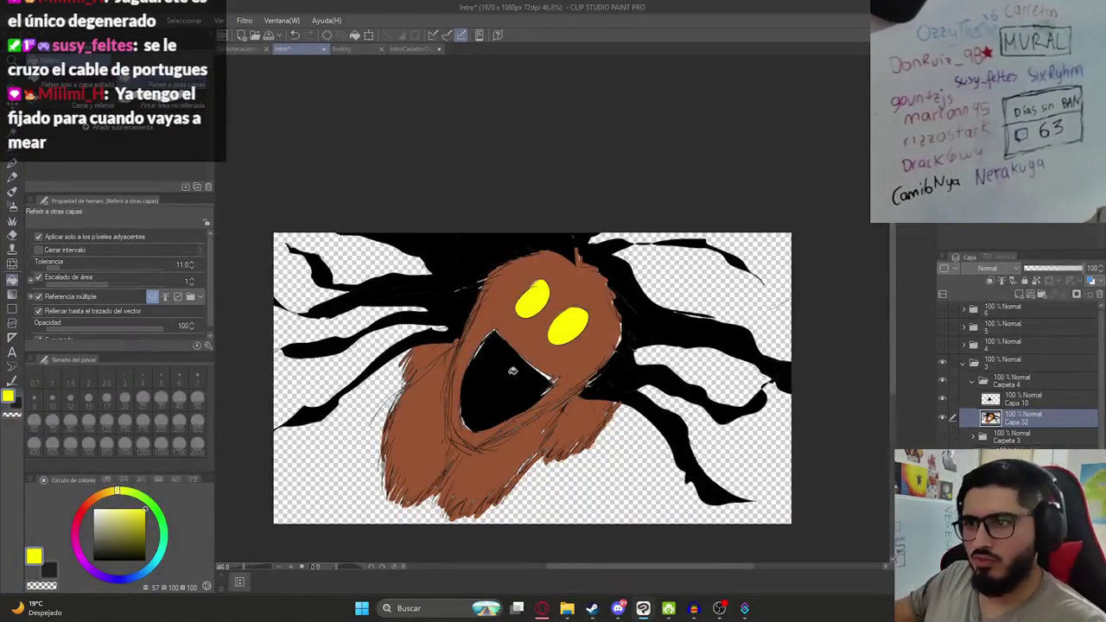
Open the Malavision folder, then bring the browser's TikTok video to the front.
{"action": "left_click", "coordinate": [567, 608]}
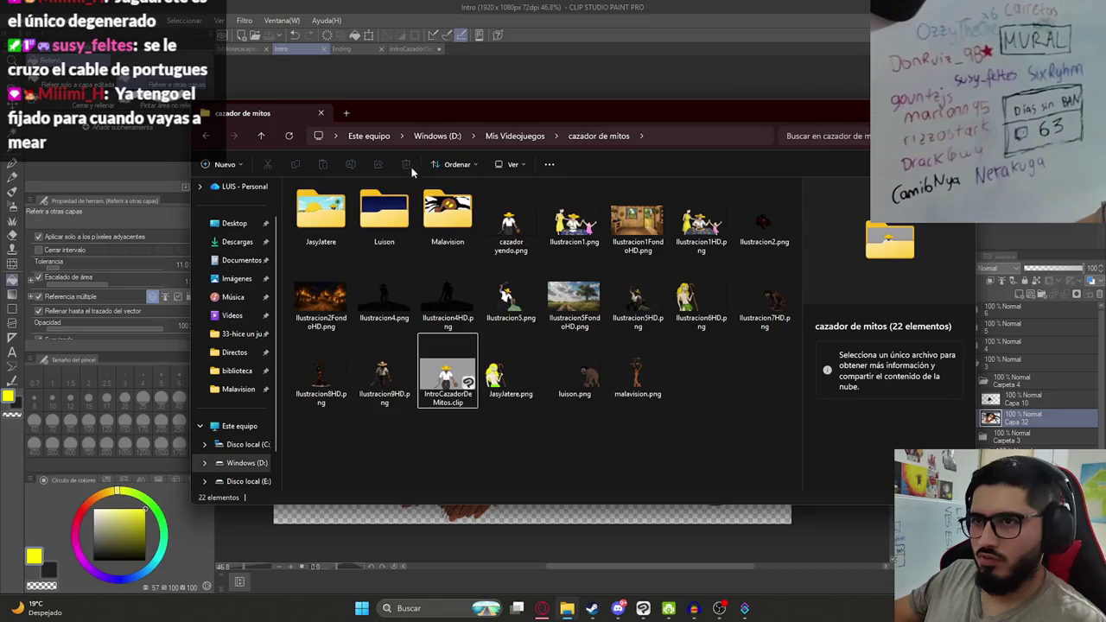
{"action": "double_click", "coordinate": [434, 219]}
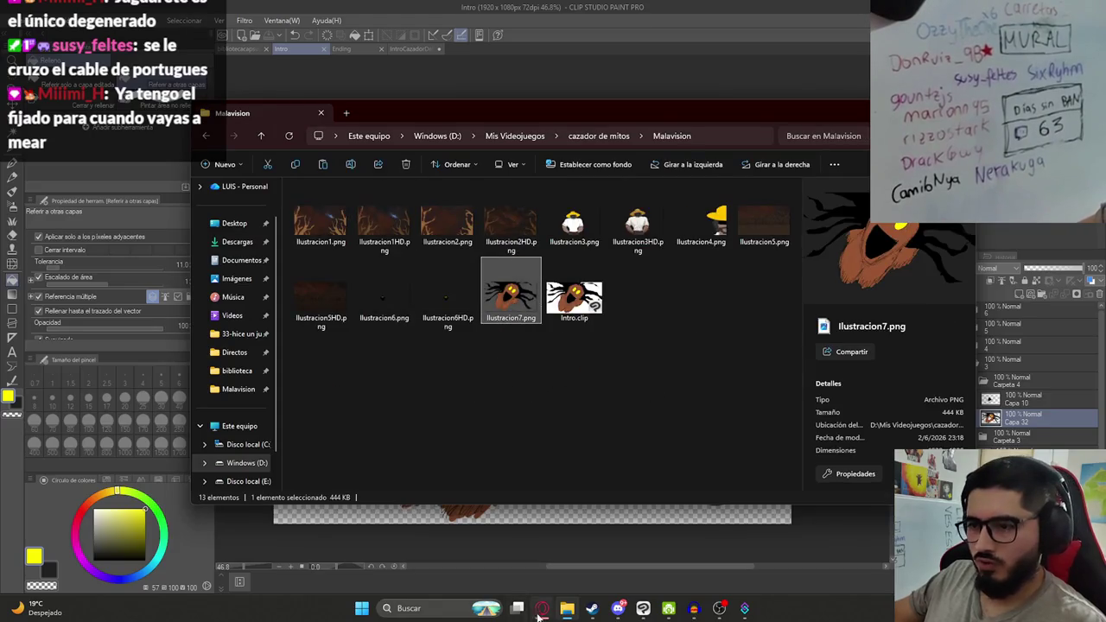
{"action": "left_click", "coordinate": [542, 610]}
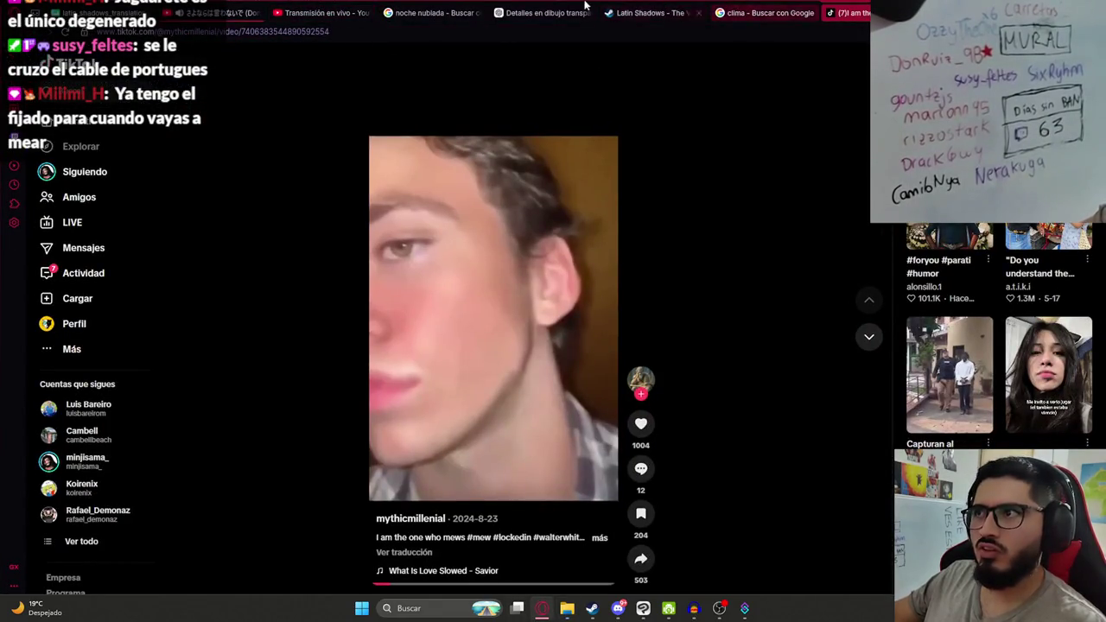
Send the pasted creature sketch to ChatGPT requesting a detailed transparent jumpscare version, then view Summer Nostalgia.
{"action": "left_click", "coordinate": [540, 12]}
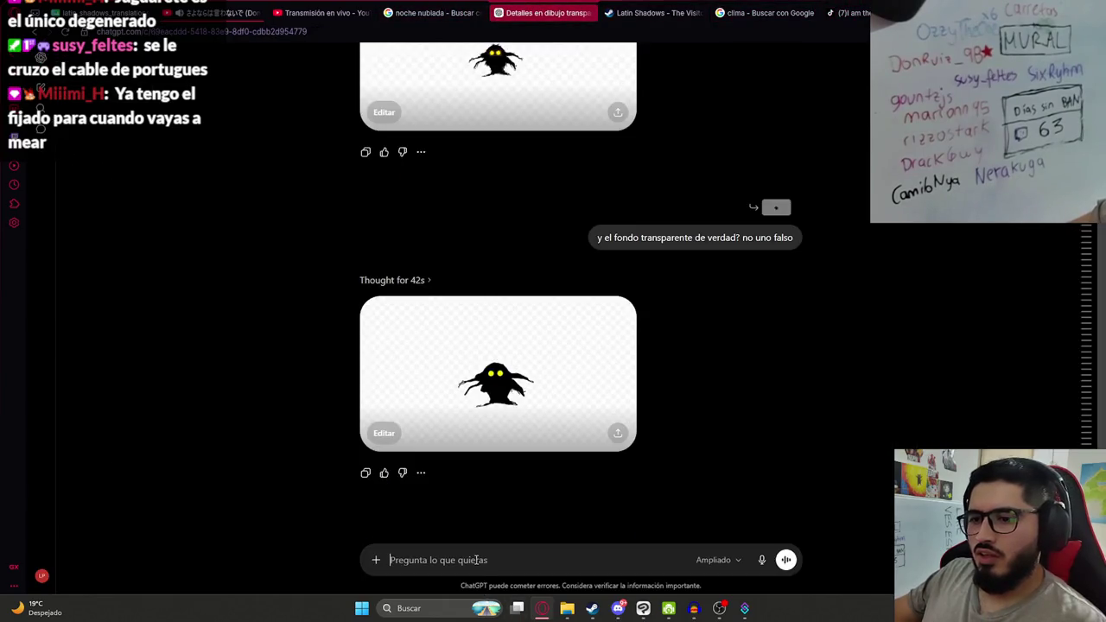
{"action": "key", "text": "ctrl+v"}
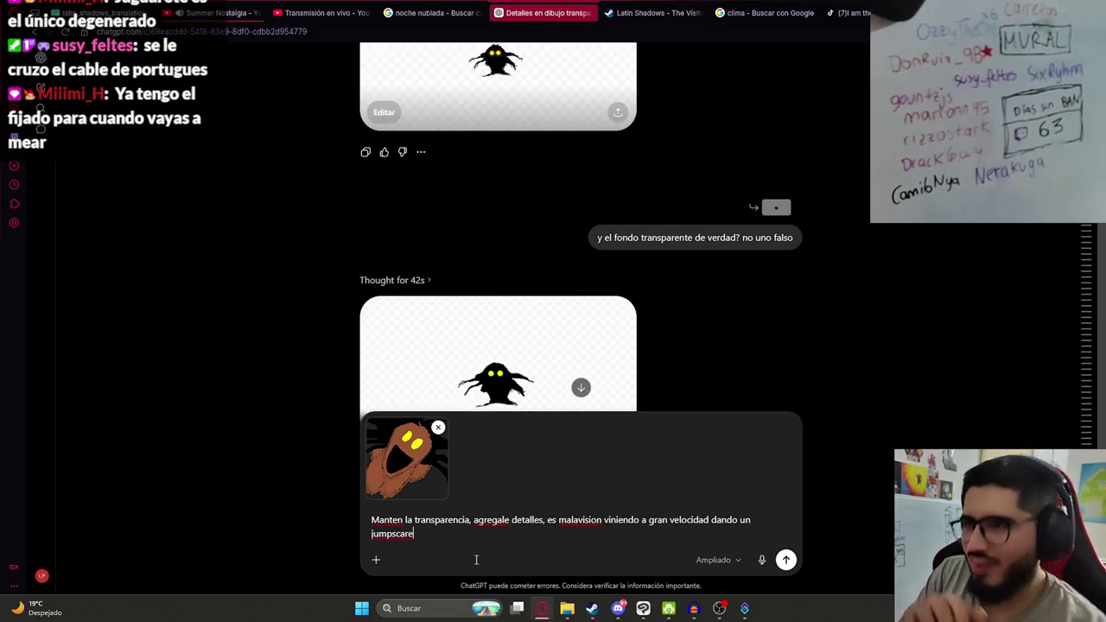
{"action": "key", "text": "Return"}
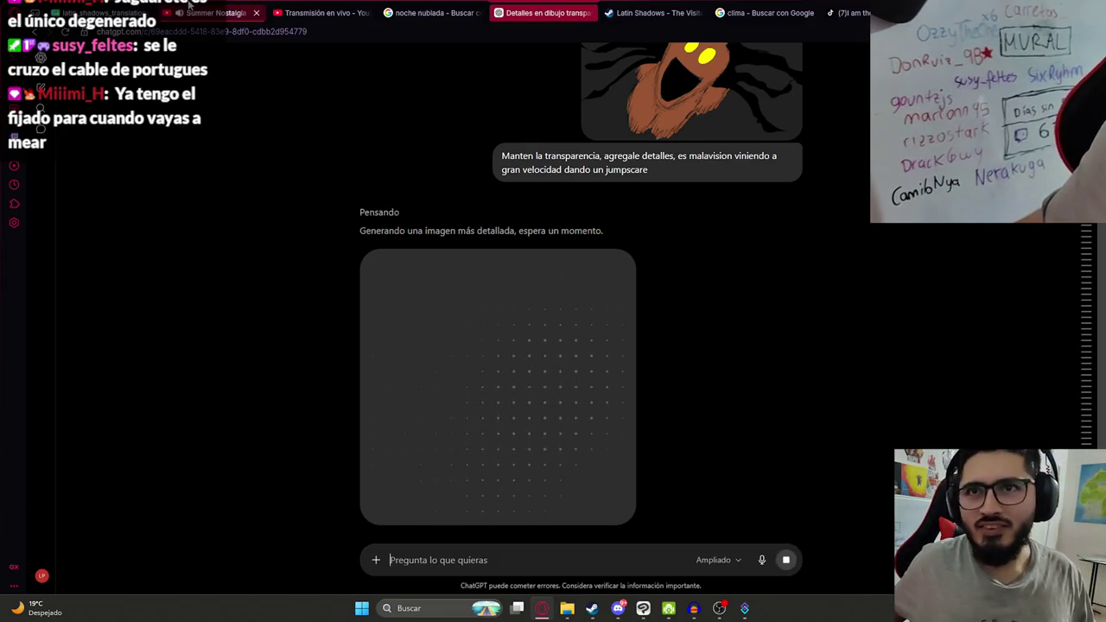
{"action": "left_click", "coordinate": [190, 7]}
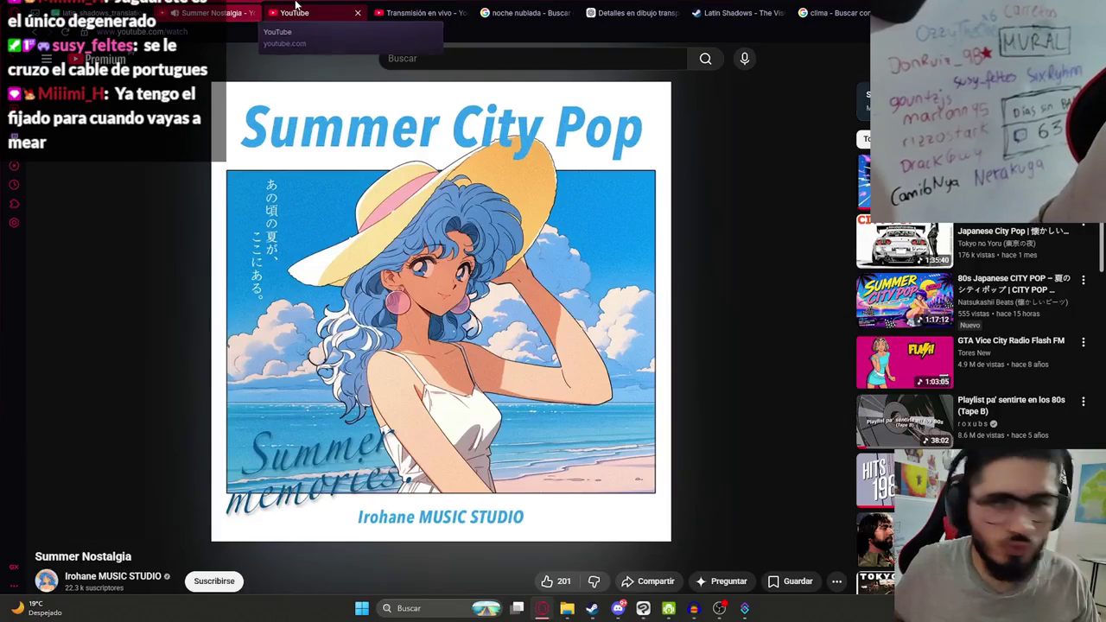
Search YouTube for 'cosas girando' and play Gato girando durante 10 Horas full screen.
{"action": "left_click", "coordinate": [295, 10]}
{"action": "type", "text": "cosas gris"}
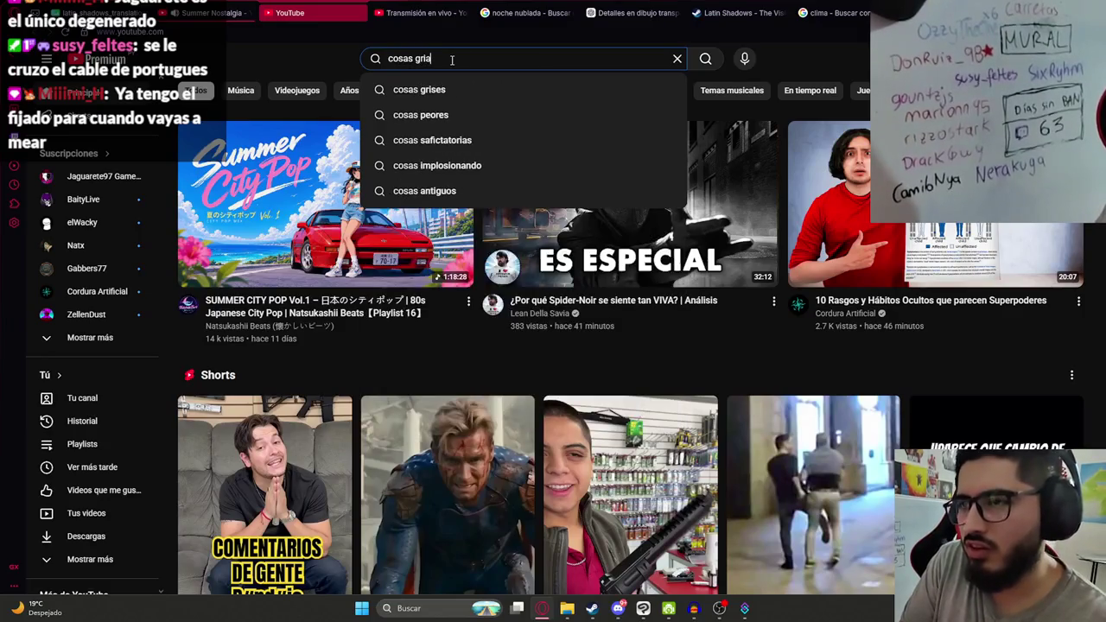
{"action": "type", "text": "ando"}
{"action": "key", "text": "Return"}
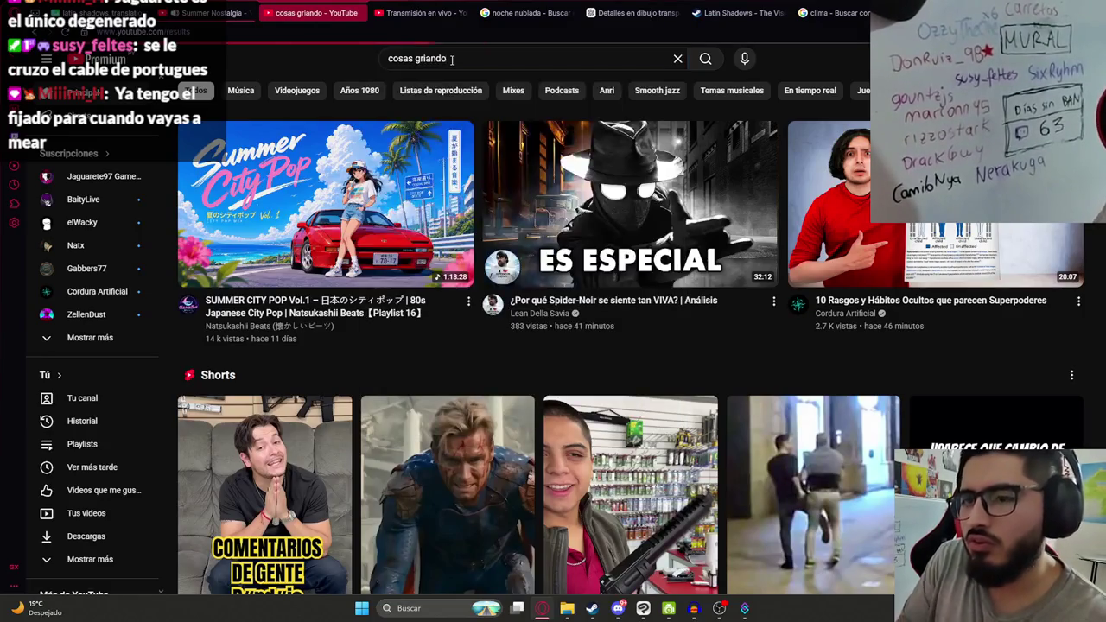
{"action": "double_click", "coordinate": [437, 62]}
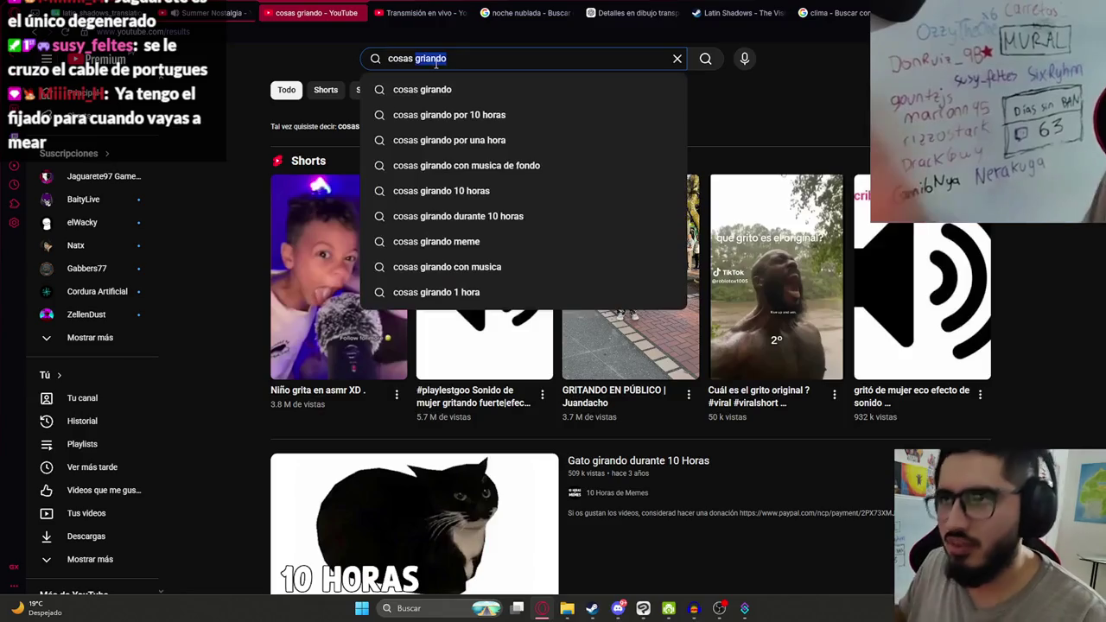
{"action": "left_click", "coordinate": [510, 501]}
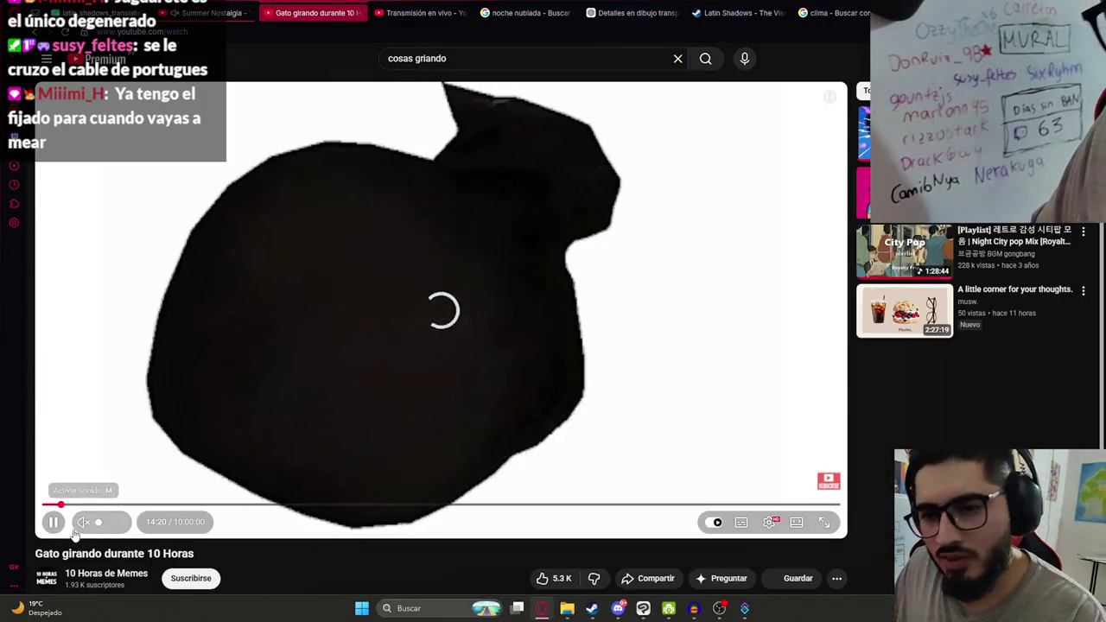
{"action": "double_click", "coordinate": [342, 358]}
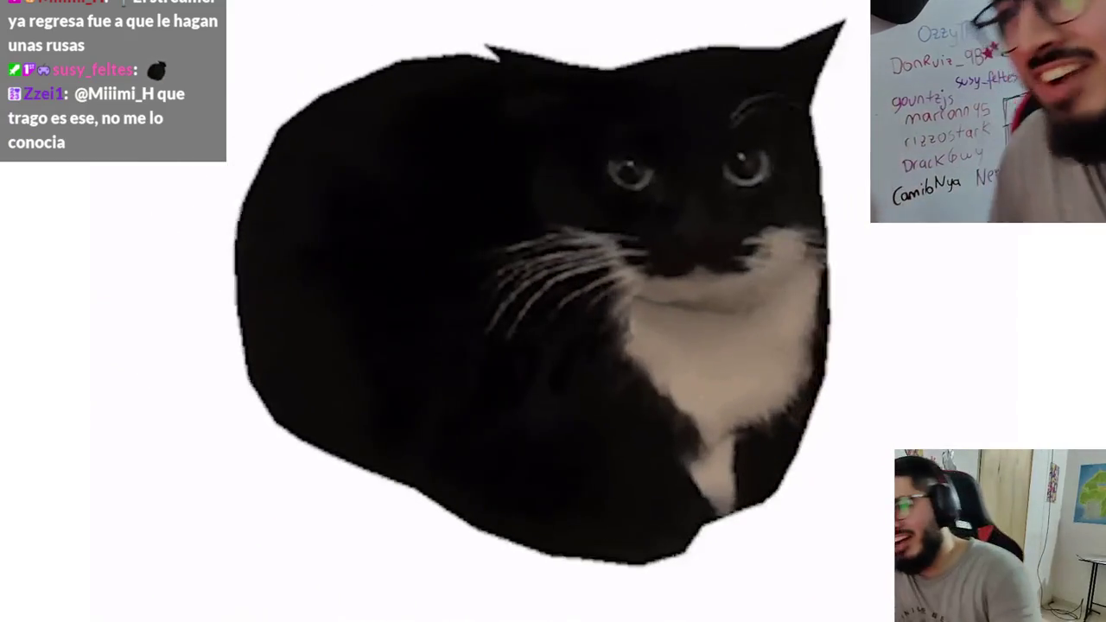
Pause the spinning cat video at 16:32.
{"action": "left_click", "coordinate": [153, 47]}
{"action": "mouse_move", "coordinate": [553, 346]}
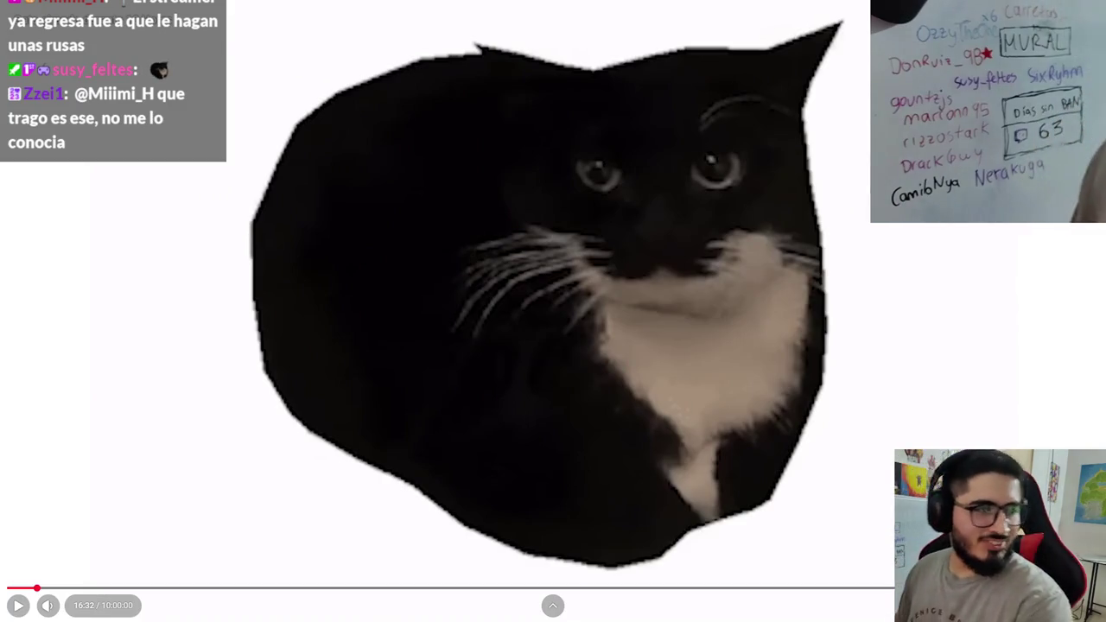
Exit fullscreen on the cat video with Esc.
{"action": "key", "text": "Escape"}
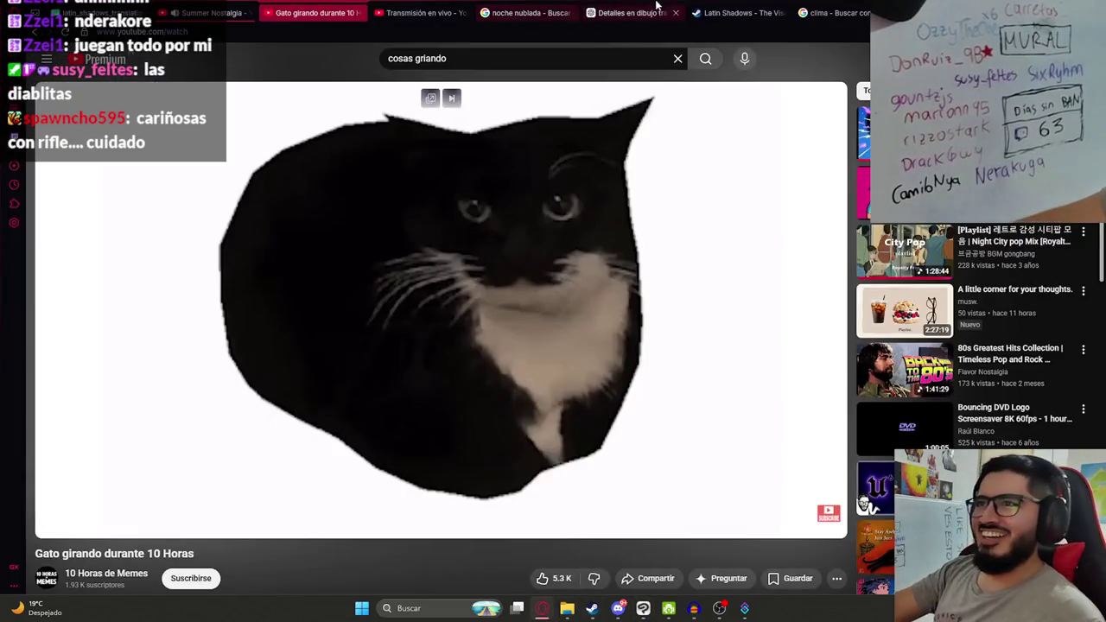
Copy the full-size detailed creature image and open a fresh ChatGPT chat in a new tab.
{"action": "left_click", "coordinate": [609, 10]}
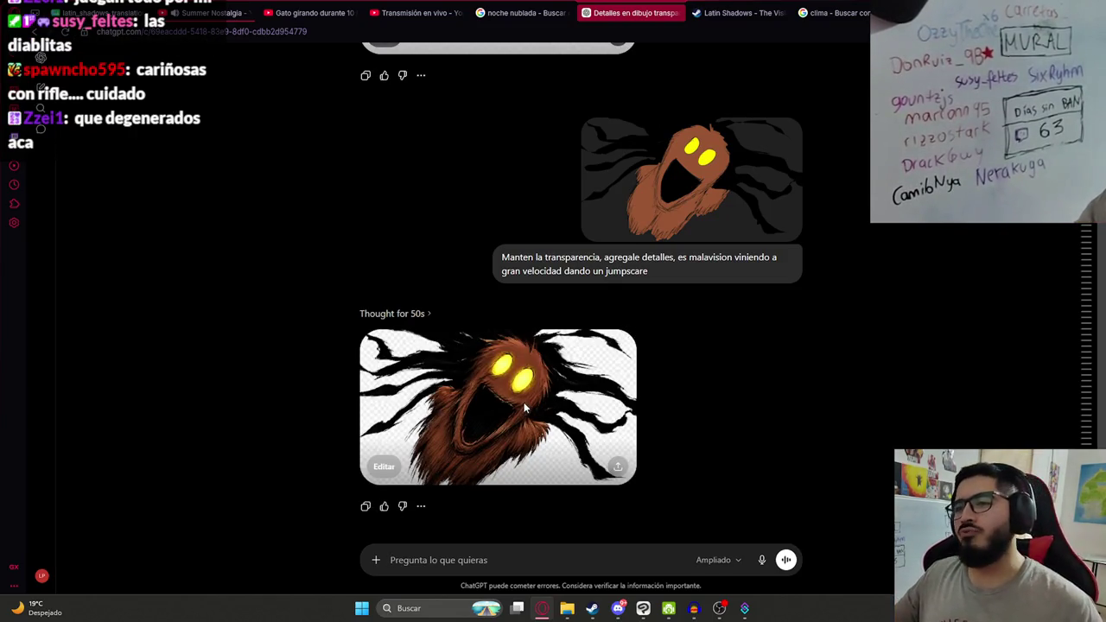
{"action": "left_click", "coordinate": [524, 402]}
{"action": "right_click", "coordinate": [514, 351]}
{"action": "left_click", "coordinate": [577, 406]}
{"action": "left_click", "coordinate": [70, 58]}
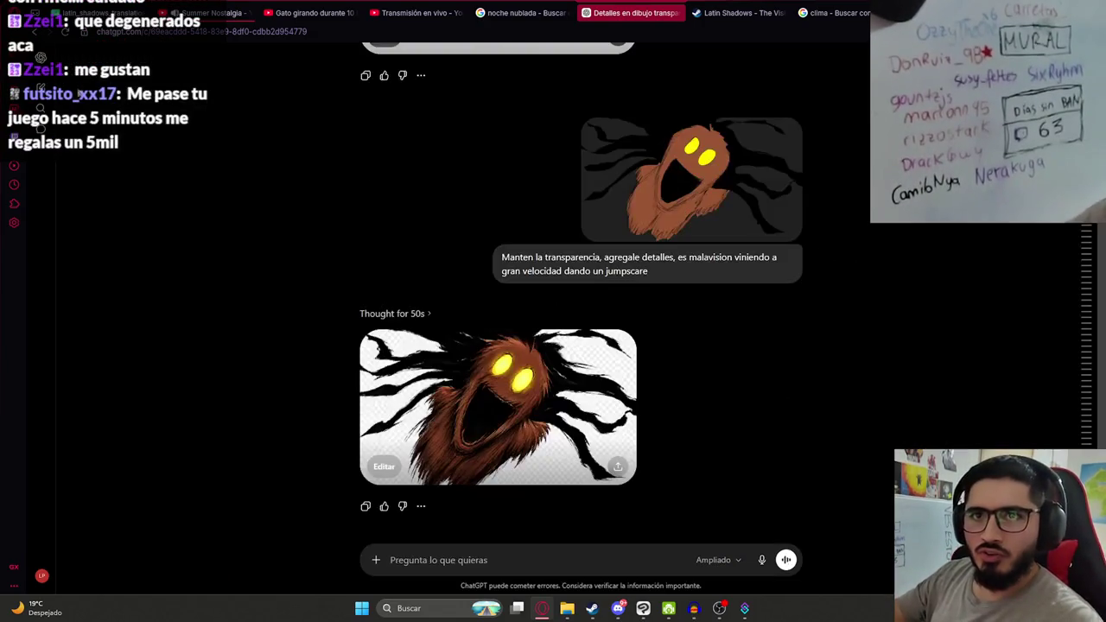
{"action": "middle_click", "coordinate": [70, 59]}
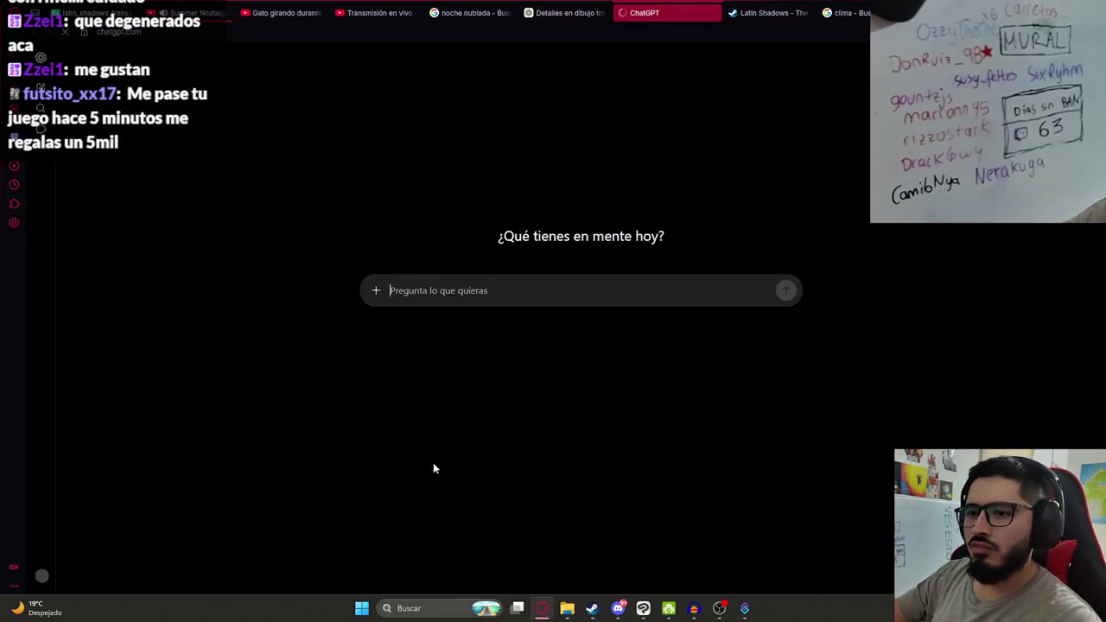
Paste the creature image asking to keep it intact with the background at 0% opacity, then return to Clip Studio.
{"action": "key", "text": "ctrl+v"}
{"action": "type", "text": "manten la imagen intacta pero quita el fondo, dame opacidad 0"}
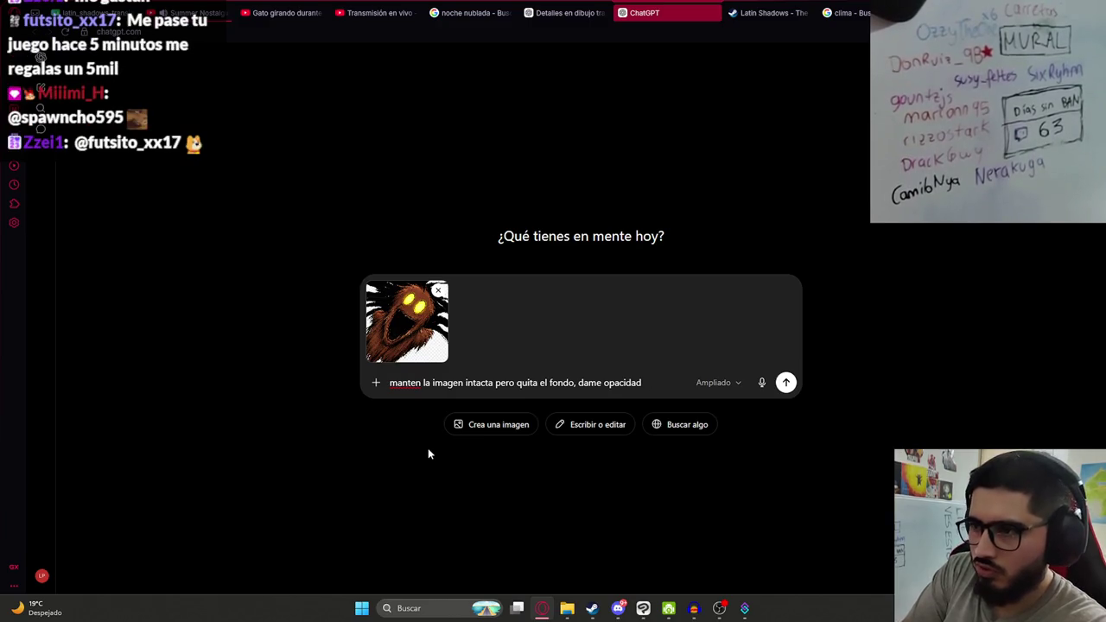
{"action": "type", "text": "% del"}
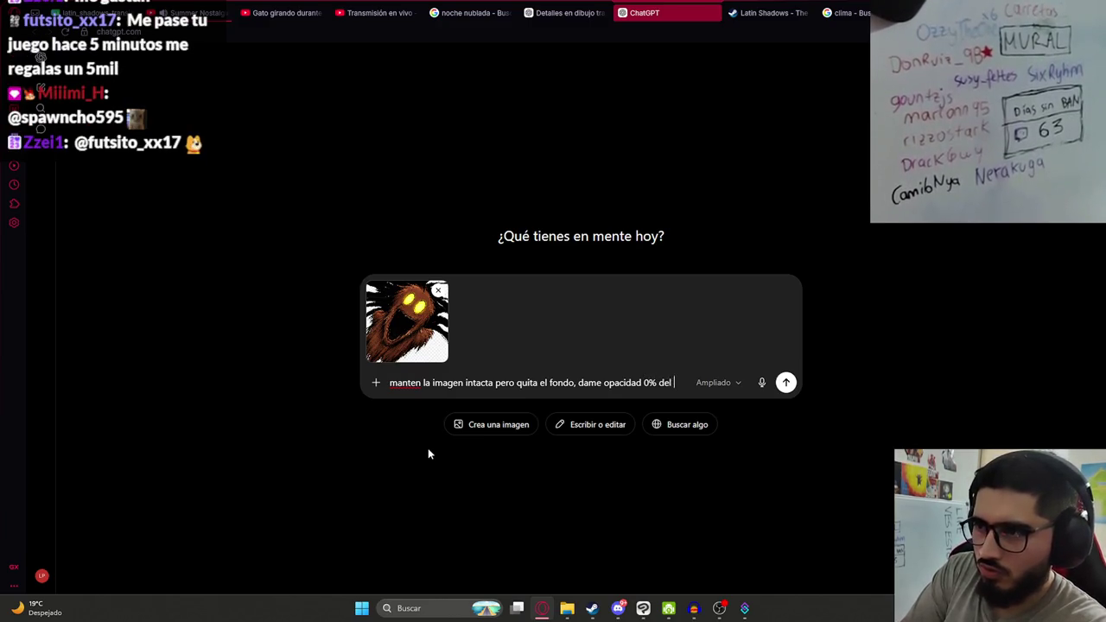
{"action": "type", "text": " fondo"}
{"action": "key", "text": "Return"}
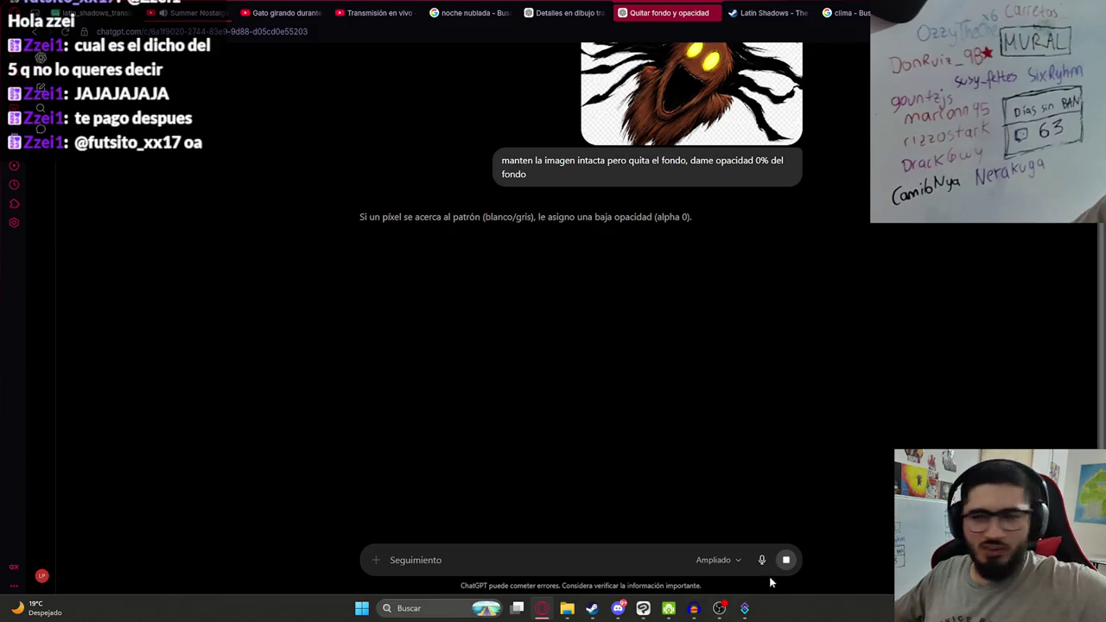
{"action": "left_click", "coordinate": [650, 612]}
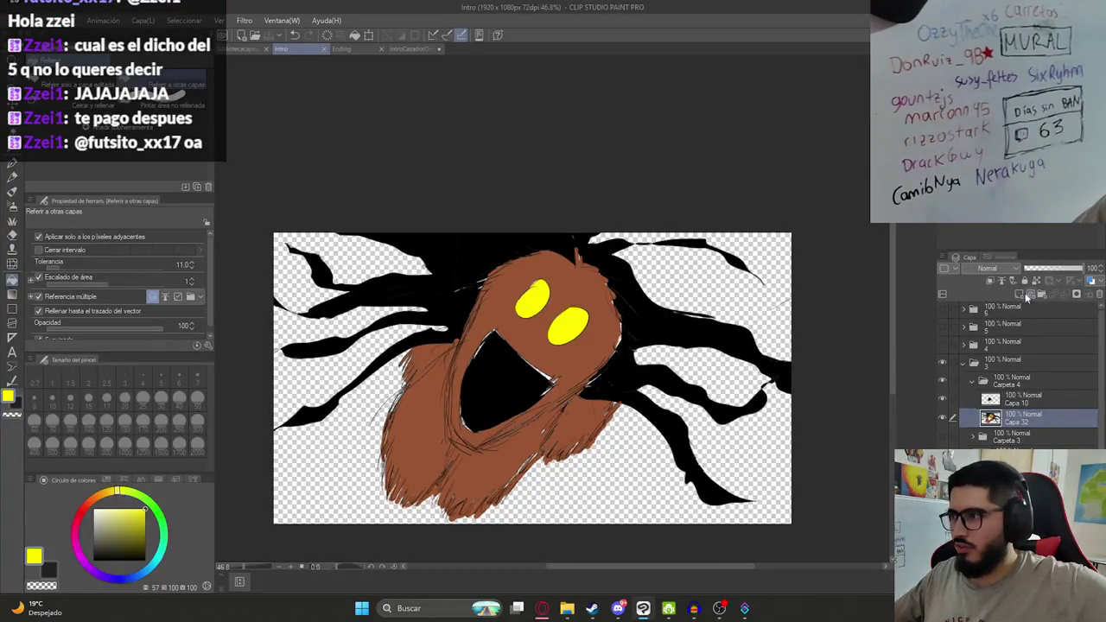
{"action": "mouse_move", "coordinate": [1082, 271]}
{"action": "left_mouse_down"}
{"action": "mouse_move", "coordinate": [1019, 271]}
{"action": "mouse_move", "coordinate": [1096, 268]}
{"action": "left_mouse_up"}
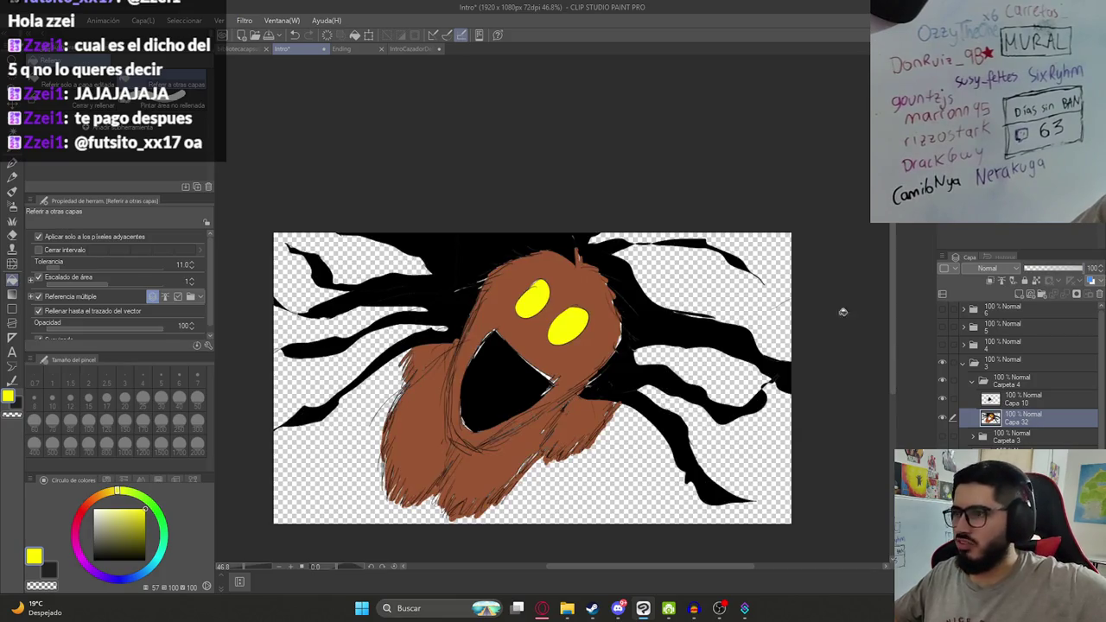
{"action": "left_click", "coordinate": [542, 609]}
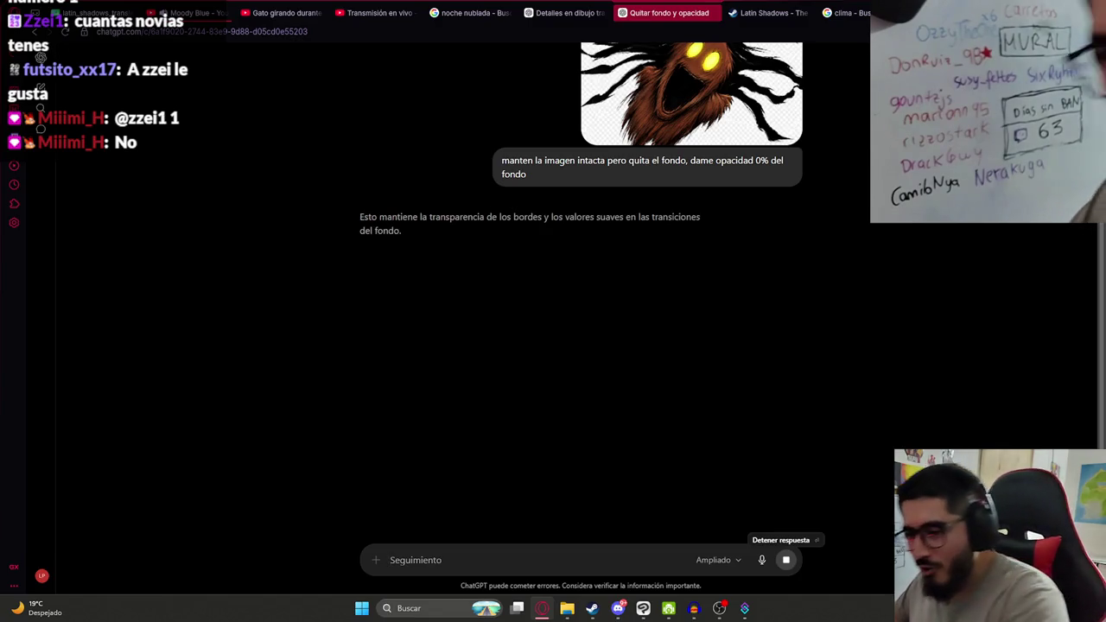
Copy the full-size transparent creature image from the 'Quitar fondo y opacidad' chat.
{"action": "key", "text": "ctrl+shift+Tab"}
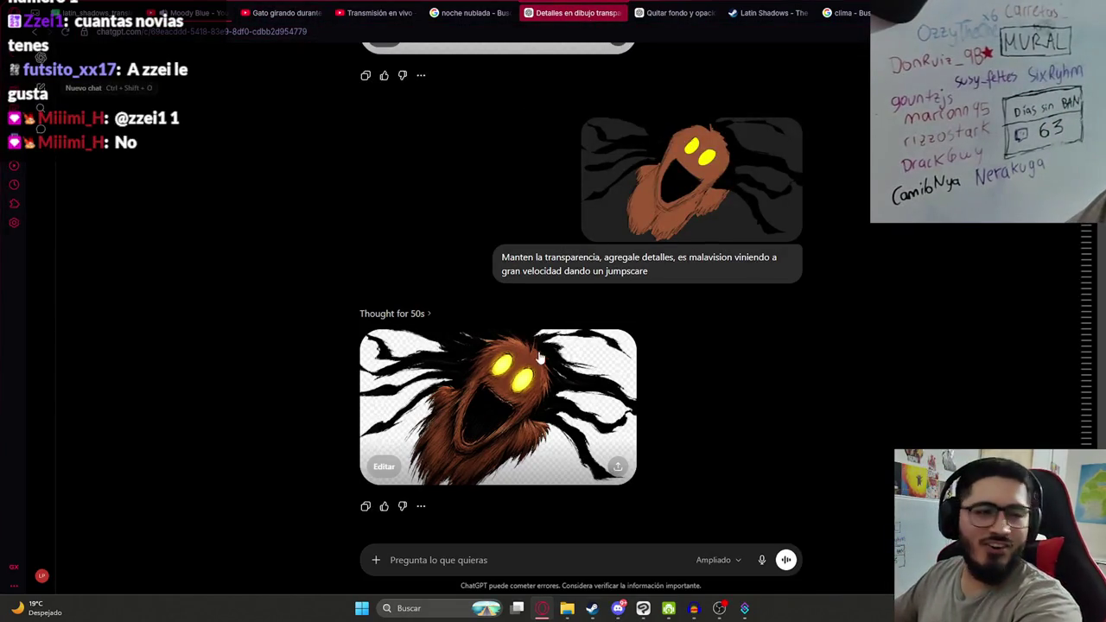
{"action": "left_click", "coordinate": [683, 12]}
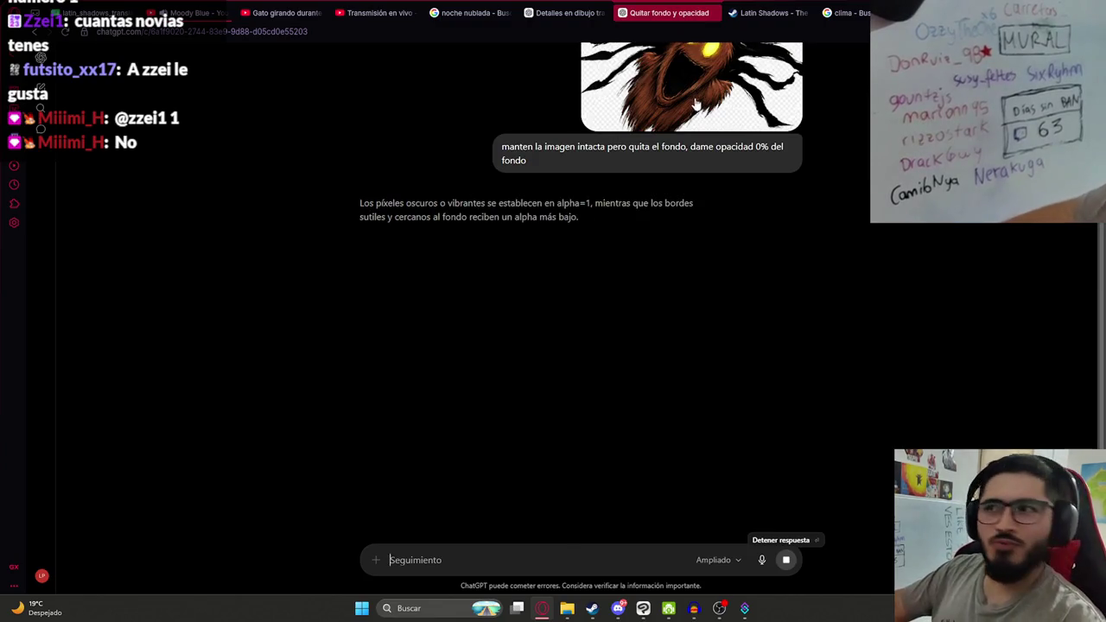
{"action": "left_click", "coordinate": [697, 102]}
{"action": "right_click", "coordinate": [594, 225]}
{"action": "left_click", "coordinate": [617, 283]}
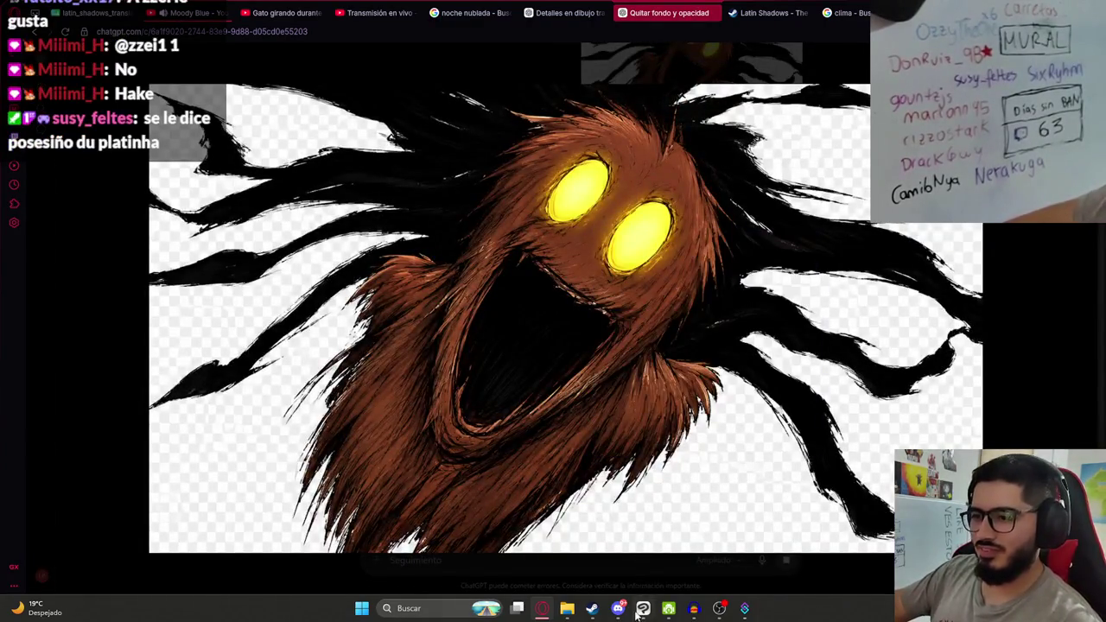
Paste the copied creature image as a new layer above Capa 10 and enlarge it to fill the canvas.
{"action": "left_click", "coordinate": [641, 609]}
{"action": "left_click", "coordinate": [1017, 405]}
{"action": "key", "text": "ctrl+v"}
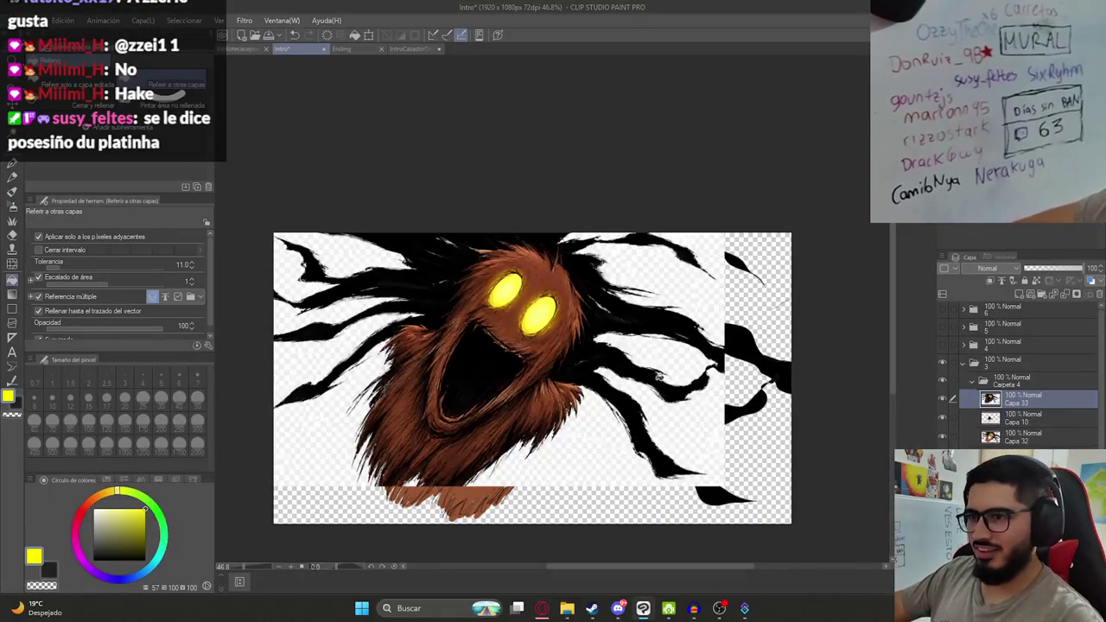
{"action": "key", "text": "ctrl+t"}
{"action": "left_click_drag", "start_coordinate": [735, 492], "coordinate": [791, 522]}
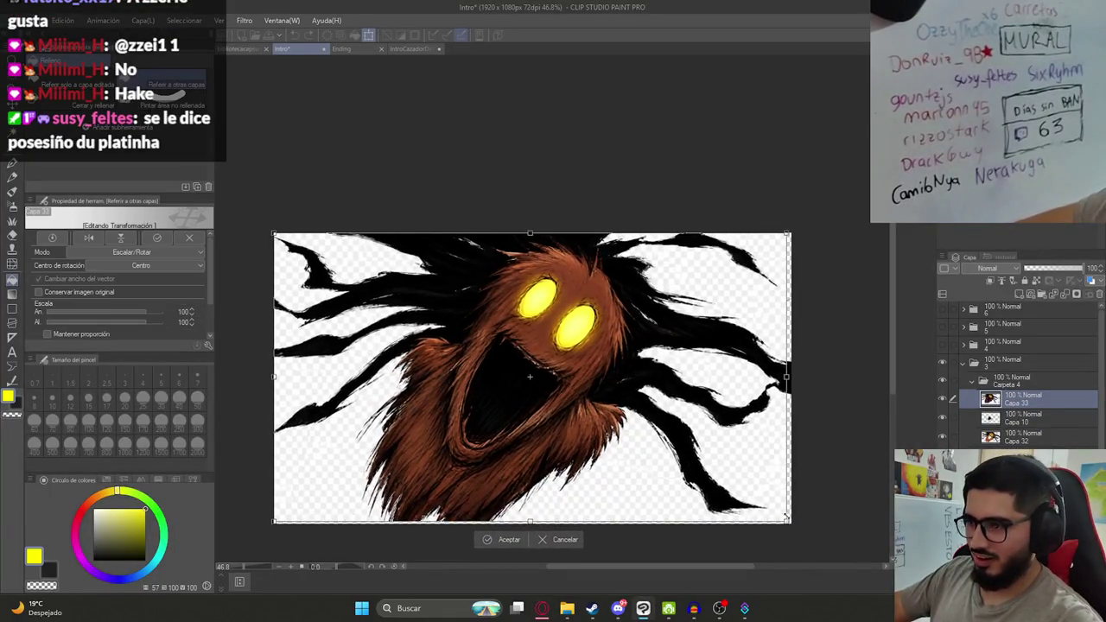
{"action": "key", "text": "Return"}
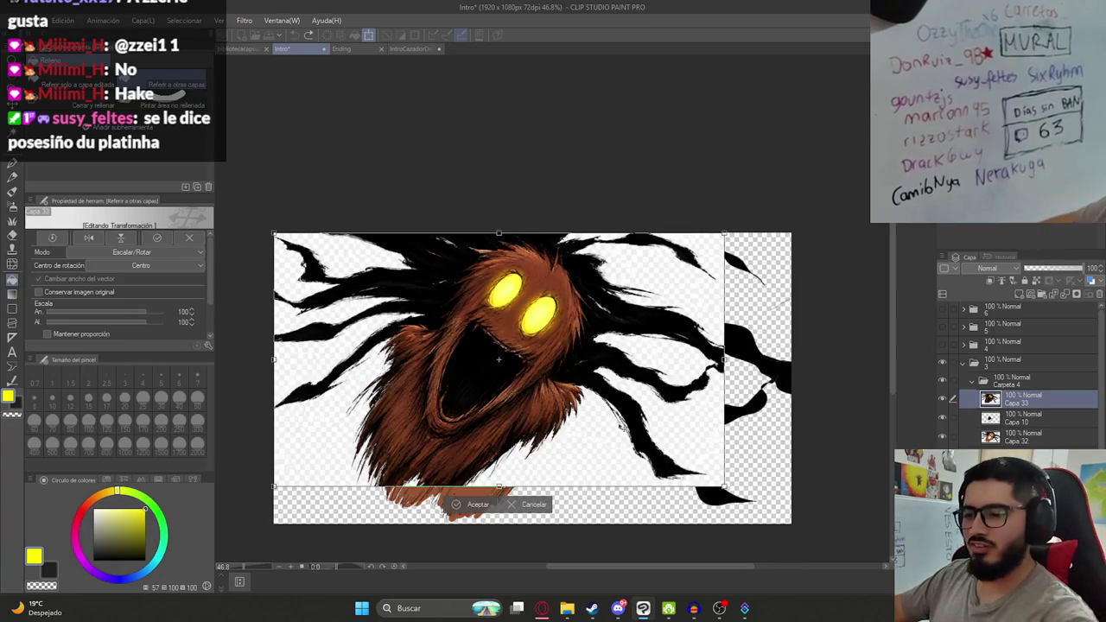
Undo an accidental yellow fill and shift the creature layer right and down.
{"action": "key", "text": "g"}
{"action": "left_click", "coordinate": [558, 396]}
{"action": "key", "text": "ctrl+z"}
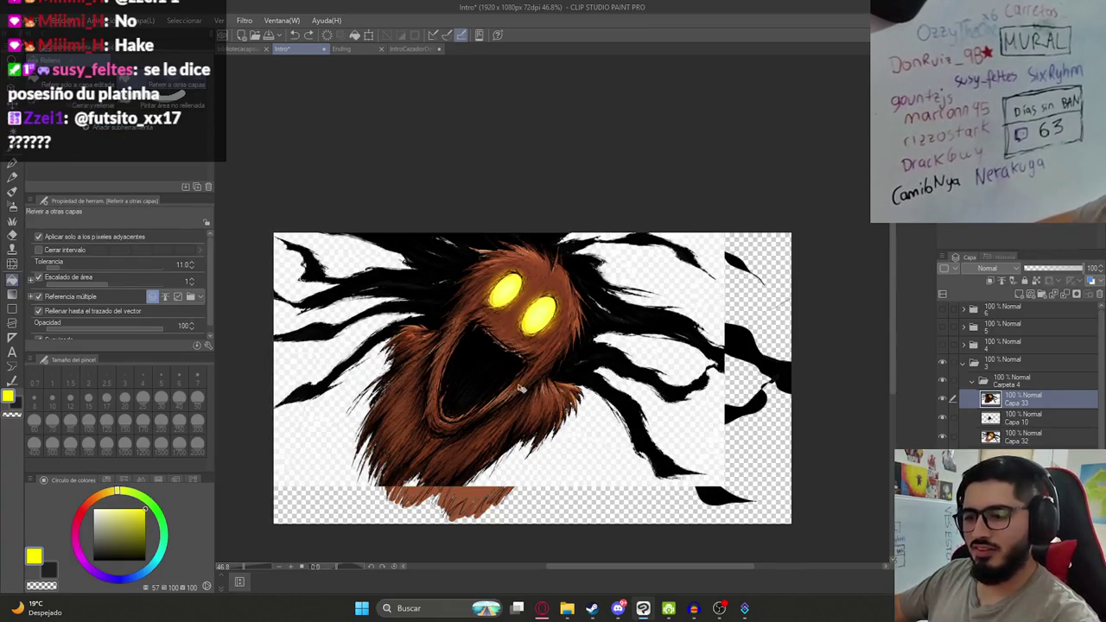
{"action": "key", "text": "k"}
{"action": "left_click_drag", "start_coordinate": [560, 395], "coordinate": [591, 413]}
Select the yellow eye areas by colour range with a colour margin of 50, keeping the original selection type.
{"action": "left_click", "coordinate": [184, 20]}
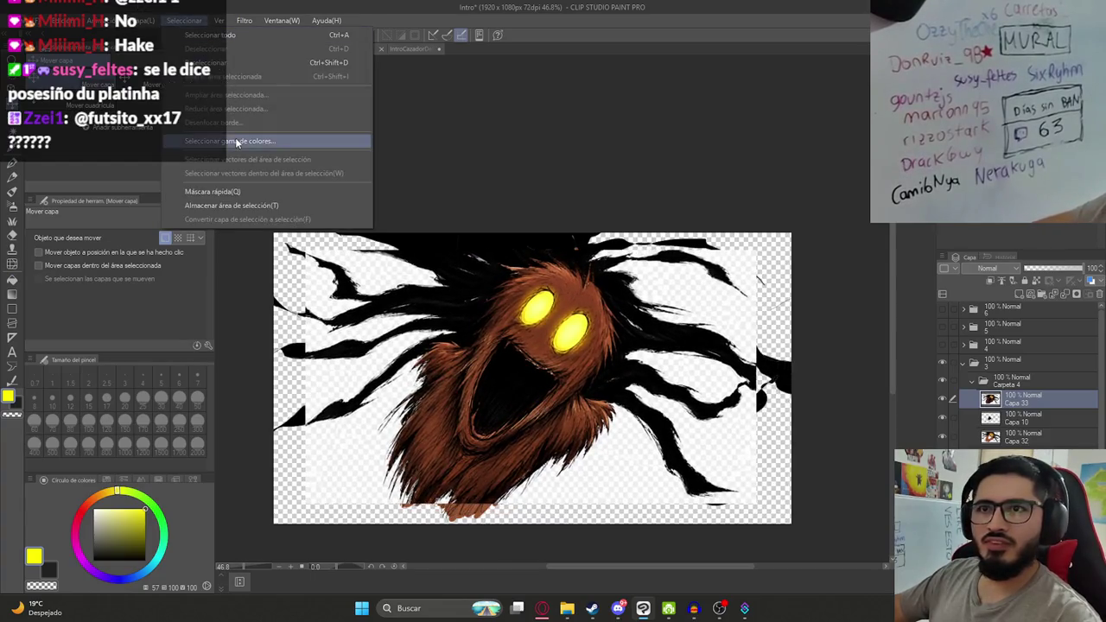
{"action": "left_click", "coordinate": [259, 141]}
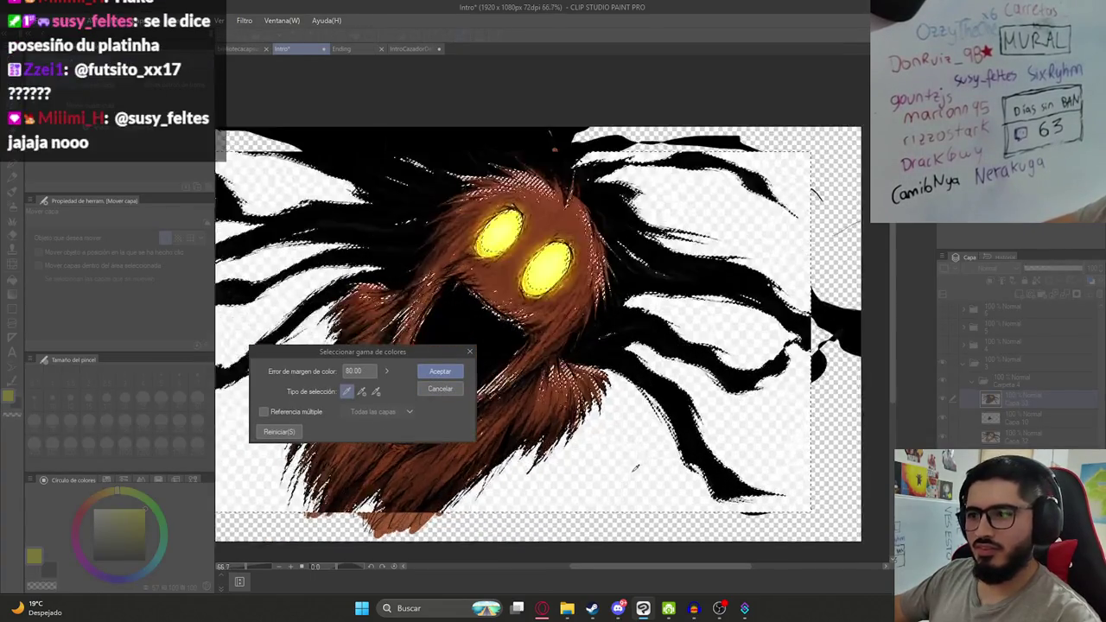
{"action": "scroll", "coordinate": [436, 393], "scroll_direction": "up", "scroll_amount": 5}
{"action": "double_click", "coordinate": [357, 371]}
{"action": "type", "text": "50"}
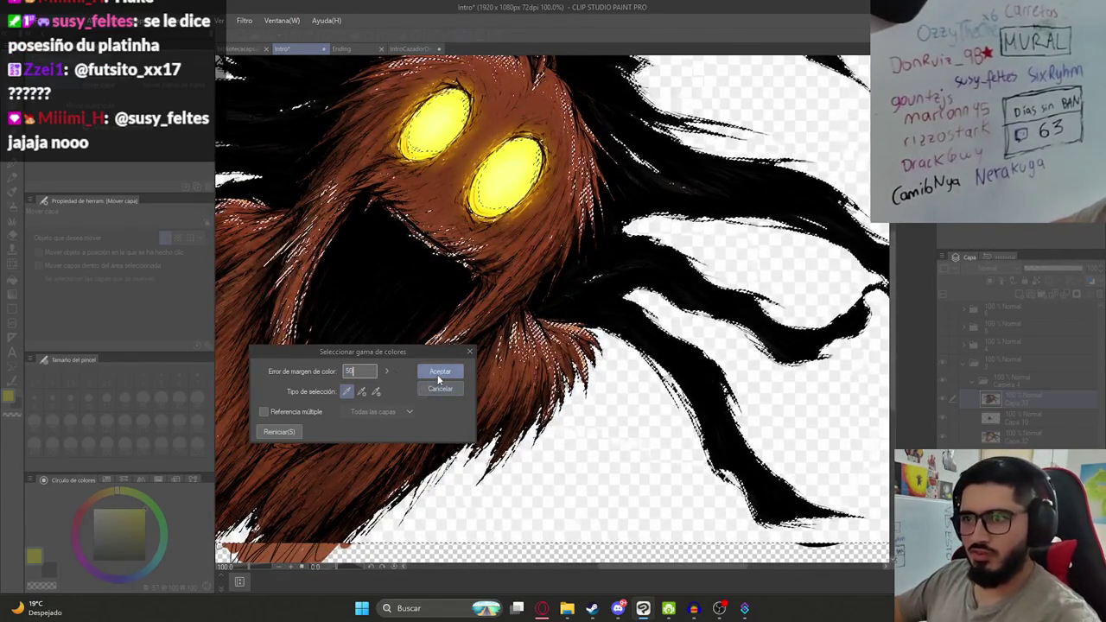
{"action": "left_click", "coordinate": [376, 391]}
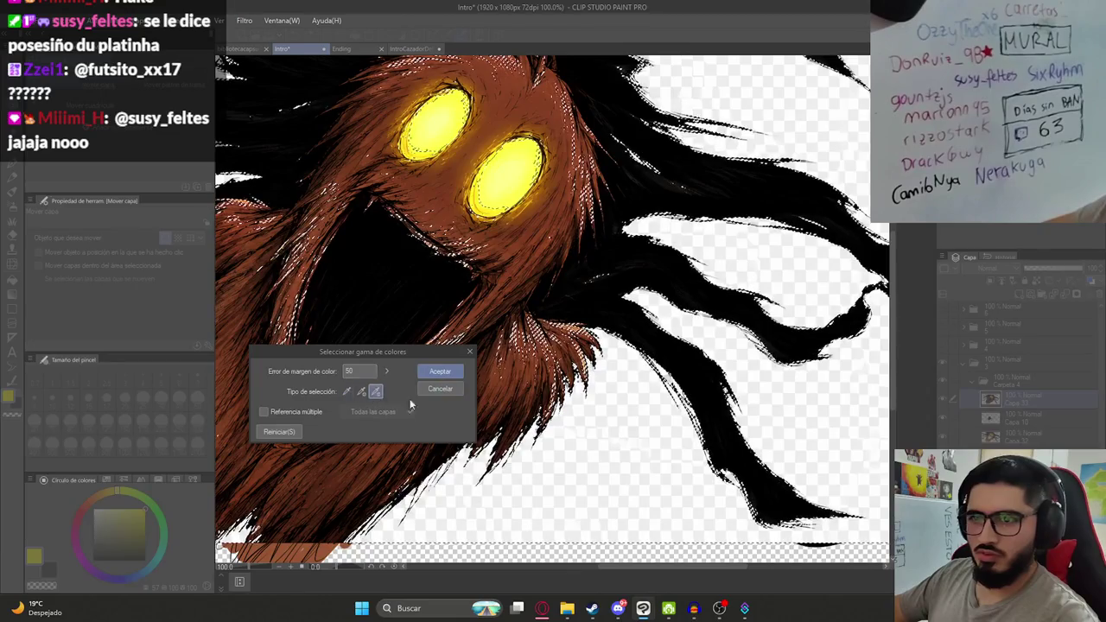
{"action": "left_click", "coordinate": [346, 392]}
{"action": "scroll", "coordinate": [629, 405], "scroll_direction": "down", "scroll_amount": 4}
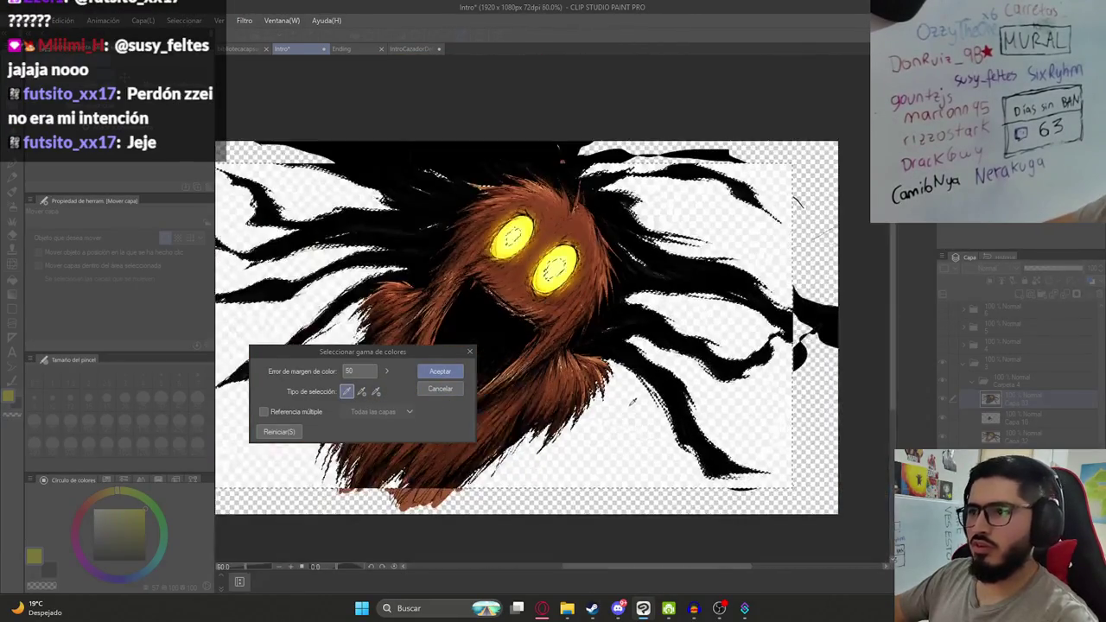
{"action": "left_click", "coordinate": [435, 372]}
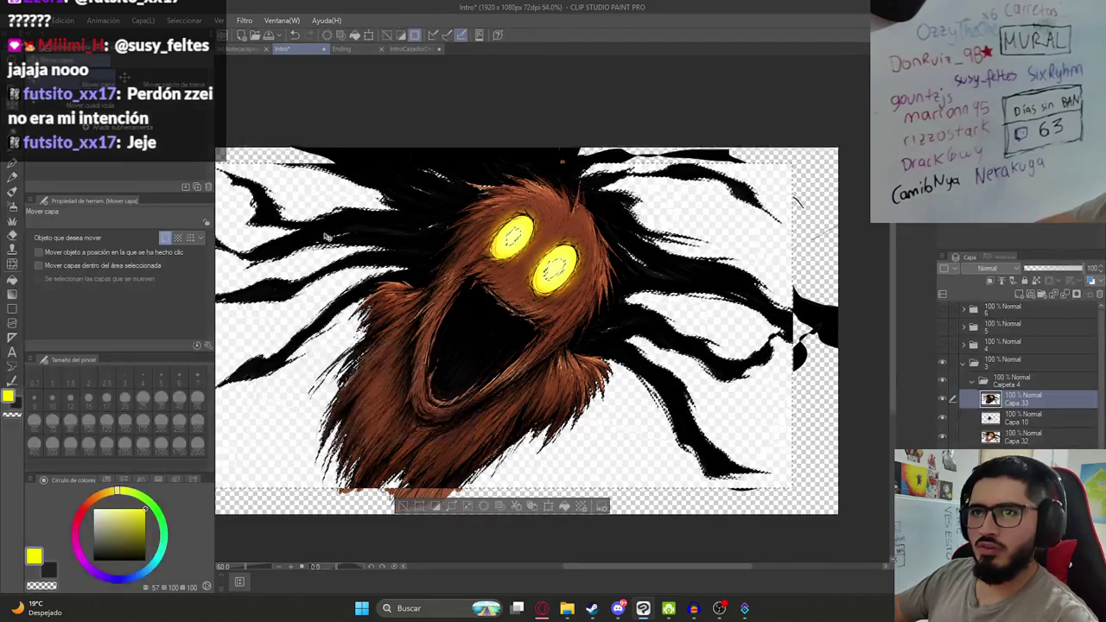
{"action": "scroll", "coordinate": [433, 271], "scroll_direction": "down", "scroll_amount": 2}
{"action": "scroll", "coordinate": [433, 272], "scroll_direction": "up", "scroll_amount": 1}
{"action": "scroll", "coordinate": [433, 272], "scroll_direction": "up", "scroll_amount": 4}
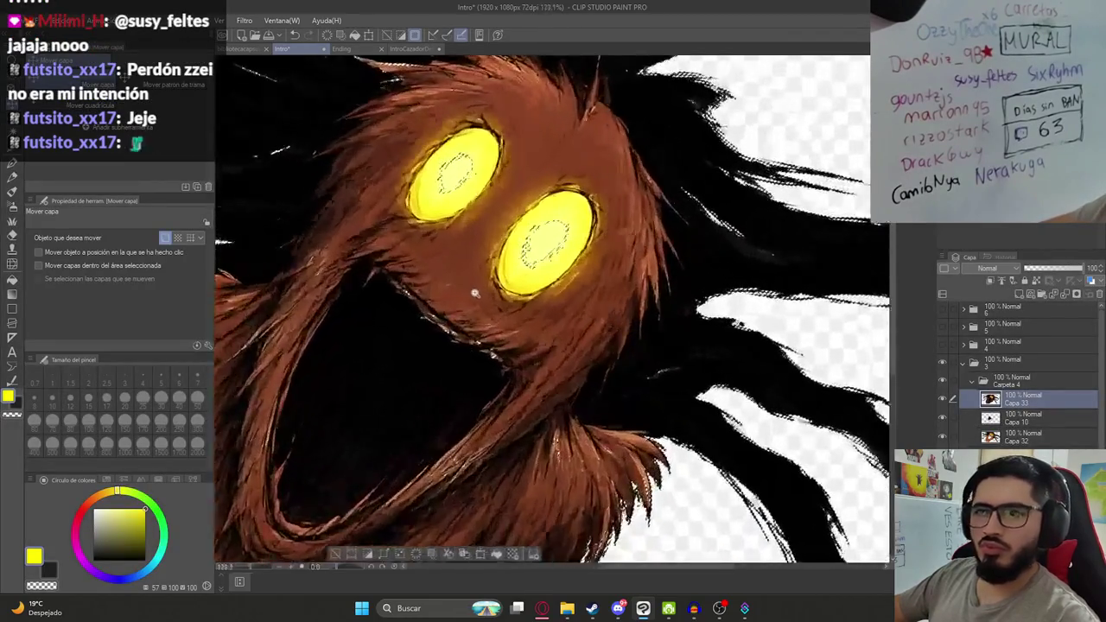
Brush the selection out of the left and right eyes with Borrar selección, then return to 100% zoom.
{"action": "key", "text": "m"}
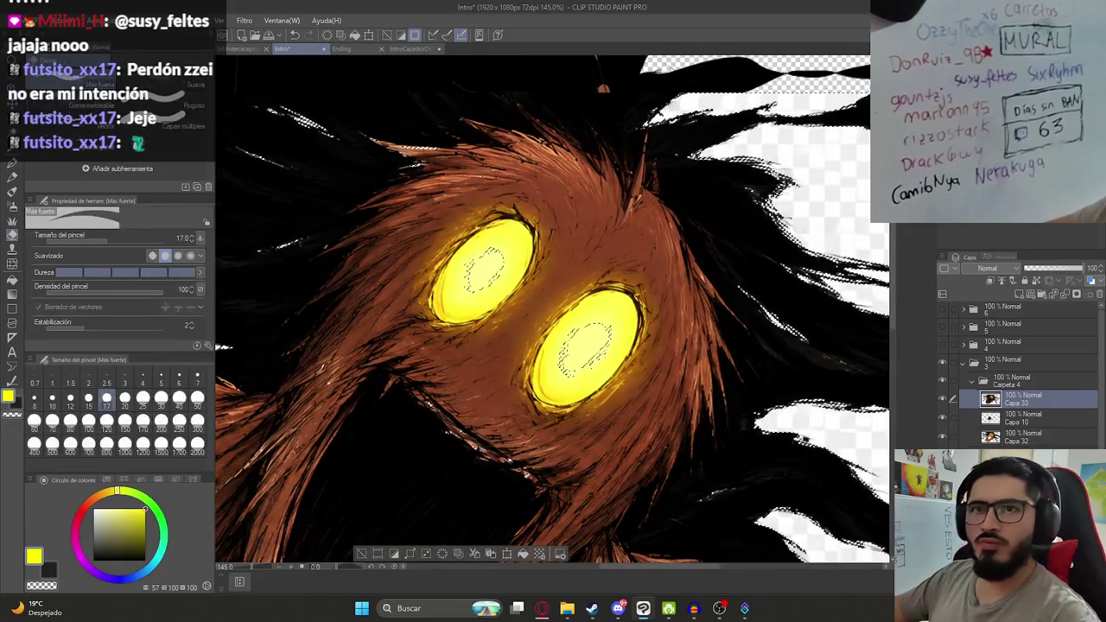
{"action": "left_click", "coordinate": [48, 101]}
{"action": "left_click", "coordinate": [190, 121]}
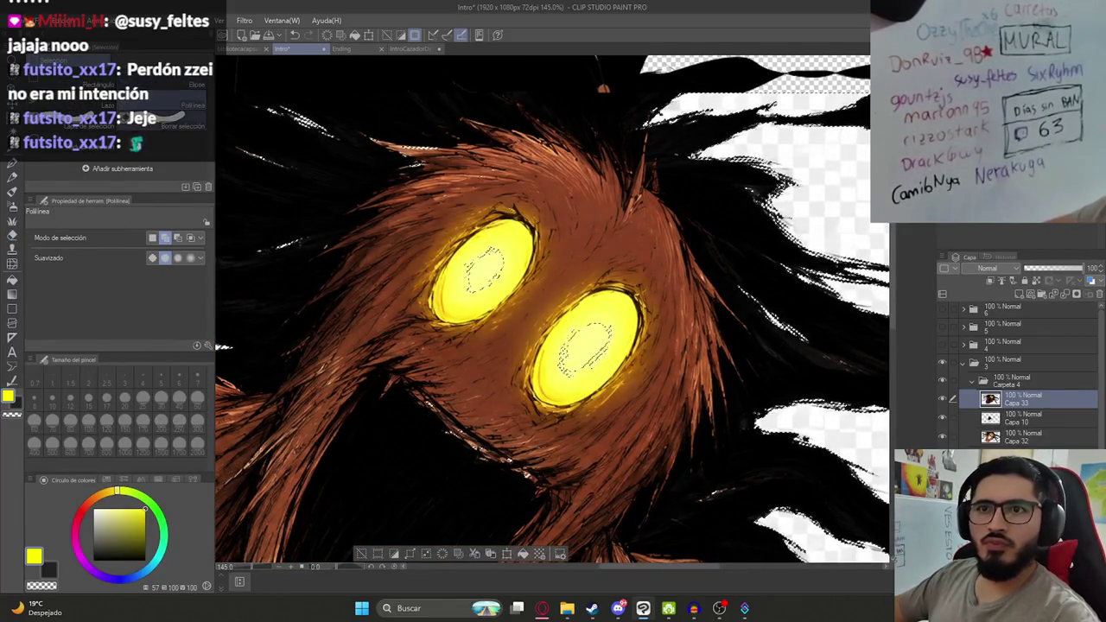
{"action": "left_click_drag", "start_coordinate": [510, 255], "coordinate": [466, 275]}
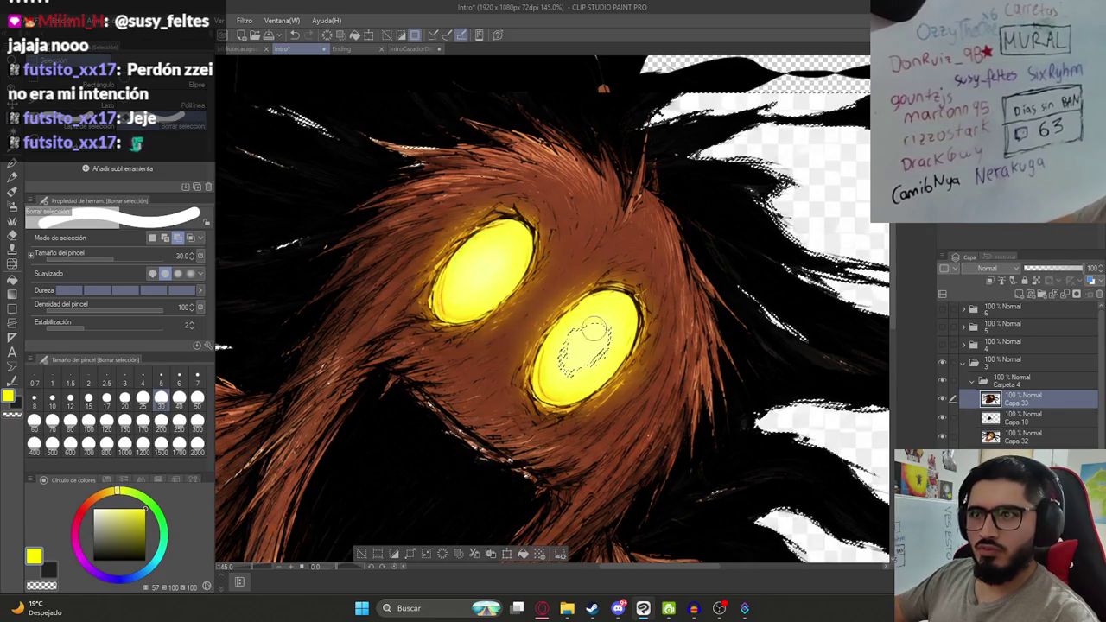
{"action": "left_click_drag", "start_coordinate": [587, 333], "coordinate": [593, 383]}
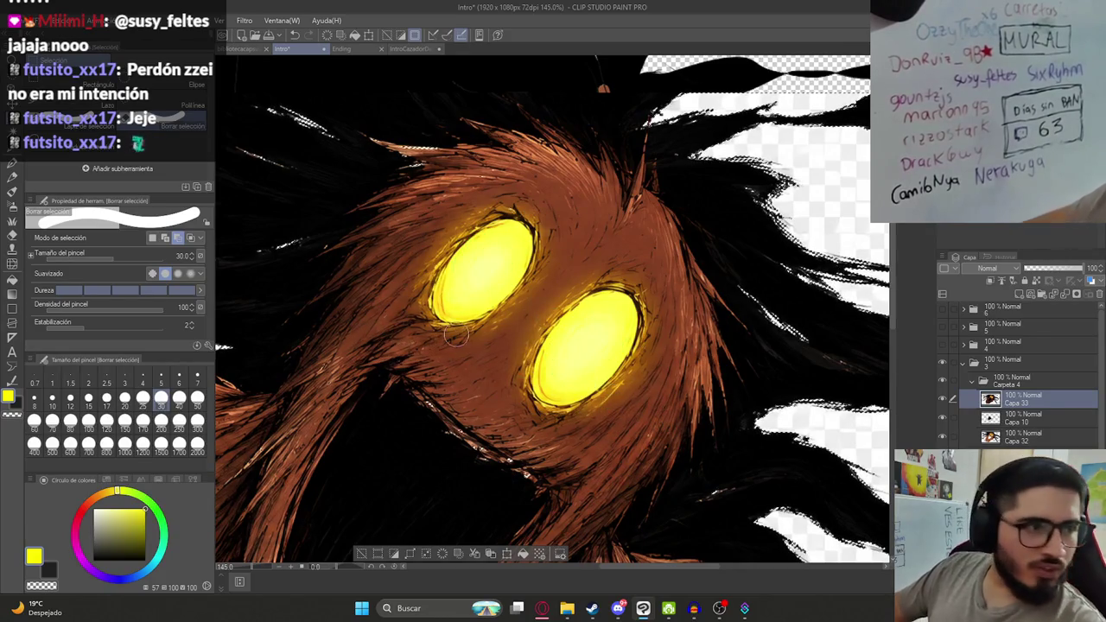
{"action": "key", "text": "ctrl+alt+0"}
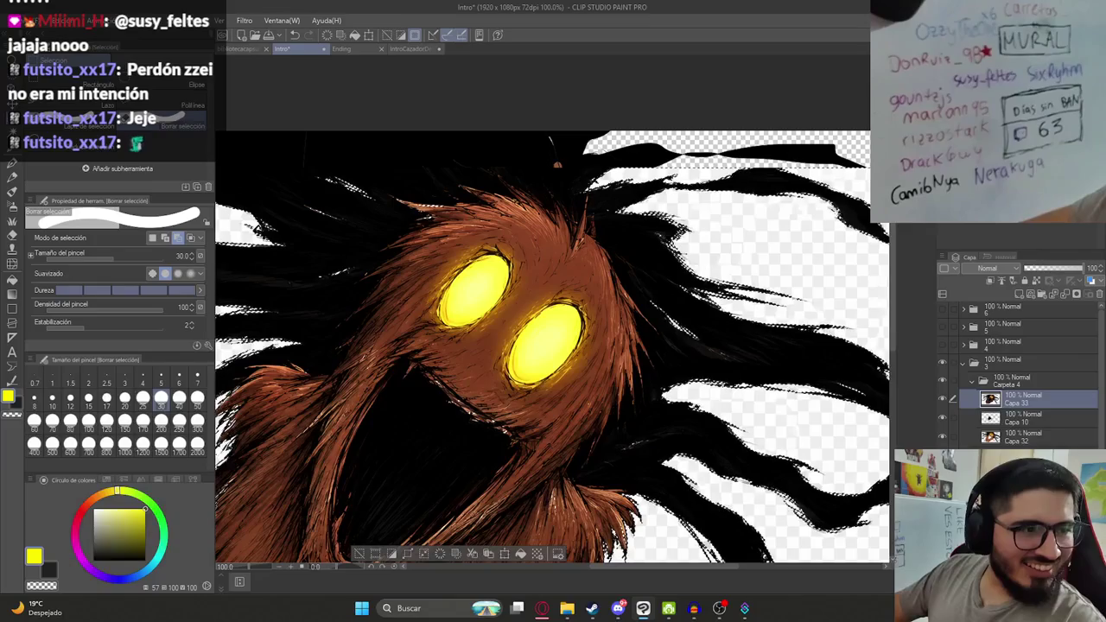
{"action": "scroll", "coordinate": [558, 165], "scroll_direction": "down", "scroll_amount": 2}
{"action": "scroll", "coordinate": [608, 398], "scroll_direction": "down", "scroll_amount": 2}
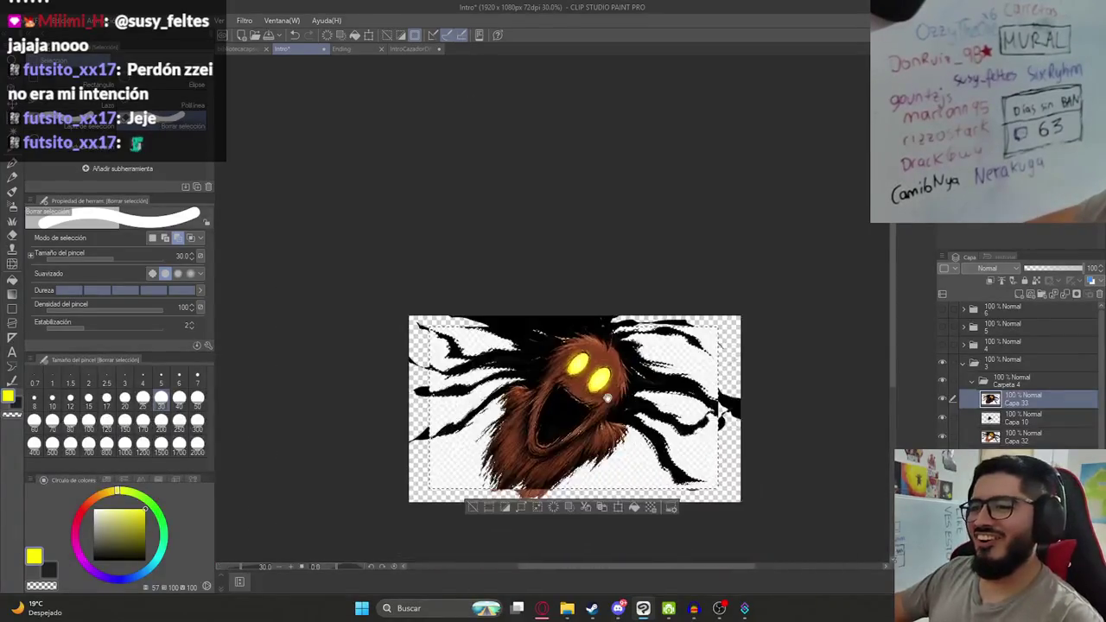
Move Capa 33 out of Carpeta 4, collapse the folder and clear the selection.
{"action": "left_click_drag", "start_coordinate": [607, 399], "coordinate": [599, 364]}
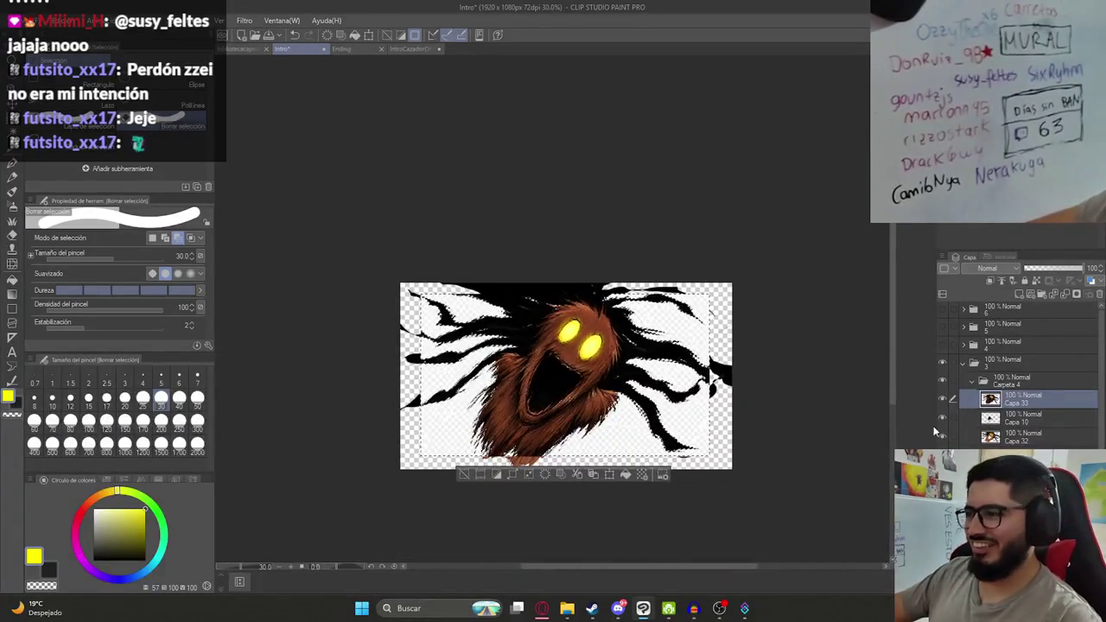
{"action": "left_click_drag", "start_coordinate": [995, 407], "coordinate": [994, 380]}
{"action": "left_click", "coordinate": [973, 400]}
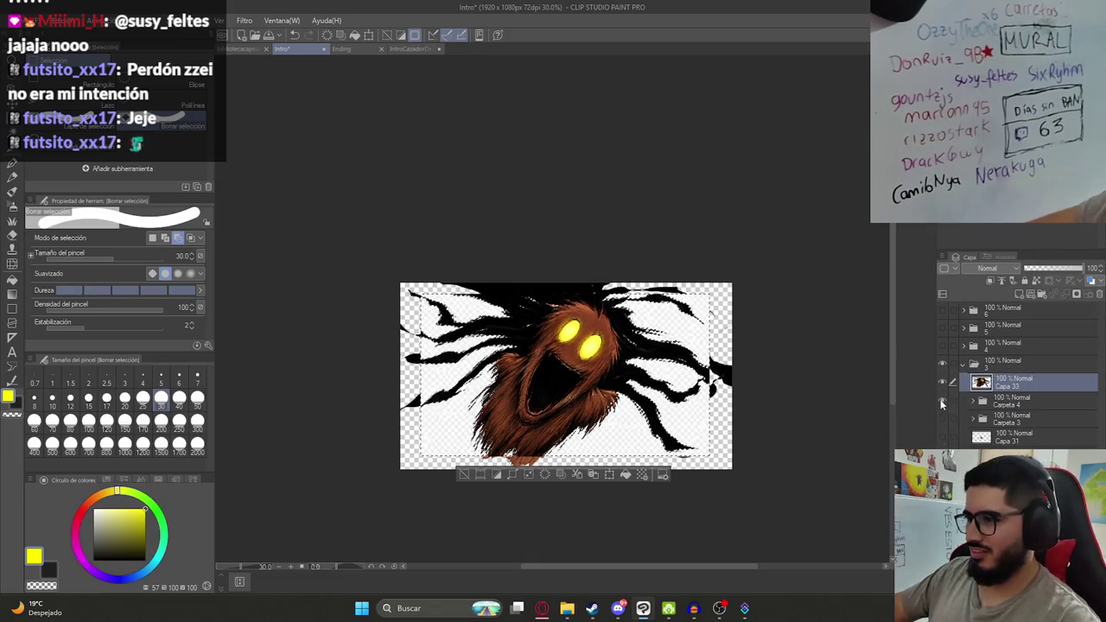
{"action": "scroll", "coordinate": [573, 439], "scroll_direction": "up", "scroll_amount": 3}
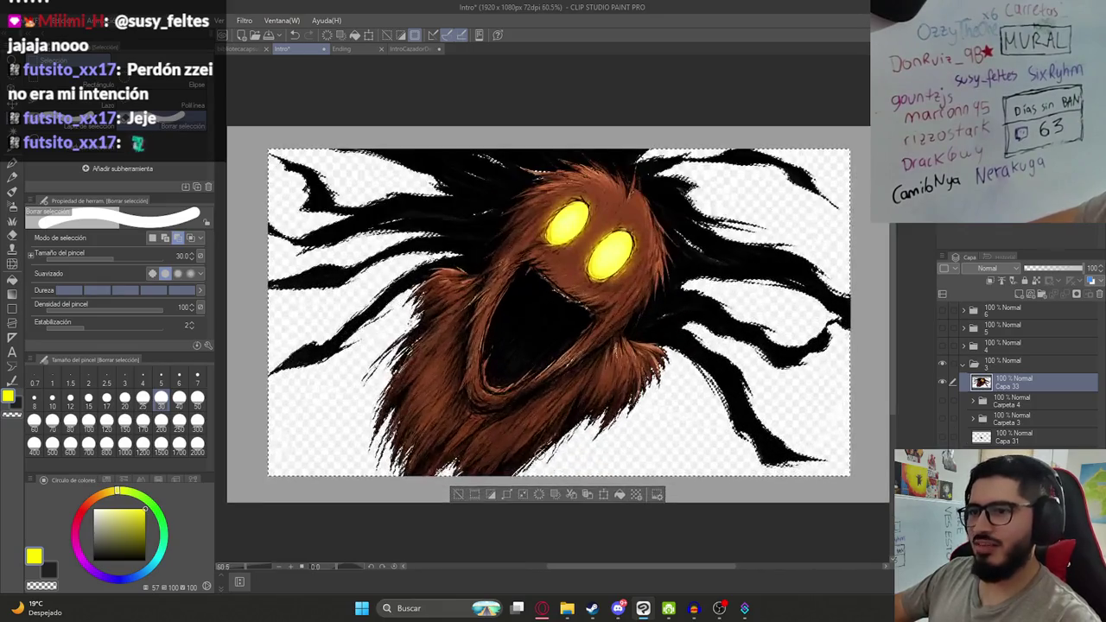
{"action": "key", "text": "ctrl+d"}
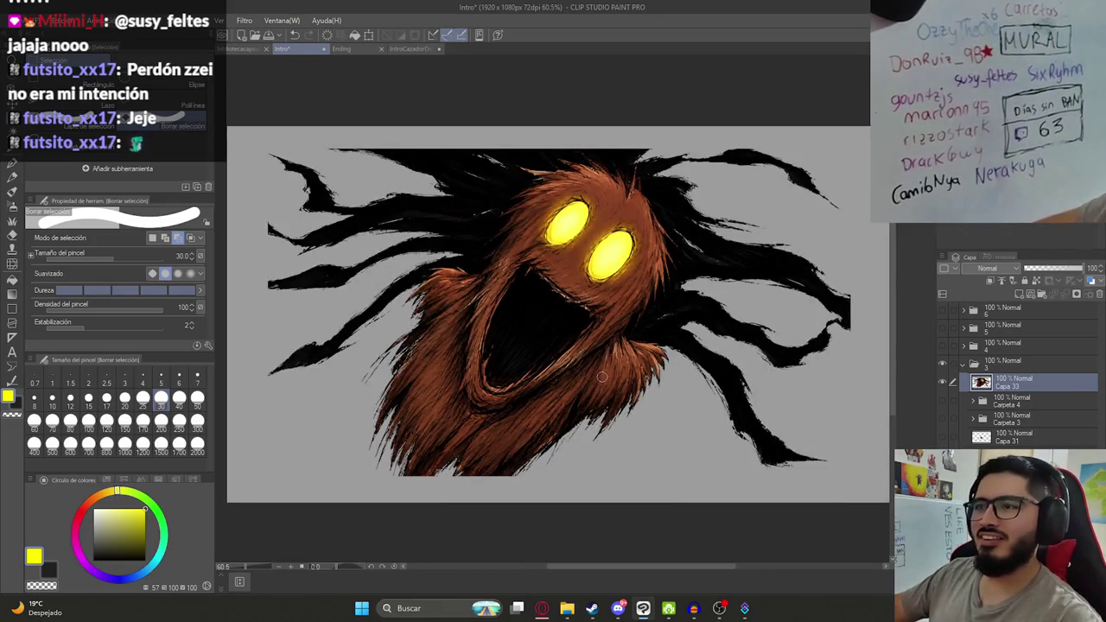
Keep Carpeta 4 hidden and show the dark forest background layer behind the creature.
{"action": "key", "text": "k"}
{"action": "left_click", "coordinate": [943, 399]}
{"action": "left_click", "coordinate": [945, 401]}
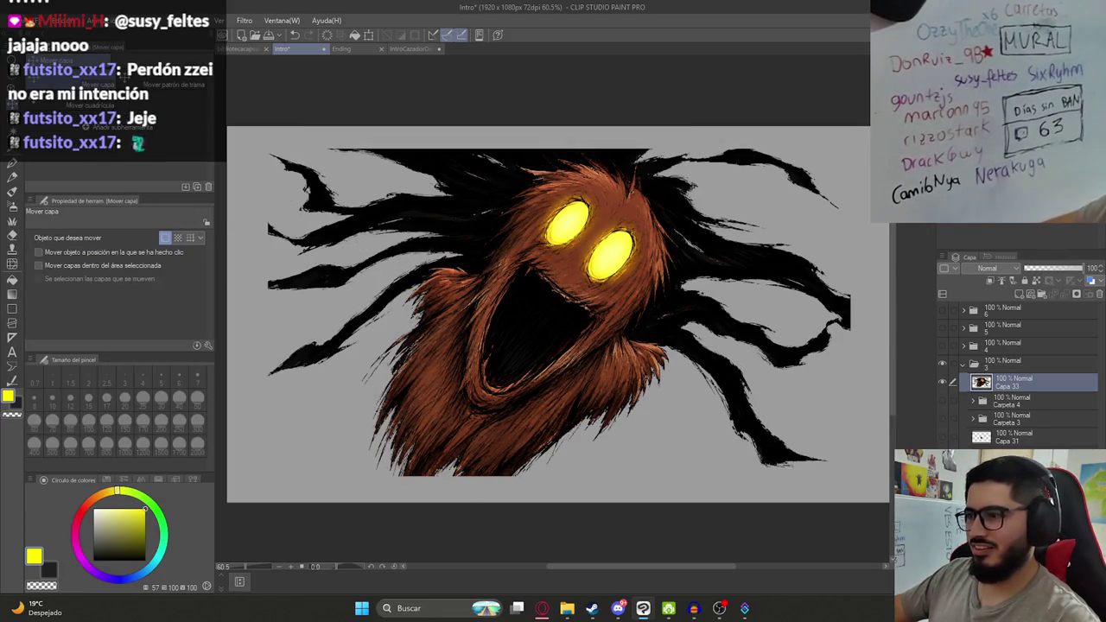
{"action": "left_click", "coordinate": [944, 418]}
{"action": "left_click_drag", "start_coordinate": [506, 415], "coordinate": [548, 388]}
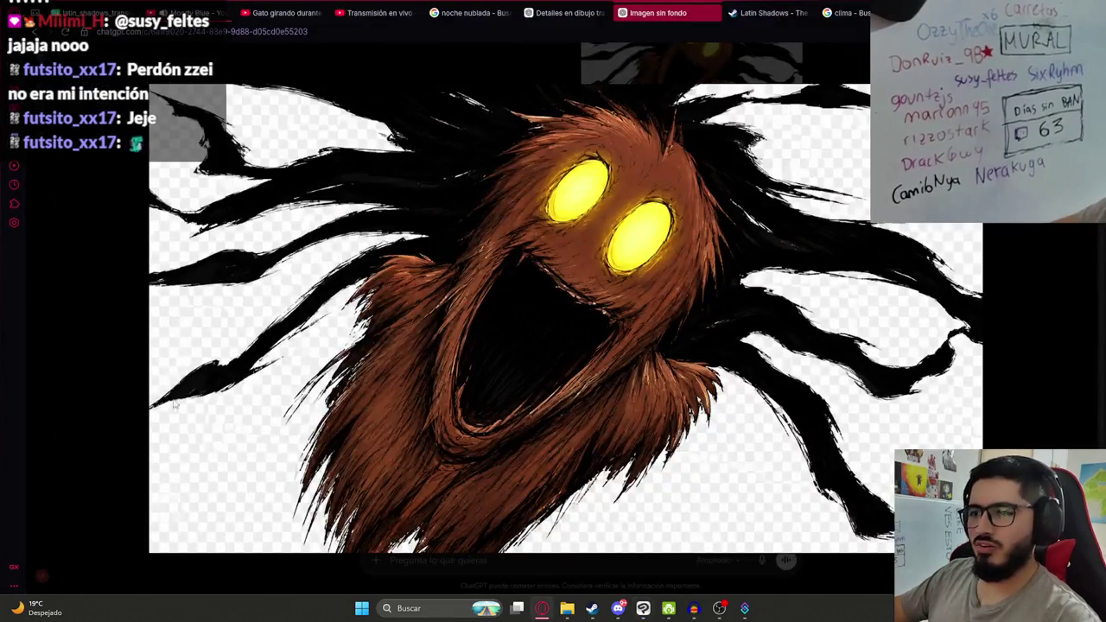
{"action": "left_click", "coordinate": [96, 303]}
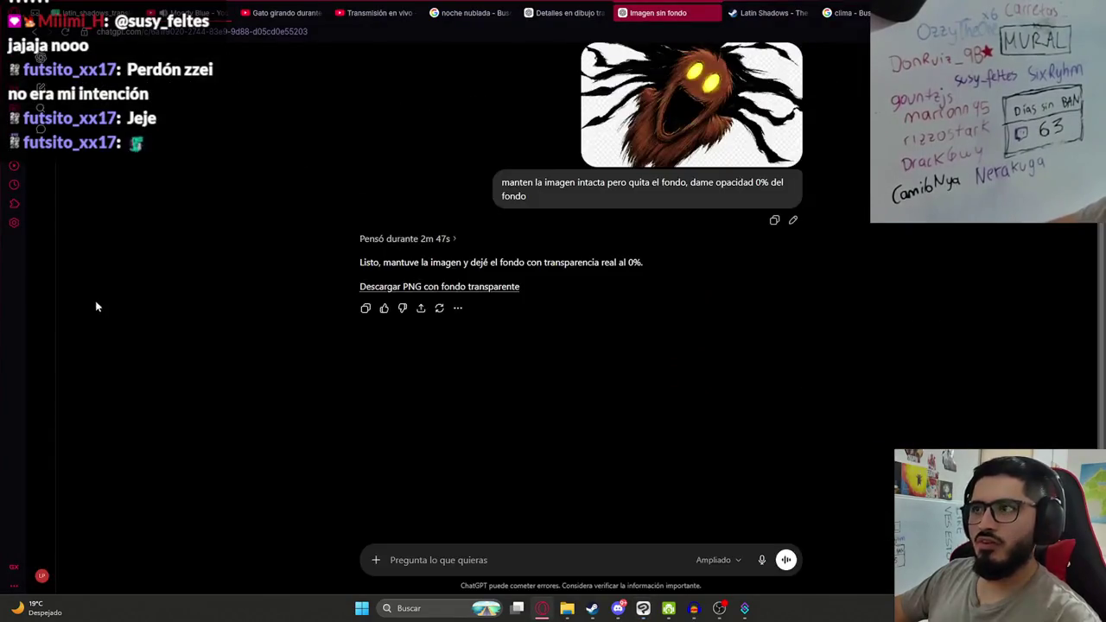
Download the creature PNG with transparent background and drag it toward the illustration.
{"action": "left_click", "coordinate": [423, 294]}
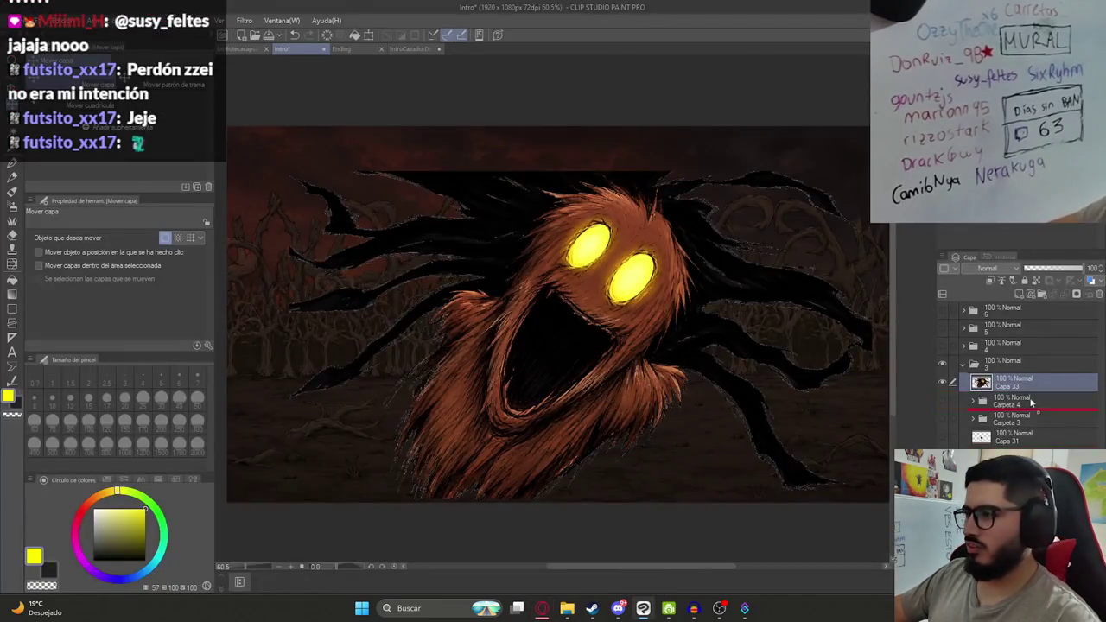
{"action": "left_click_drag", "start_coordinate": [835, 79], "coordinate": [1018, 380]}
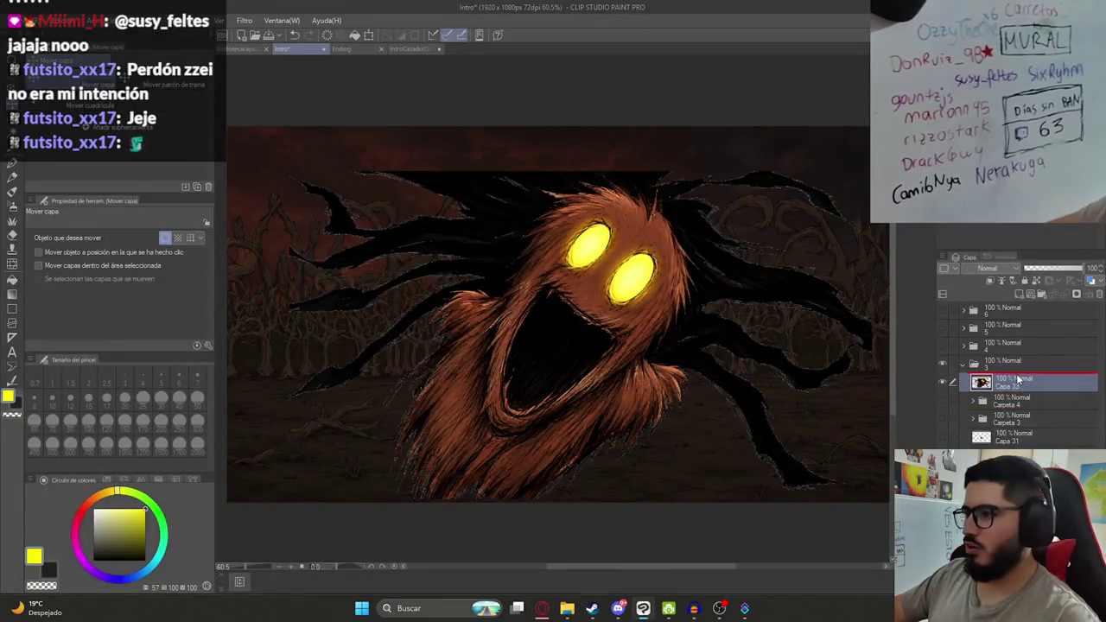
Position the imported creature PNG and rasterize its duplicated layer.
{"action": "left_click_drag", "start_coordinate": [682, 326], "coordinate": [867, 300]}
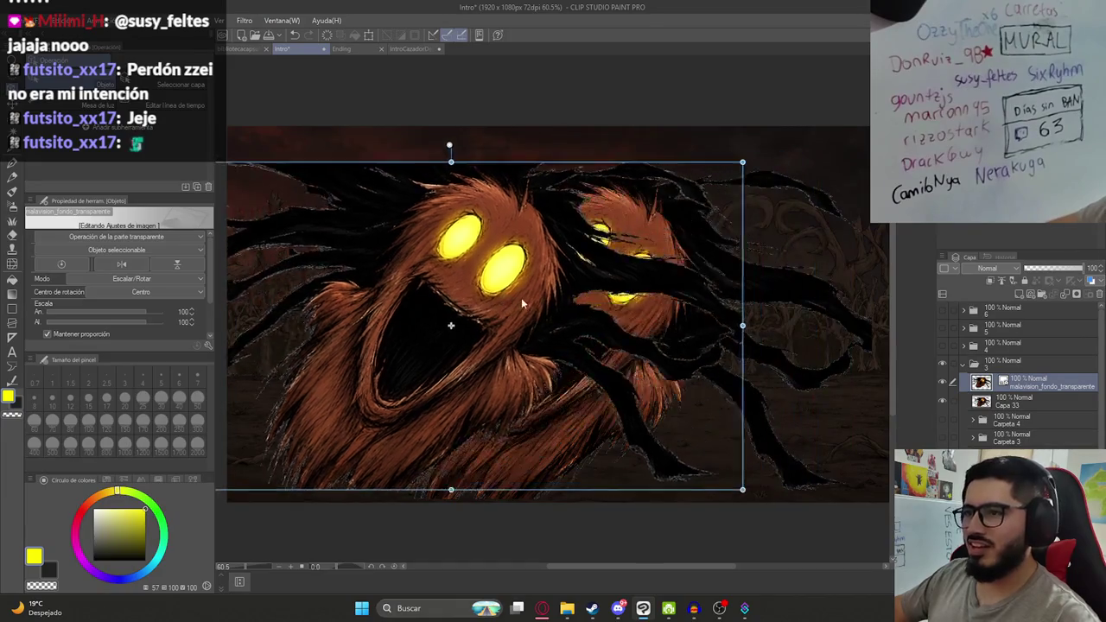
{"action": "scroll", "coordinate": [867, 300], "scroll_direction": "up", "scroll_amount": 2}
{"action": "scroll", "coordinate": [789, 281], "scroll_direction": "up", "scroll_amount": 3}
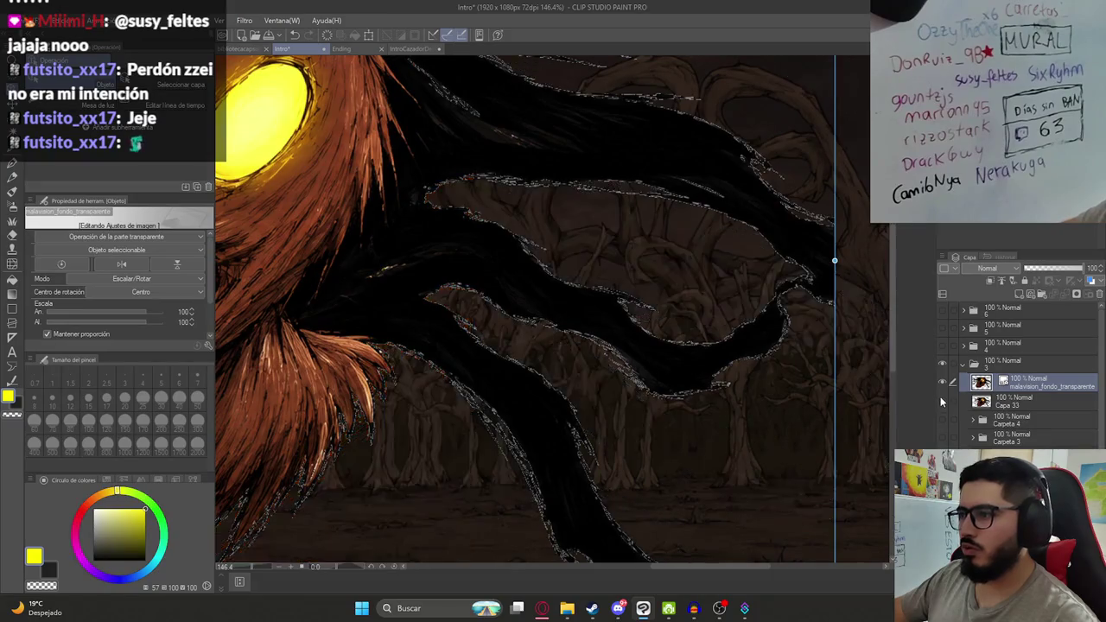
{"action": "scroll", "coordinate": [657, 371], "scroll_direction": "down", "scroll_amount": 2}
{"action": "scroll", "coordinate": [657, 372], "scroll_direction": "down", "scroll_amount": 2}
{"action": "scroll", "coordinate": [657, 371], "scroll_direction": "down", "scroll_amount": 2}
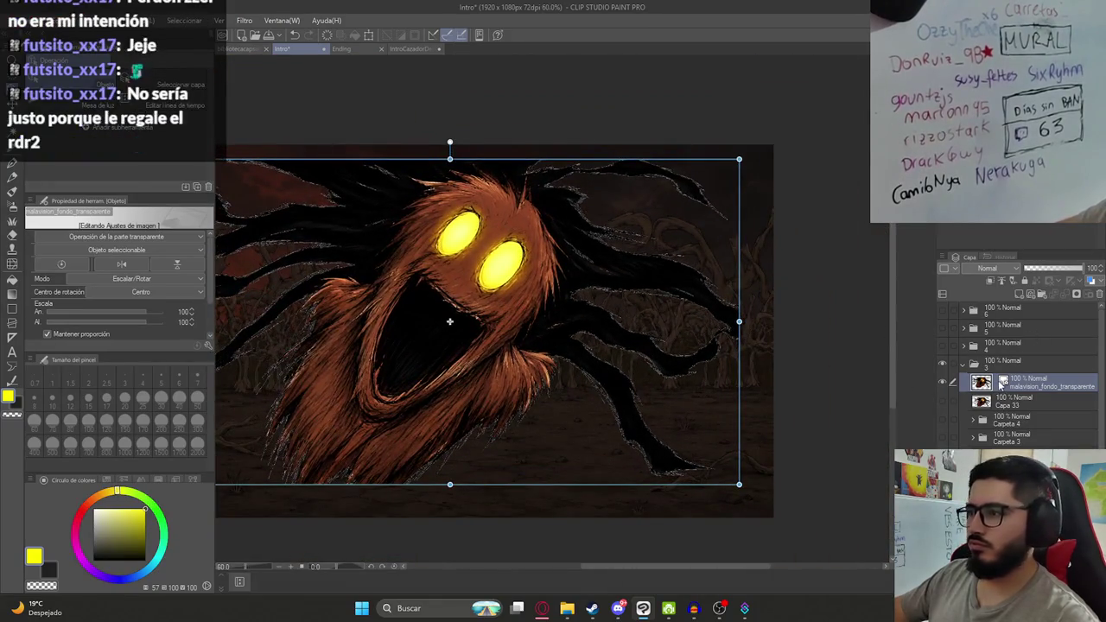
{"action": "right_click", "coordinate": [1038, 383]}
{"action": "left_click", "coordinate": [1013, 275]}
{"action": "scroll", "coordinate": [549, 478], "scroll_direction": "down", "scroll_amount": 2}
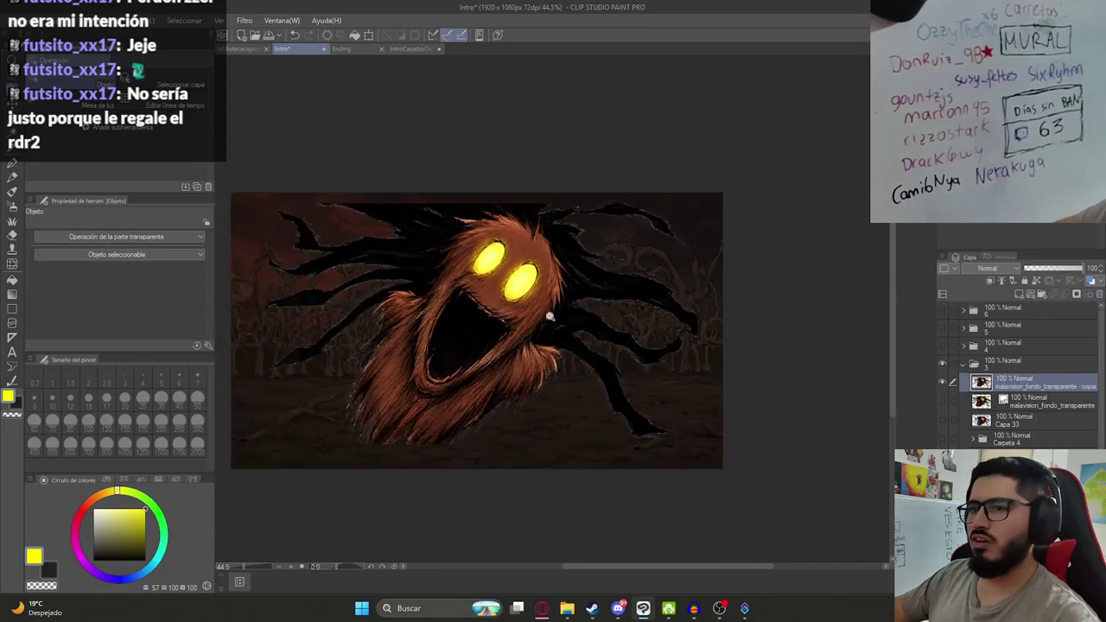
Scale the rasterized creature to 110% and save the Intro document.
{"action": "key", "text": "ctrl+t"}
{"action": "left_click_drag", "start_coordinate": [549, 478], "coordinate": [542, 484]}
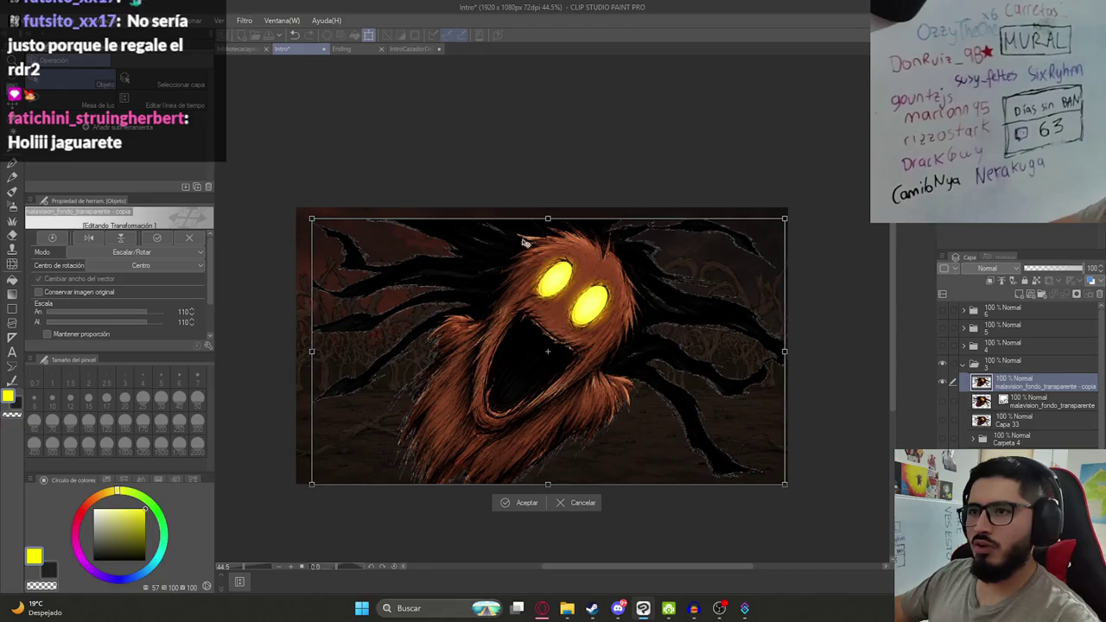
{"action": "left_click_drag", "start_coordinate": [312, 219], "coordinate": [298, 211]}
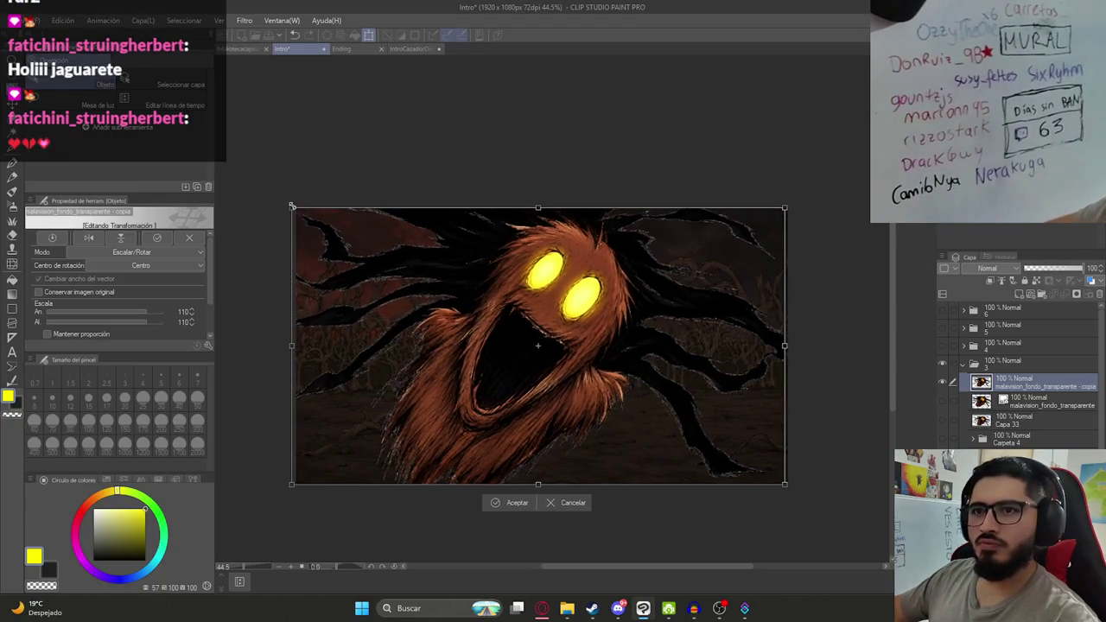
{"action": "key", "text": "Return"}
{"action": "key", "text": "k"}
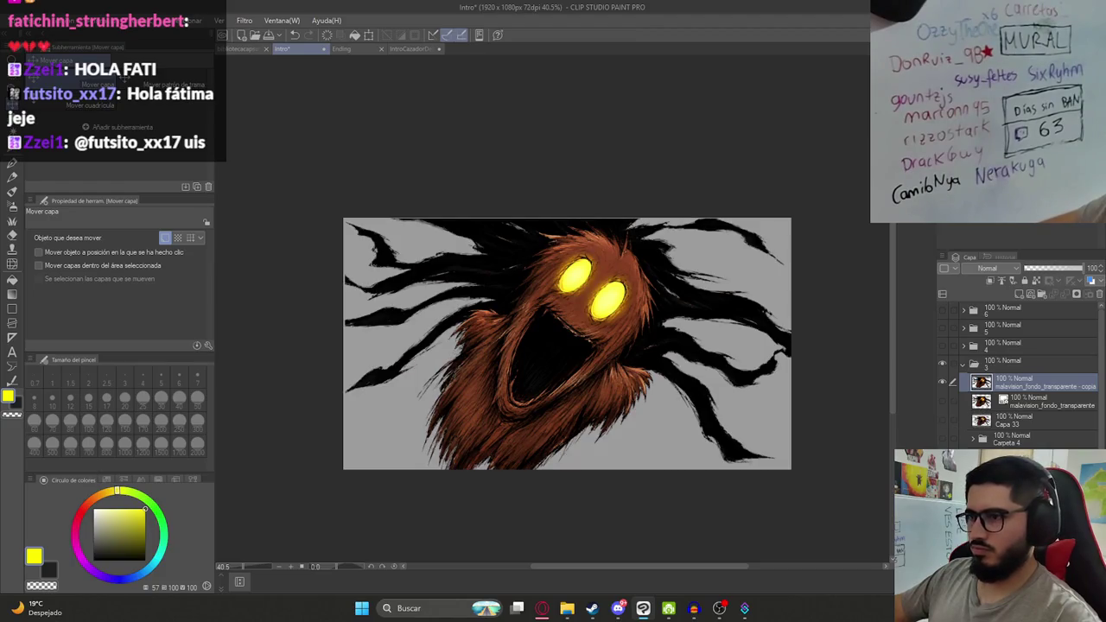
{"action": "key", "text": "ctrl+t"}
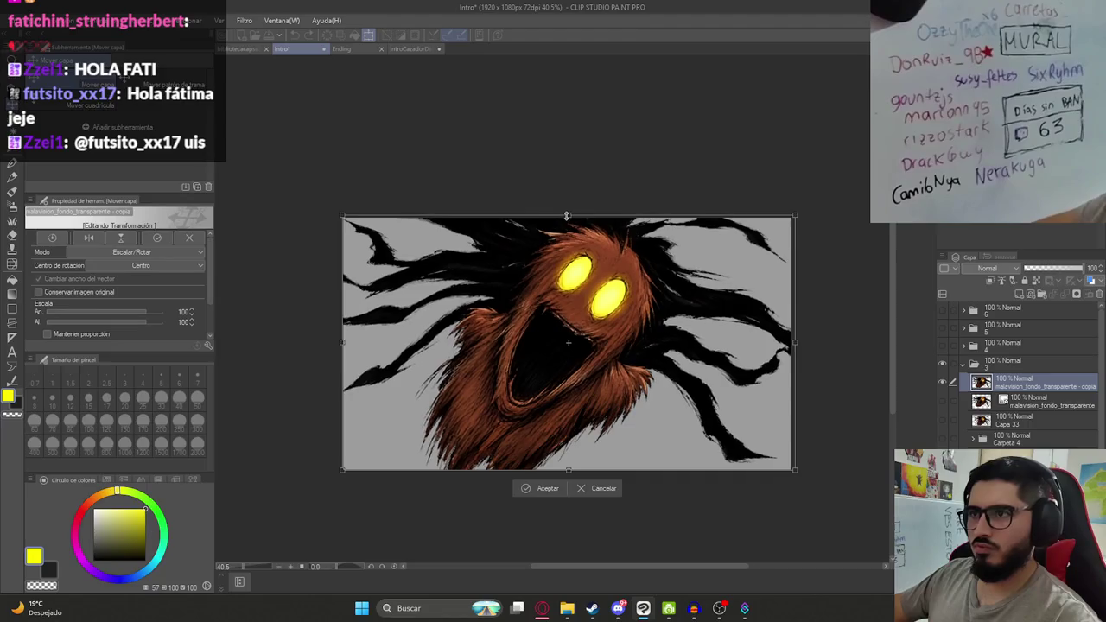
{"action": "key", "text": "Return"}
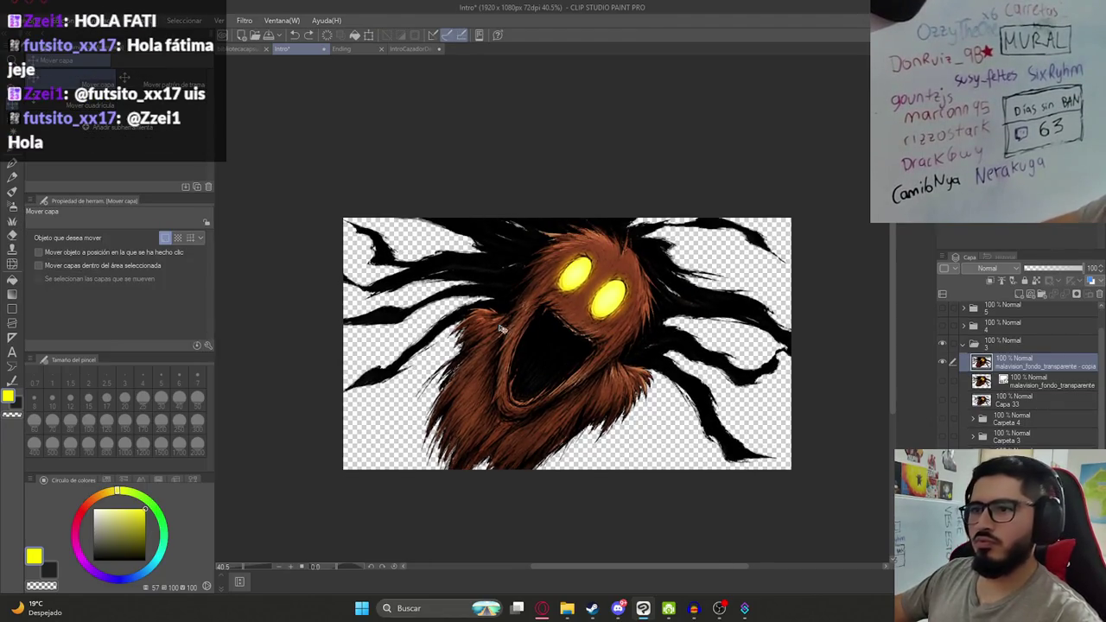
{"action": "key", "text": "ctrl+s"}
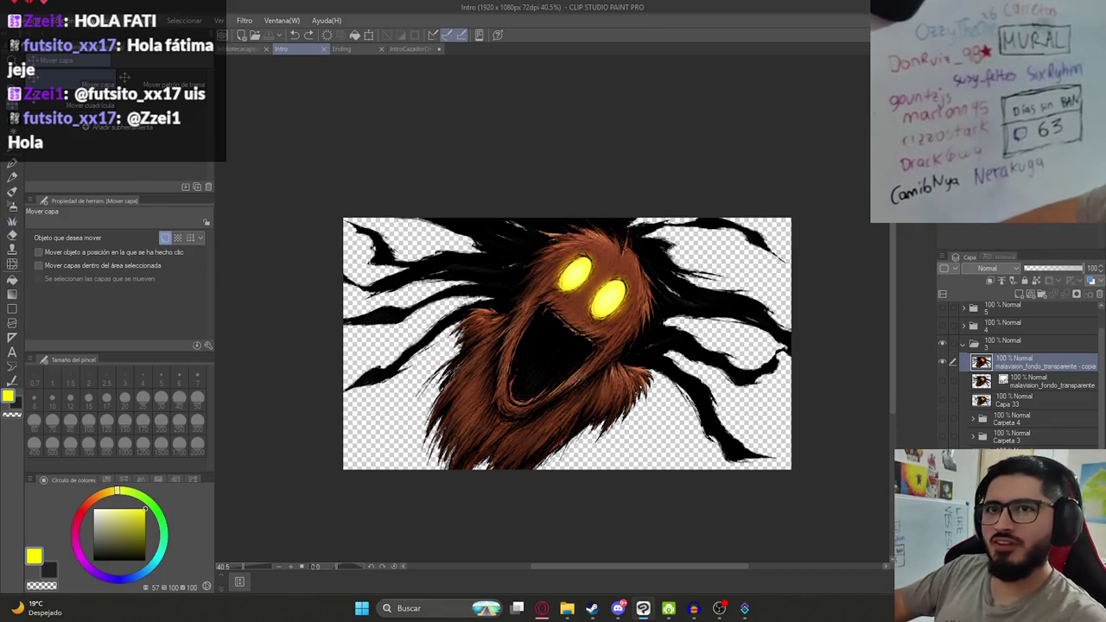
Export a PNG to Malavision, renaming Ilustracion7.png to Ilustracion7HD.png.
{"action": "left_click", "coordinate": [38, 20]}
{"action": "left_click", "coordinate": [254, 198]}
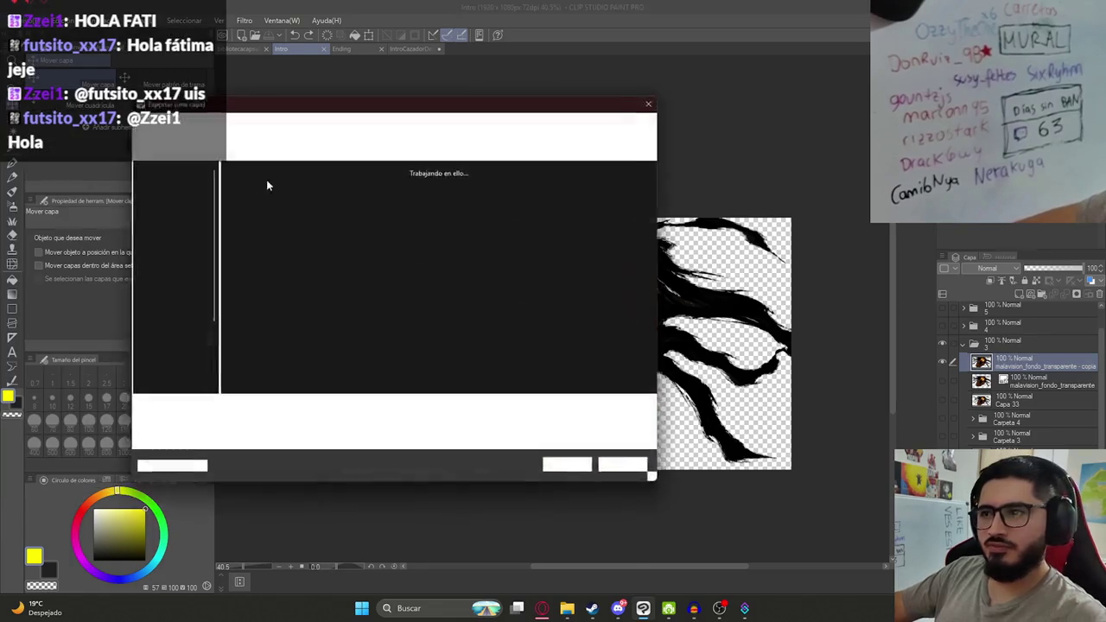
{"action": "left_click", "coordinate": [497, 299]}
{"action": "left_click", "coordinate": [224, 411]}
{"action": "left_click", "coordinate": [224, 410]}
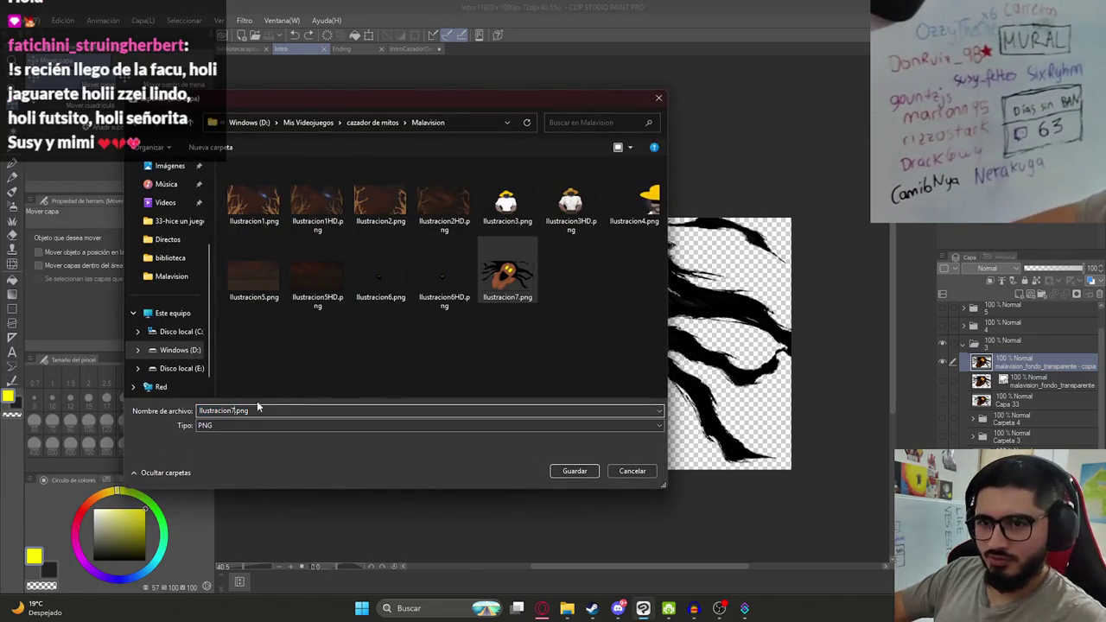
{"action": "type", "text": "HD"}
{"action": "left_click", "coordinate": [560, 472]}
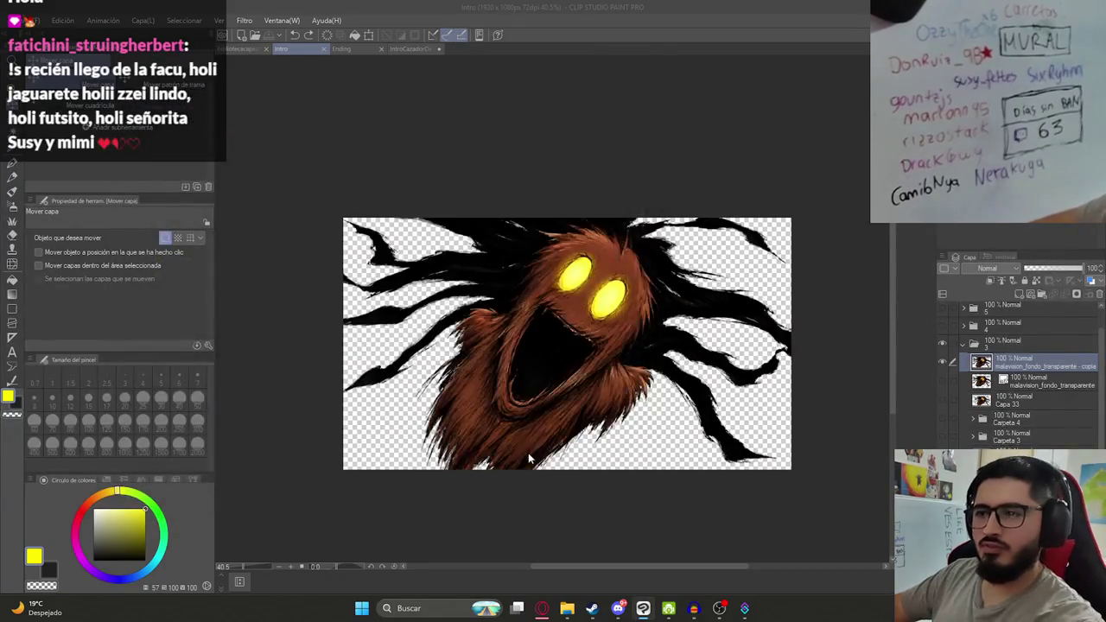
{"action": "scroll", "coordinate": [603, 416], "scroll_direction": "up", "scroll_amount": 2}
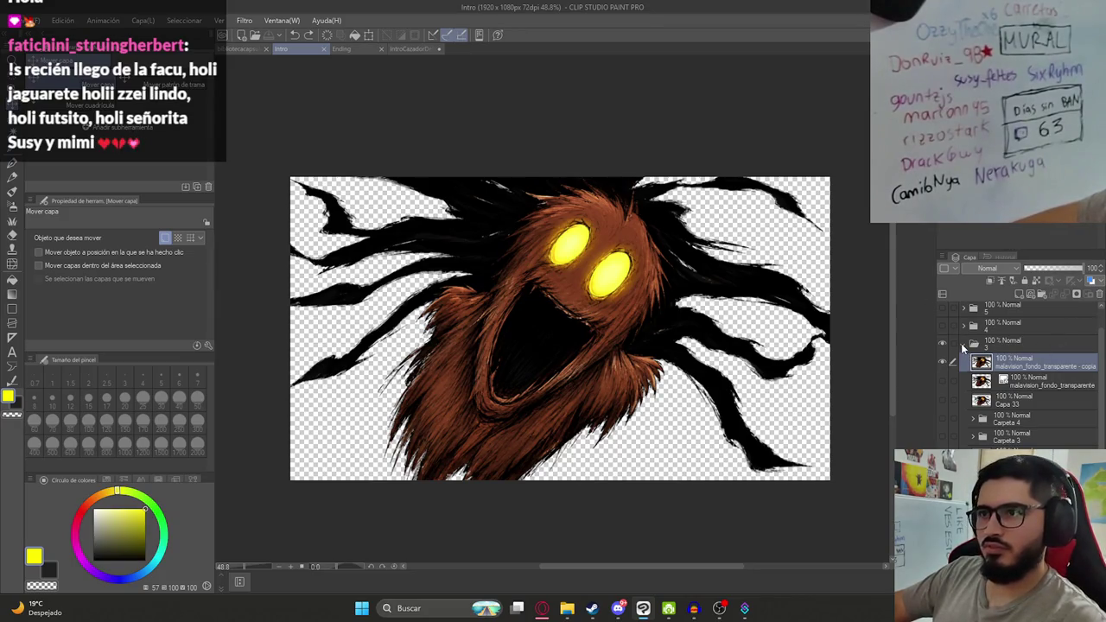
Hide creature folder 3 and show sketch folder 4 and the grey background layer.
{"action": "left_click", "coordinate": [964, 346]}
{"action": "left_click", "coordinate": [942, 362]}
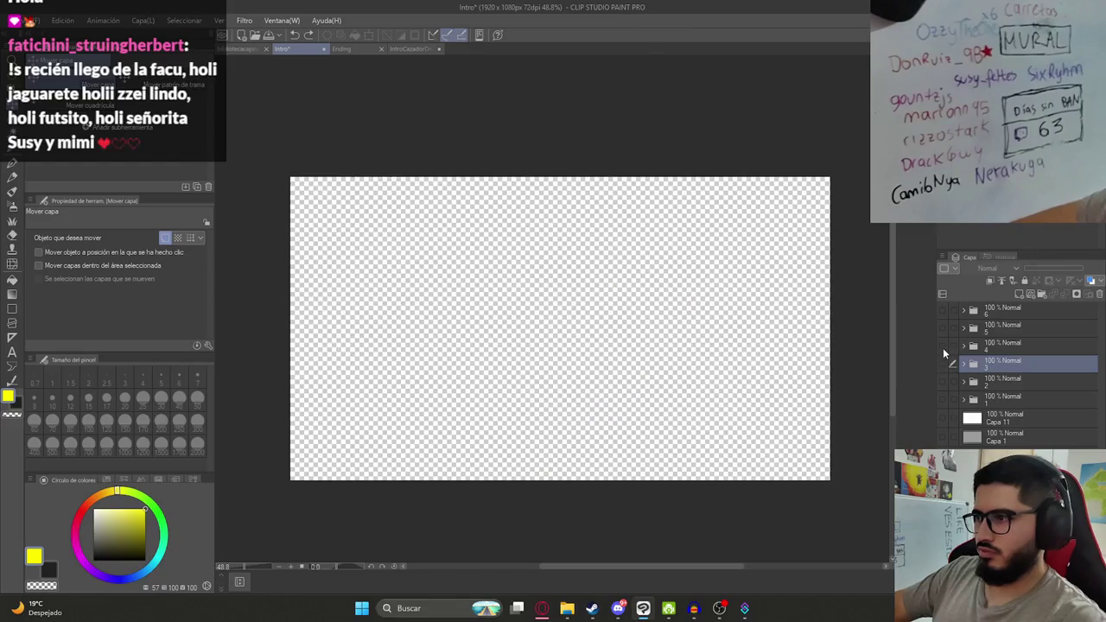
{"action": "left_click", "coordinate": [943, 347]}
{"action": "left_click", "coordinate": [945, 435]}
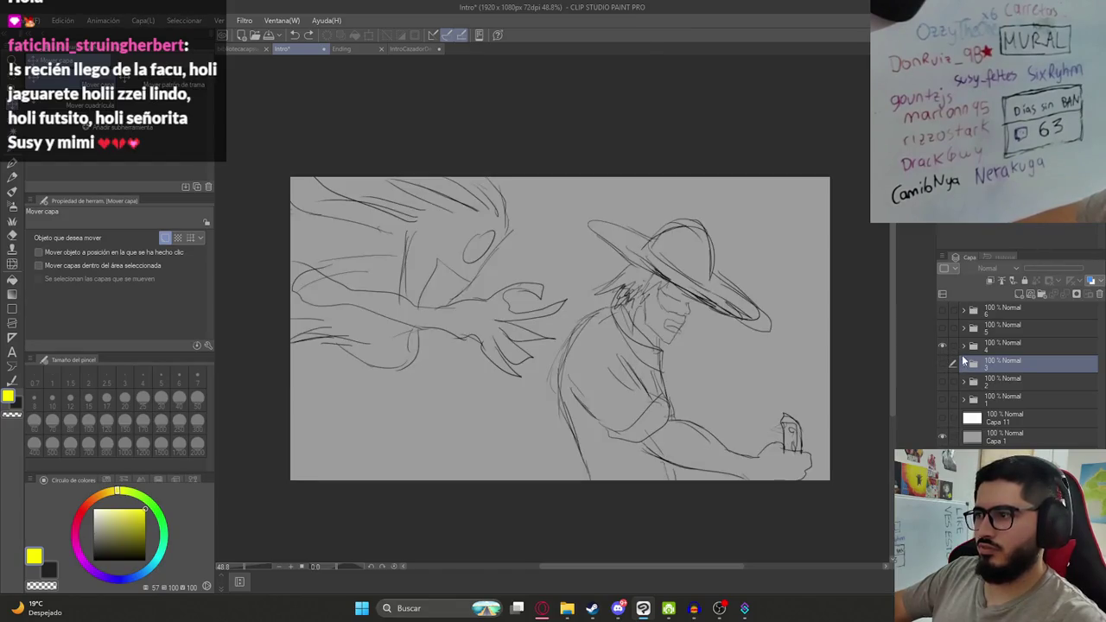
Lower sketch layer Capa 13 to 25% opacity and add a new empty layer above it.
{"action": "left_click", "coordinate": [964, 346]}
{"action": "left_click", "coordinate": [1020, 295]}
{"action": "left_click", "coordinate": [1039, 271]}
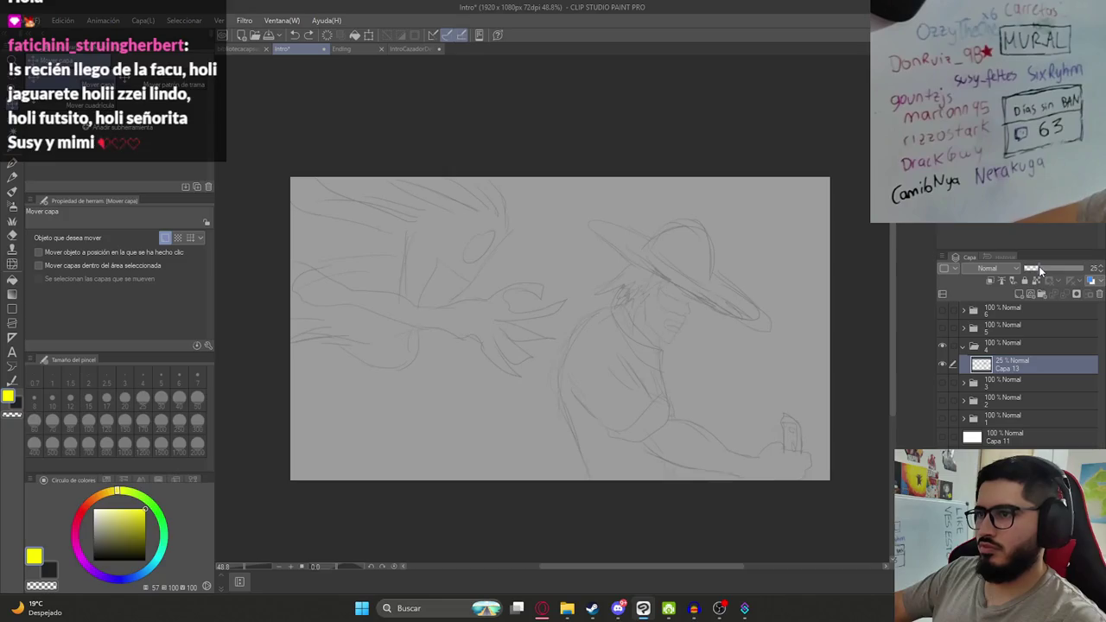
{"action": "left_click", "coordinate": [1020, 295]}
Try pen strokes on the canvas, undoing both the test stroke and the stroke across the hat.
{"action": "key", "text": "p"}
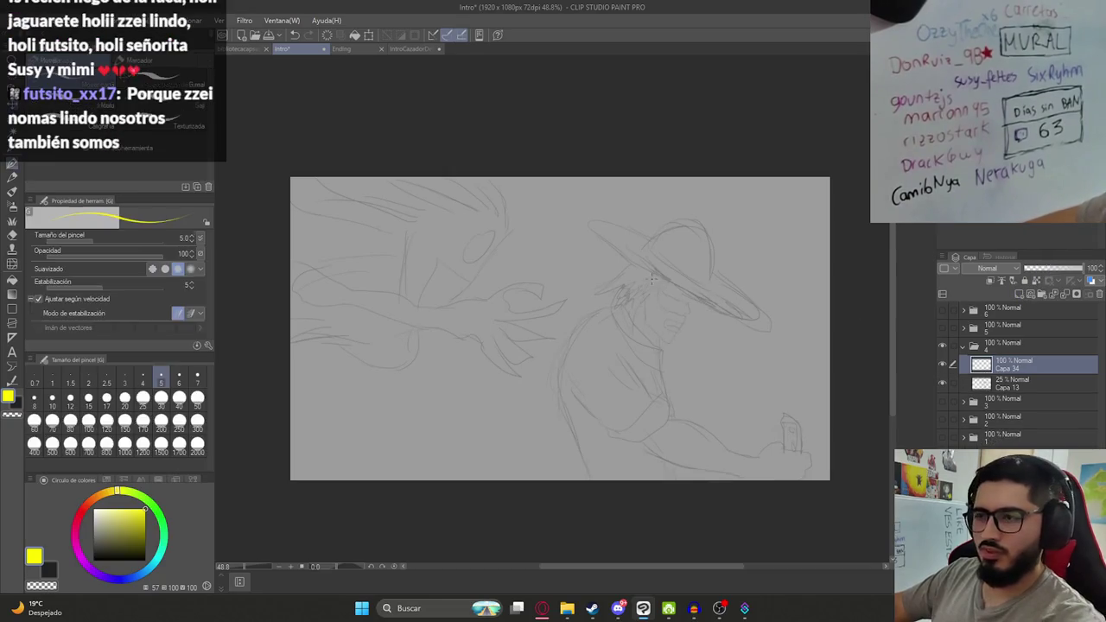
{"action": "left_click_drag", "start_coordinate": [462, 285], "coordinate": [563, 306]}
{"action": "key", "text": "ctrl+z"}
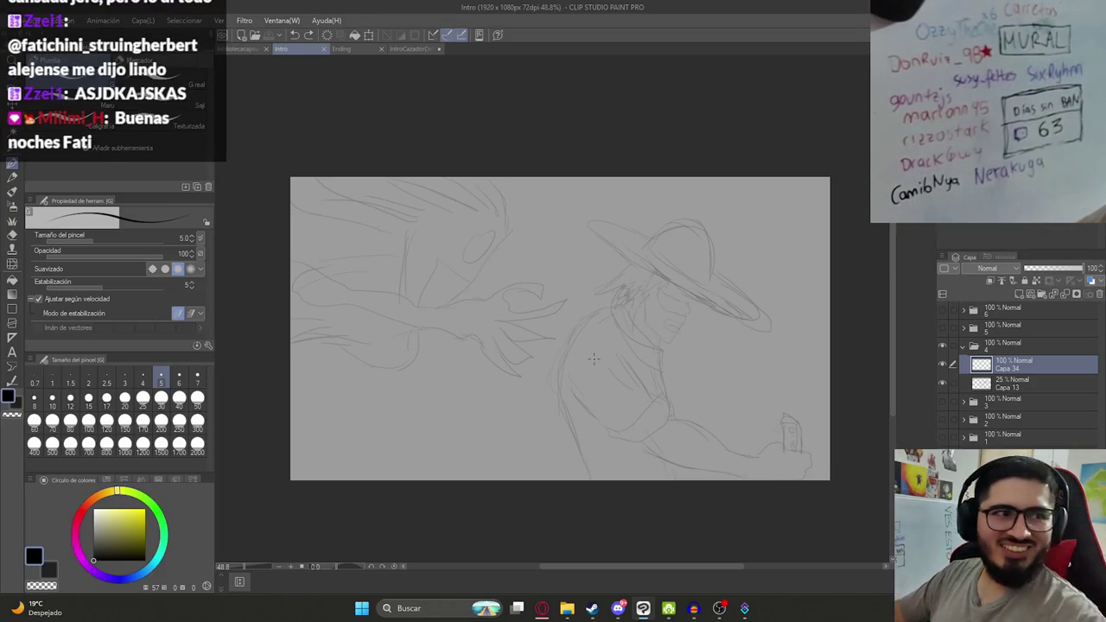
{"action": "left_click_drag", "start_coordinate": [721, 235], "coordinate": [596, 270]}
{"action": "key", "text": "ctrl+z"}
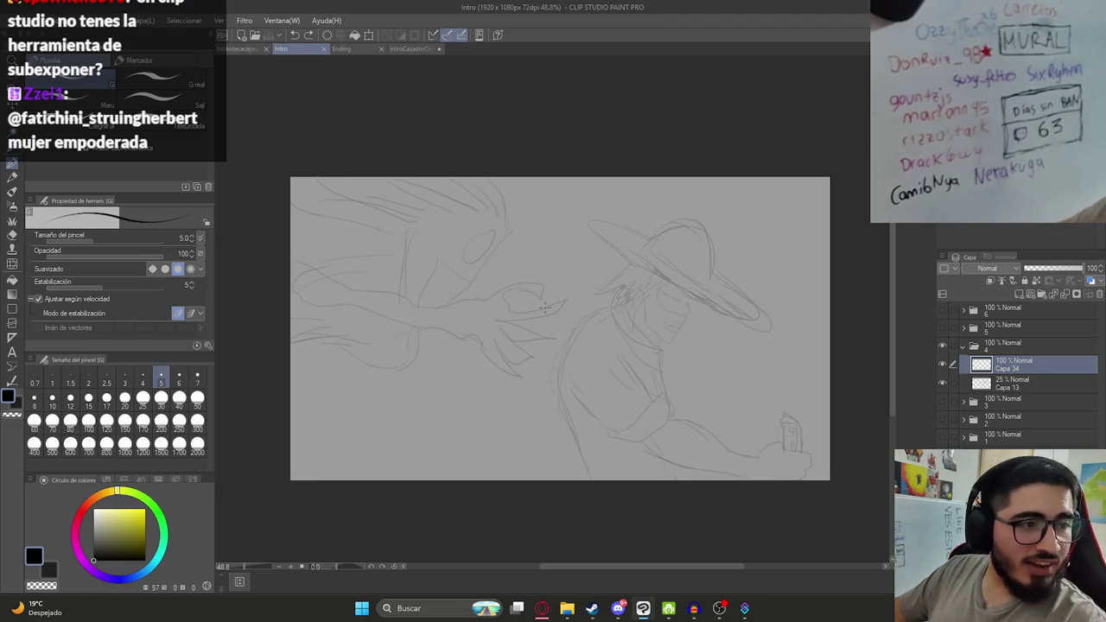
Google 'herramienta subexponer', then refine the search with 'clip studio'.
{"action": "left_click", "coordinate": [542, 609]}
{"action": "key", "text": "ctrl+t"}
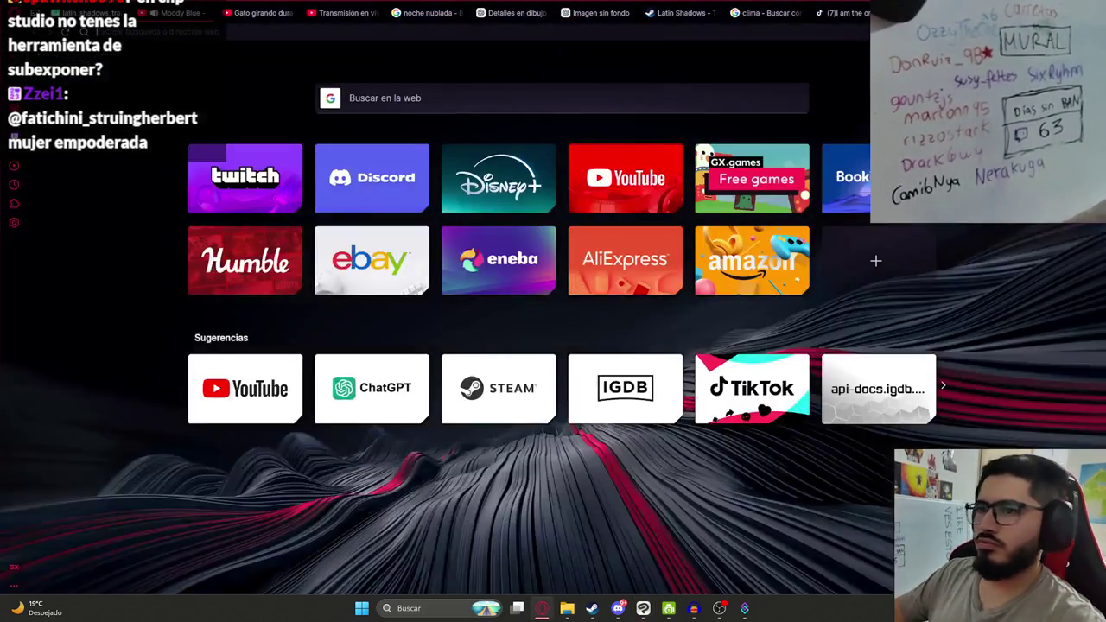
{"action": "type", "text": "herramienta "}
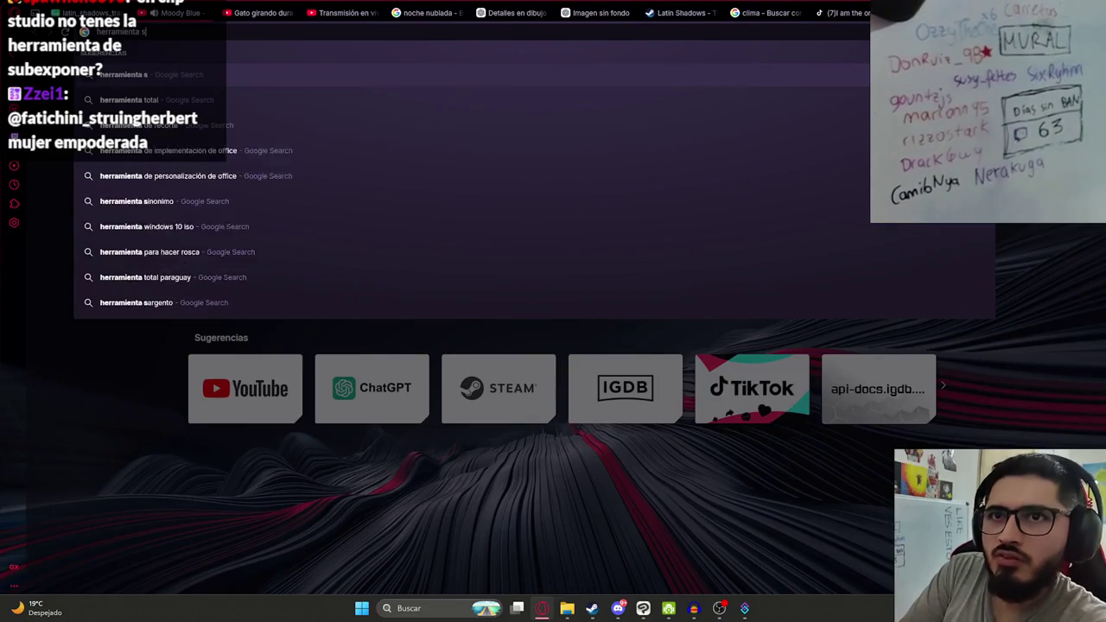
{"action": "type", "text": "subexponer"}
{"action": "key", "text": "Return"}
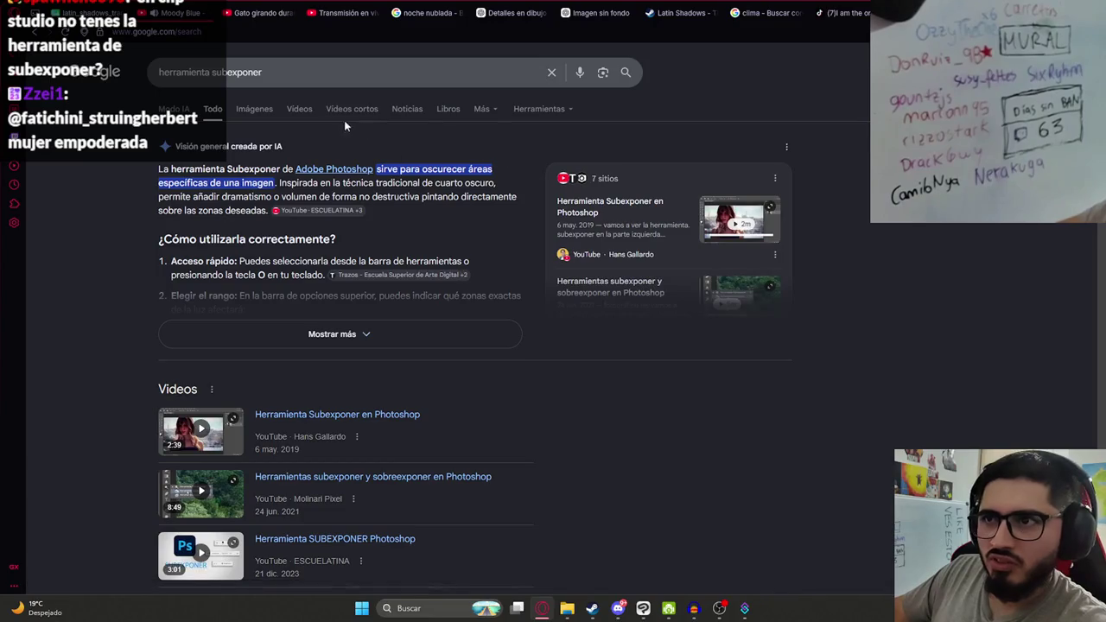
{"action": "left_click", "coordinate": [291, 81]}
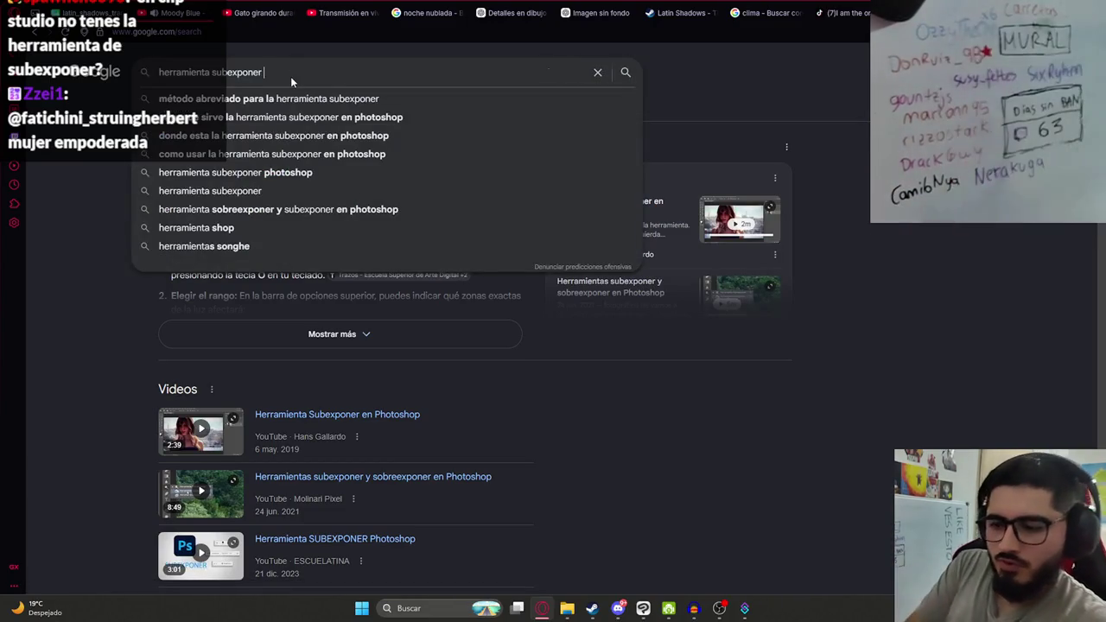
{"action": "type", "text": "clip studio"}
{"action": "key", "text": "Return"}
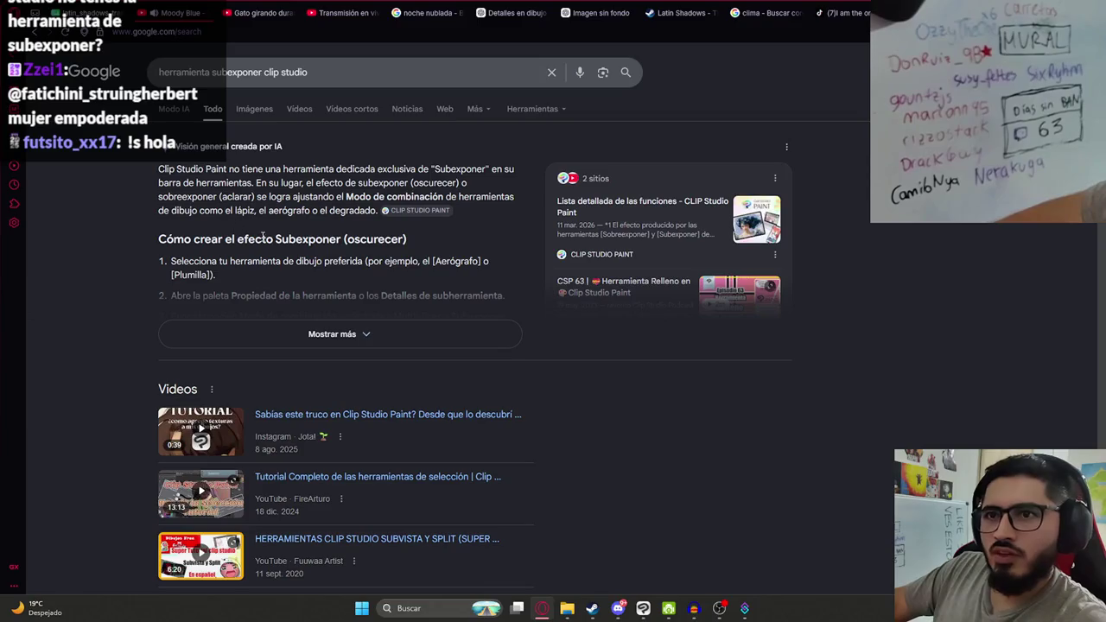
Launch GIMP from the Start menu search.
{"action": "key", "text": "alt+Tab"}
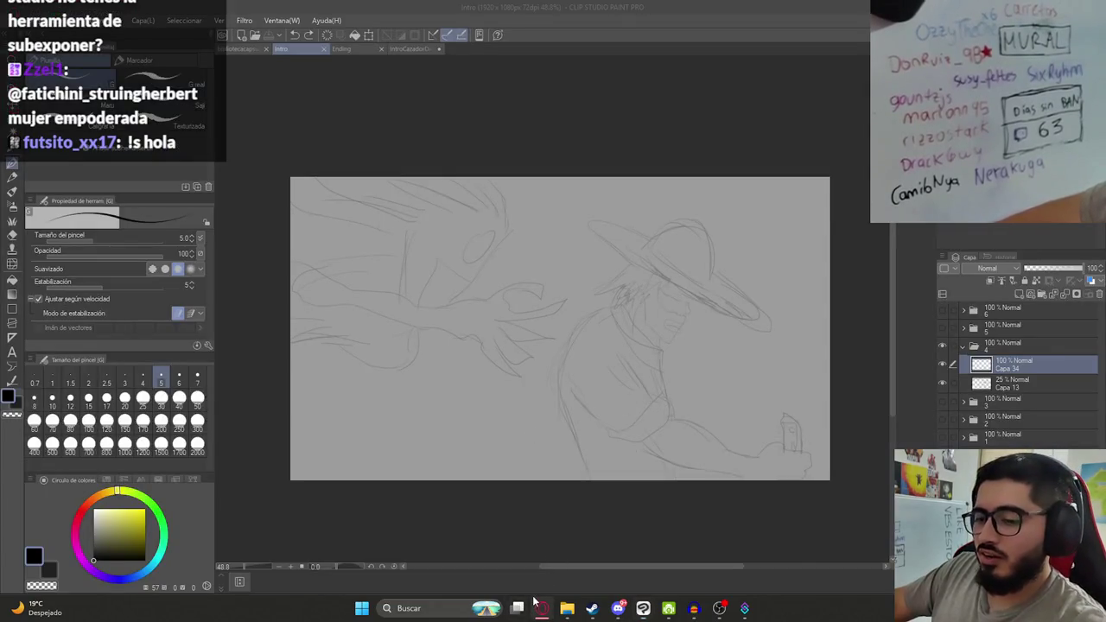
{"action": "key", "text": "super"}
{"action": "type", "text": "gmp"}
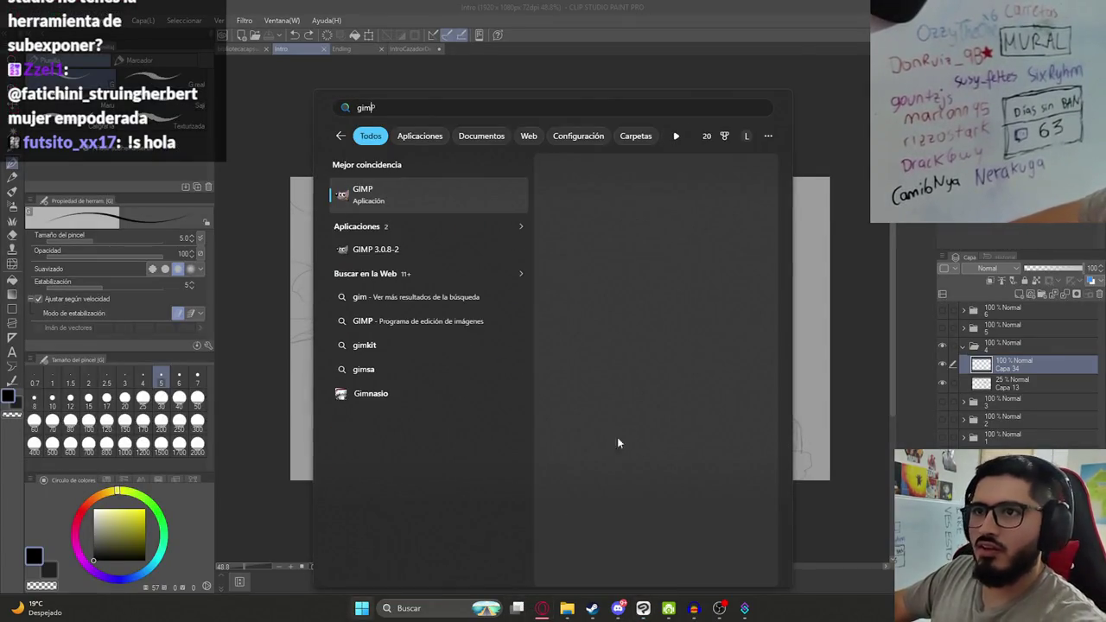
{"action": "key", "text": "Return"}
Search the subexponer tool for 'gimp' and expand the AI overview's full steps.
{"action": "left_click", "coordinate": [543, 605]}
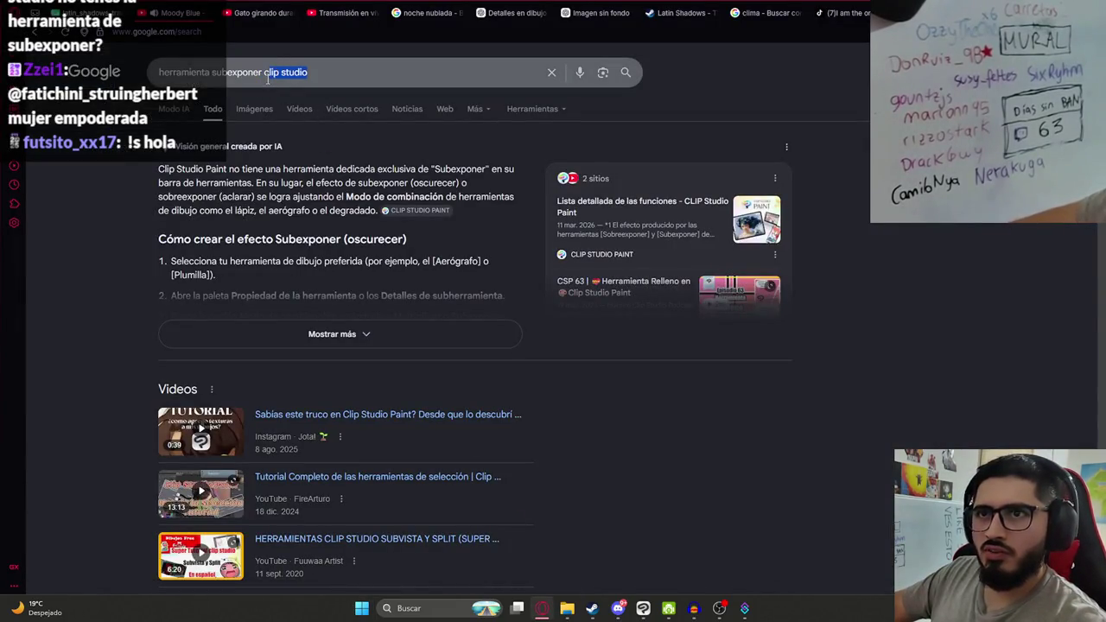
{"action": "type", "text": "gimp"}
{"action": "key", "text": "Return"}
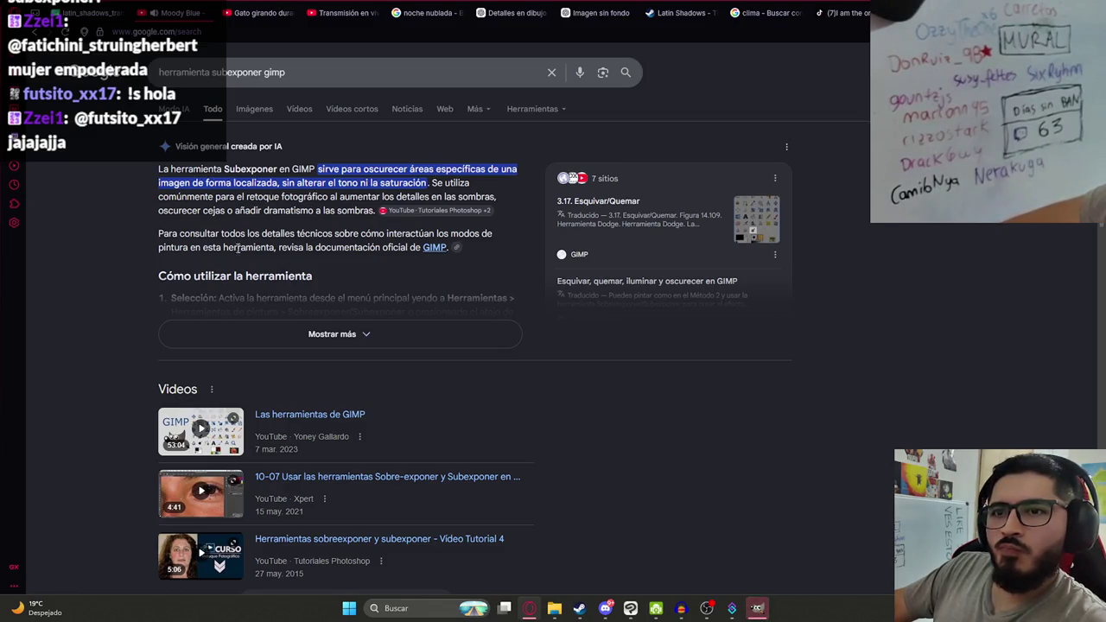
{"action": "left_click", "coordinate": [250, 333]}
{"action": "scroll", "coordinate": [286, 259], "scroll_direction": "down", "scroll_amount": 1}
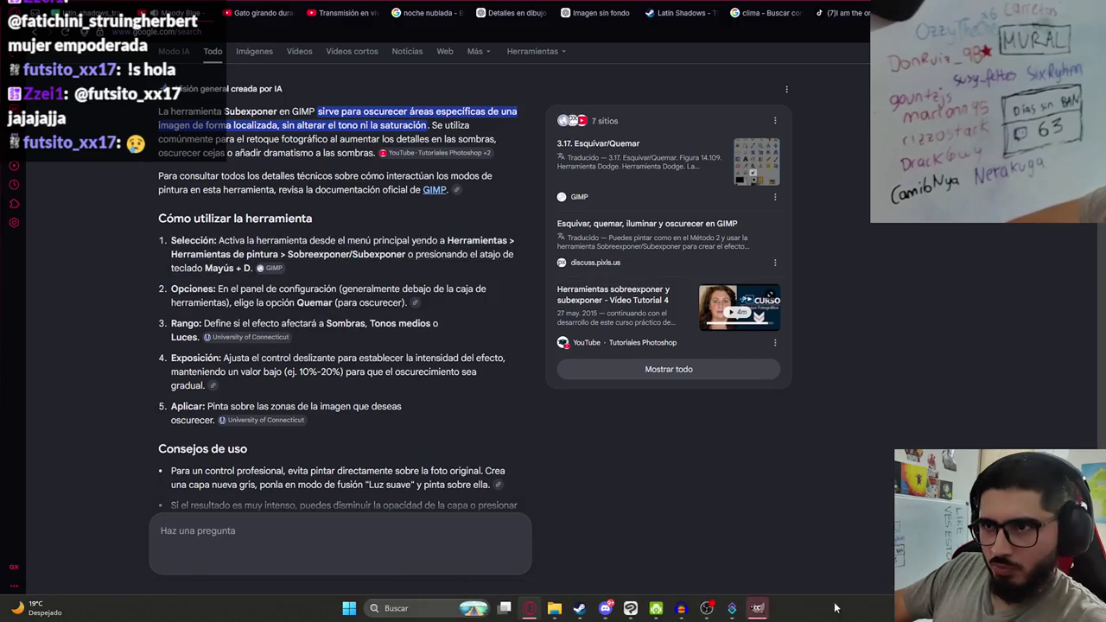
{"action": "left_click", "coordinate": [764, 613]}
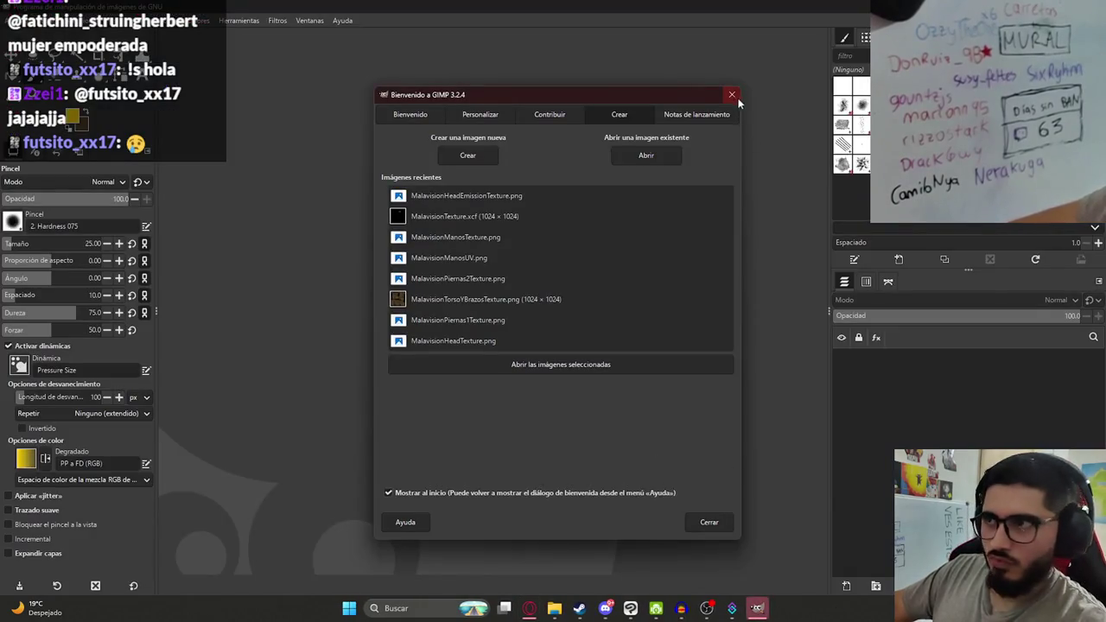
Close the GIMP welcome screen and open Ilustracion7HD.png from the Malavision folder, accepting the colour profile prompt.
{"action": "left_click", "coordinate": [708, 522]}
{"action": "left_click", "coordinate": [554, 609]}
{"action": "left_click_drag", "start_coordinate": [573, 275], "coordinate": [444, 49]}
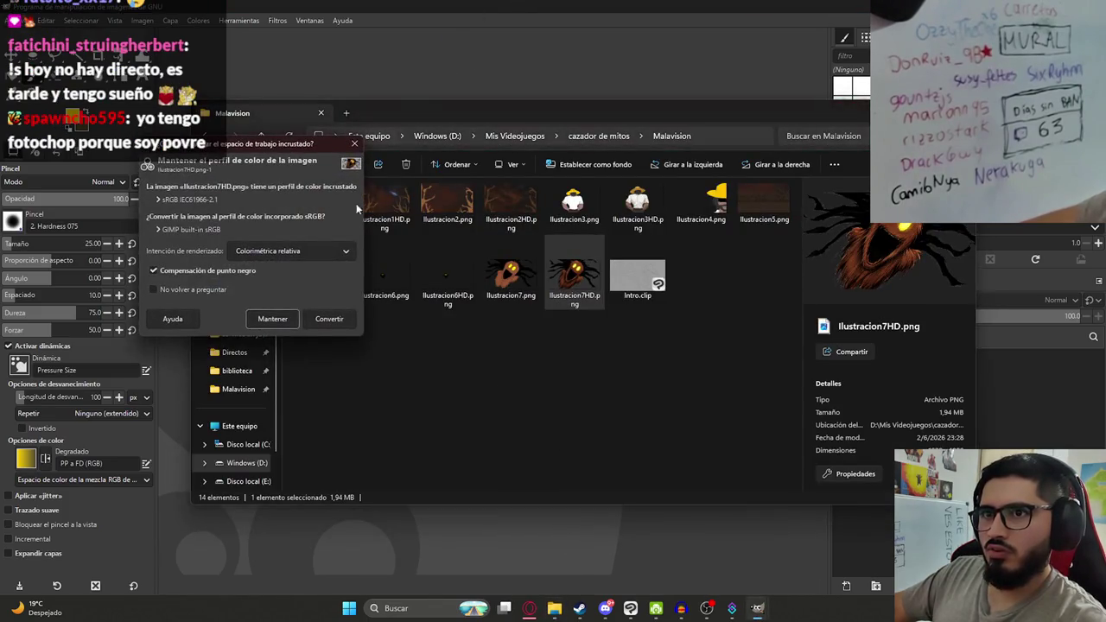
{"action": "left_click", "coordinate": [273, 319]}
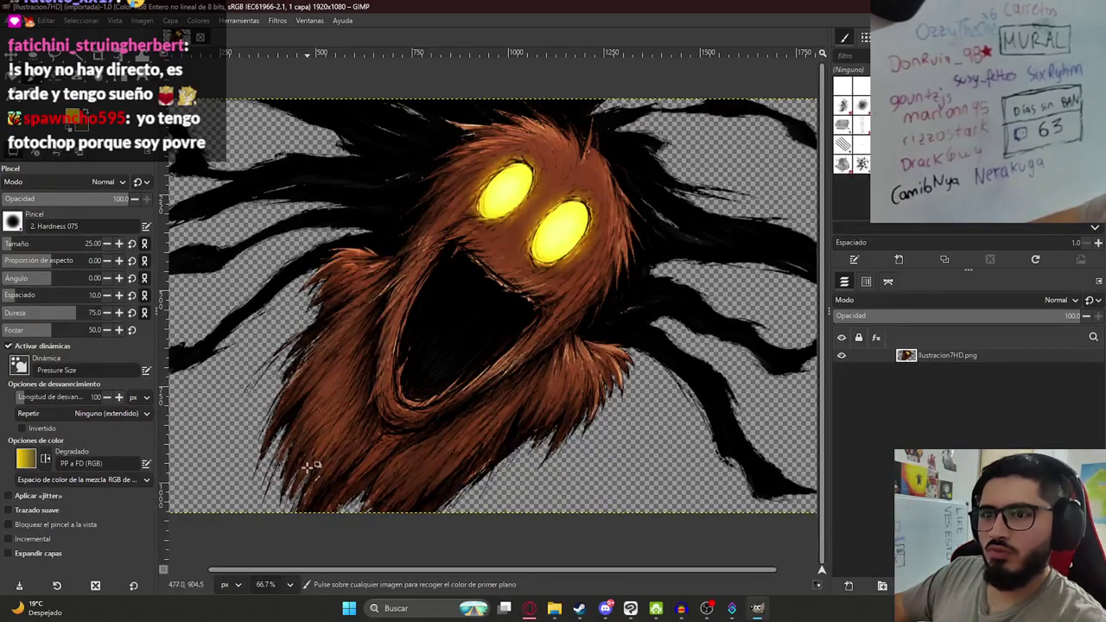
{"action": "scroll", "coordinate": [302, 476], "scroll_direction": "up", "scroll_amount": 5}
{"action": "scroll", "coordinate": [294, 467], "scroll_direction": "down", "scroll_amount": 2}
{"action": "scroll", "coordinate": [415, 367], "scroll_direction": "down", "scroll_amount": 2}
{"action": "scroll", "coordinate": [296, 344], "scroll_direction": "down", "scroll_amount": 1}
{"action": "scroll", "coordinate": [296, 344], "scroll_direction": "up", "scroll_amount": 1}
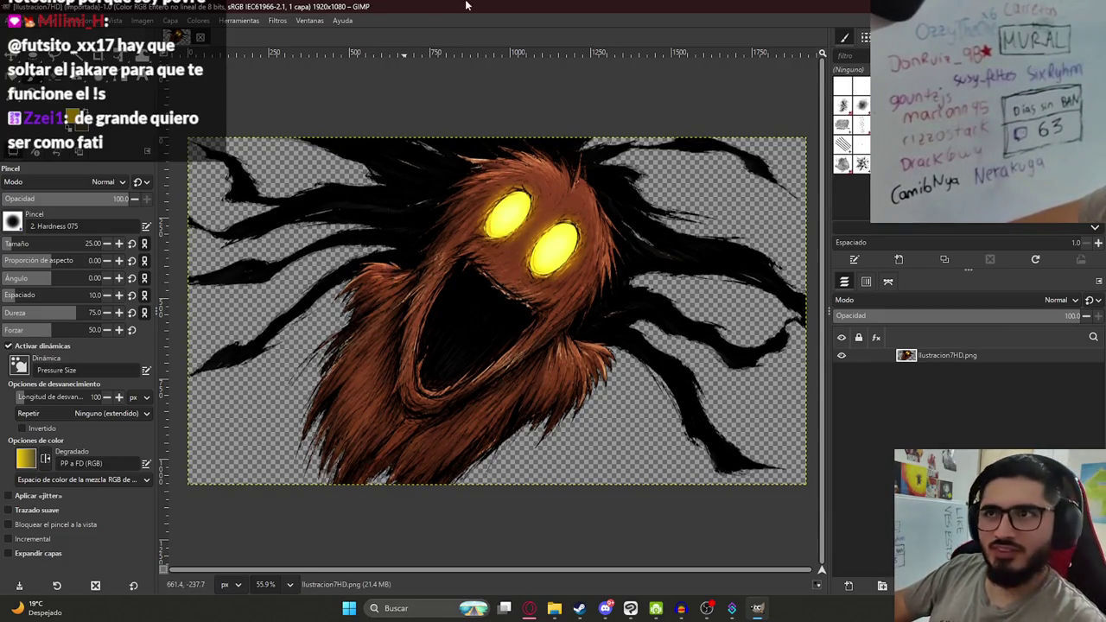
Look through GIMP's menus while rechecking the Subexponer instructions in the browser.
{"action": "scroll", "coordinate": [367, 276], "scroll_direction": "down", "scroll_amount": 3, "text": "ctrl"}
{"action": "scroll", "coordinate": [369, 269], "scroll_direction": "up", "scroll_amount": 3, "text": "ctrl"}
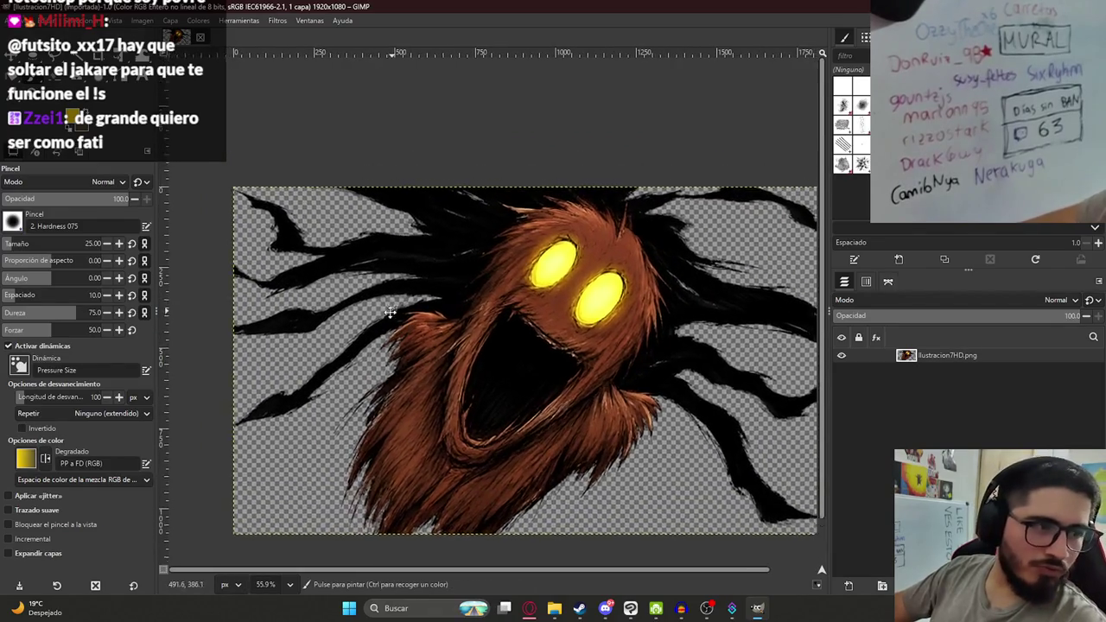
{"action": "scroll", "coordinate": [350, 253], "scroll_direction": "down", "scroll_amount": 2, "text": "ctrl"}
{"action": "scroll", "coordinate": [350, 252], "scroll_direction": "up", "scroll_amount": 3, "text": "ctrl"}
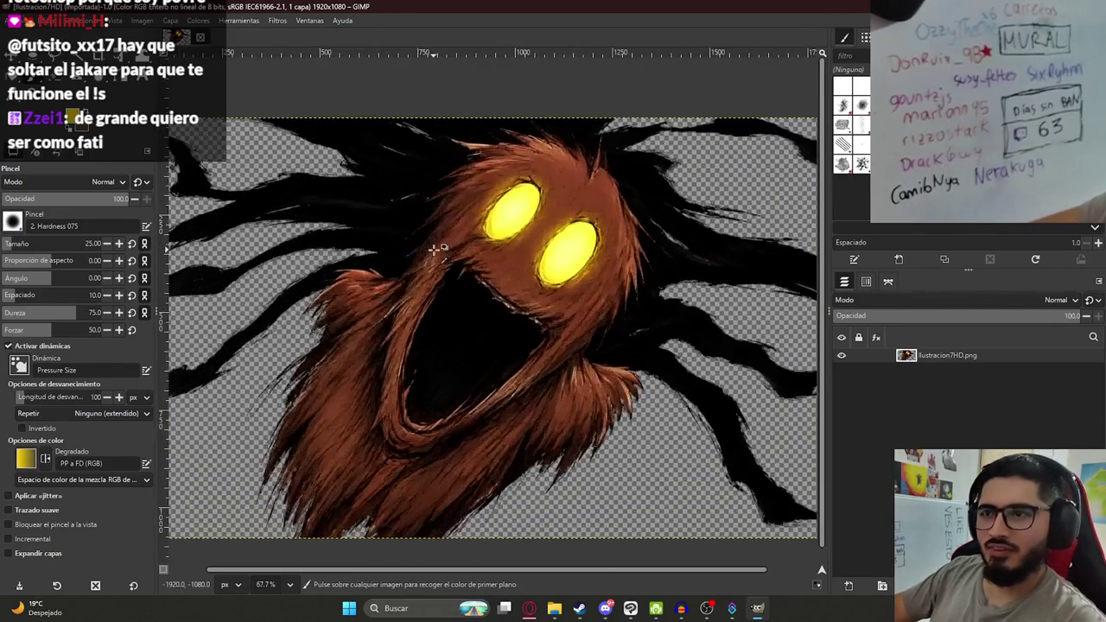
{"action": "scroll", "coordinate": [350, 252], "scroll_direction": "down", "scroll_amount": 1, "text": "ctrl"}
{"action": "left_click", "coordinate": [248, 24]}
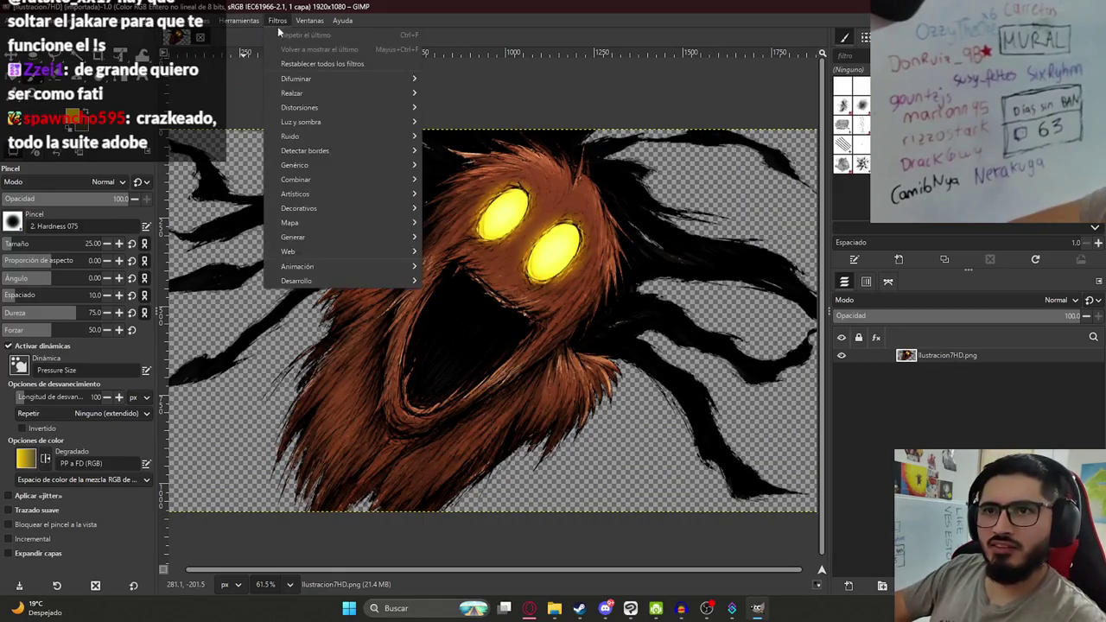
{"action": "left_click", "coordinate": [525, 610]}
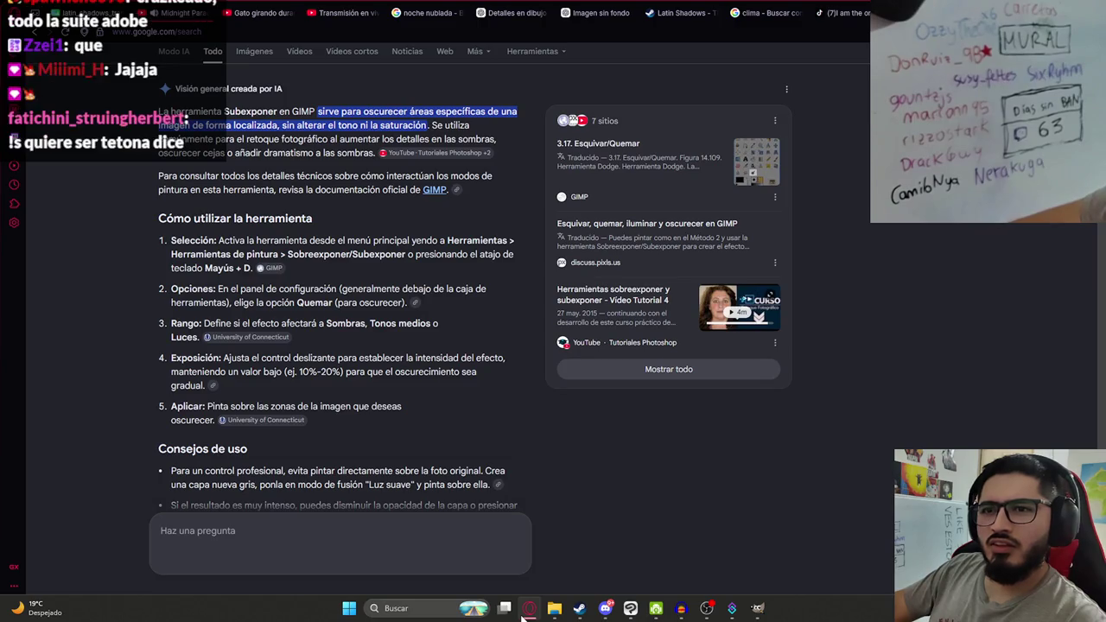
{"action": "left_click", "coordinate": [527, 610]}
{"action": "left_click", "coordinate": [527, 611]}
{"action": "left_click", "coordinate": [527, 610]}
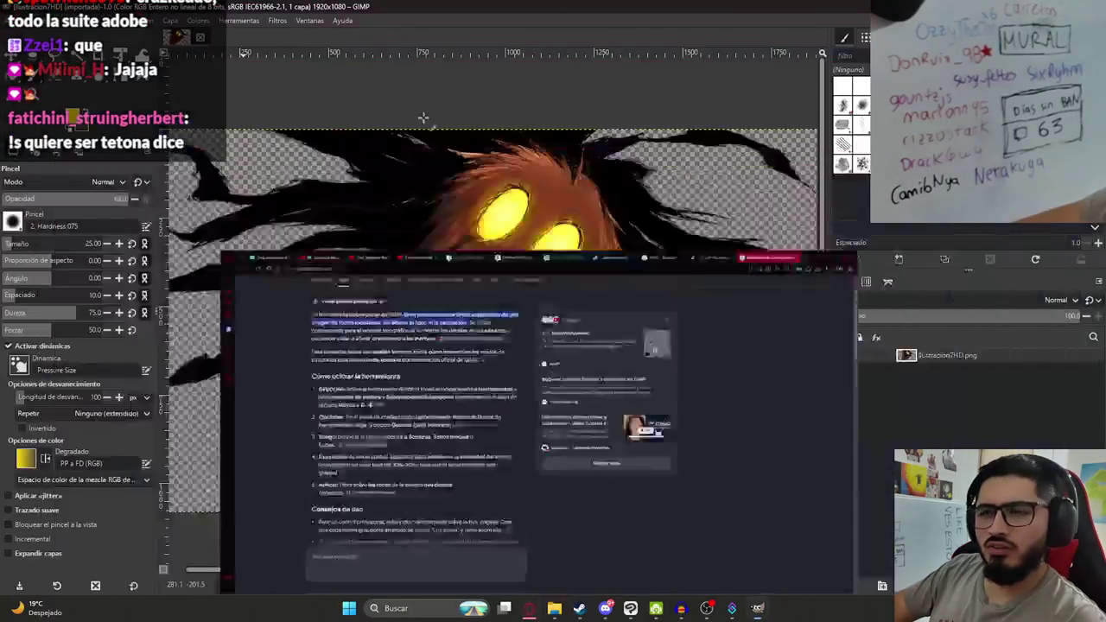
Choose Blanquear / Ennegrecer from Herramientas > Herramienta de pintura.
{"action": "left_click", "coordinate": [230, 21]}
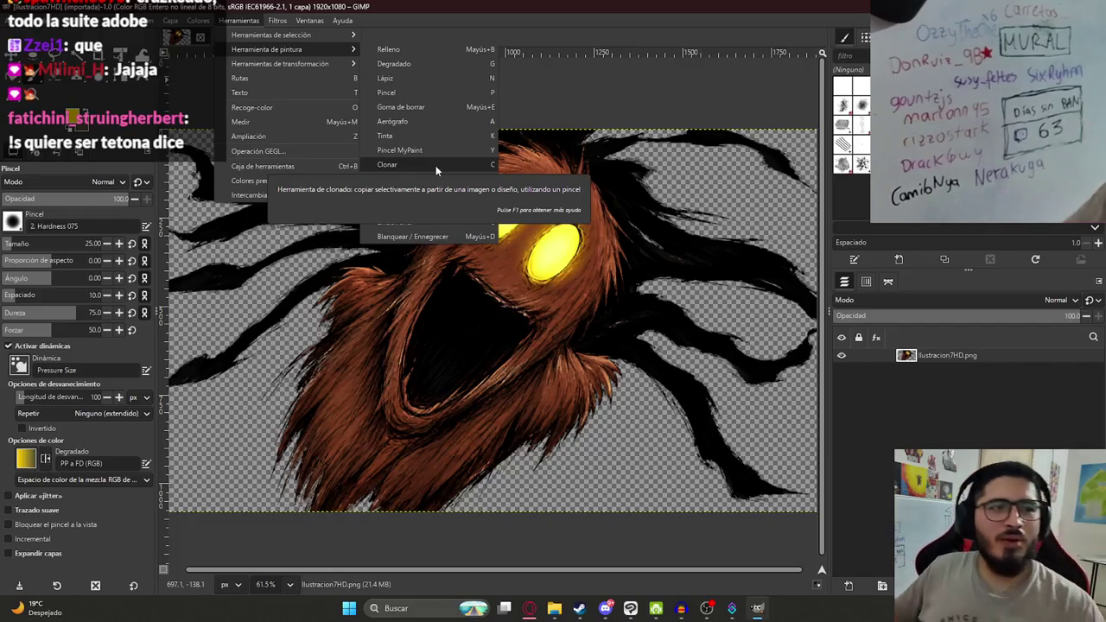
{"action": "mouse_move", "coordinate": [267, 50]}
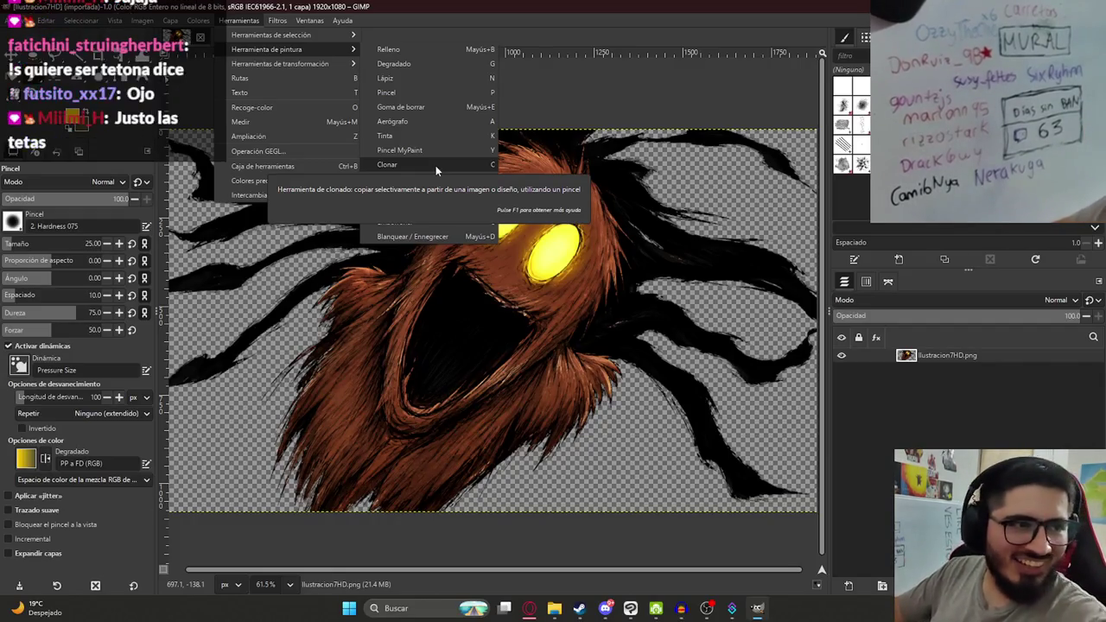
{"action": "key", "text": "Escape"}
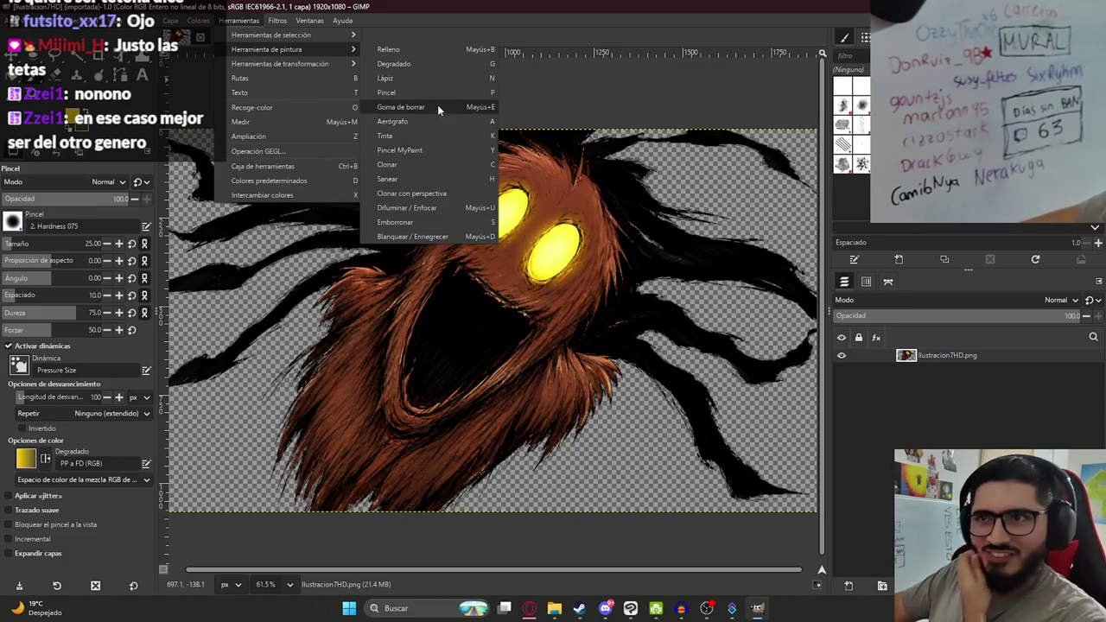
{"action": "left_click", "coordinate": [451, 236]}
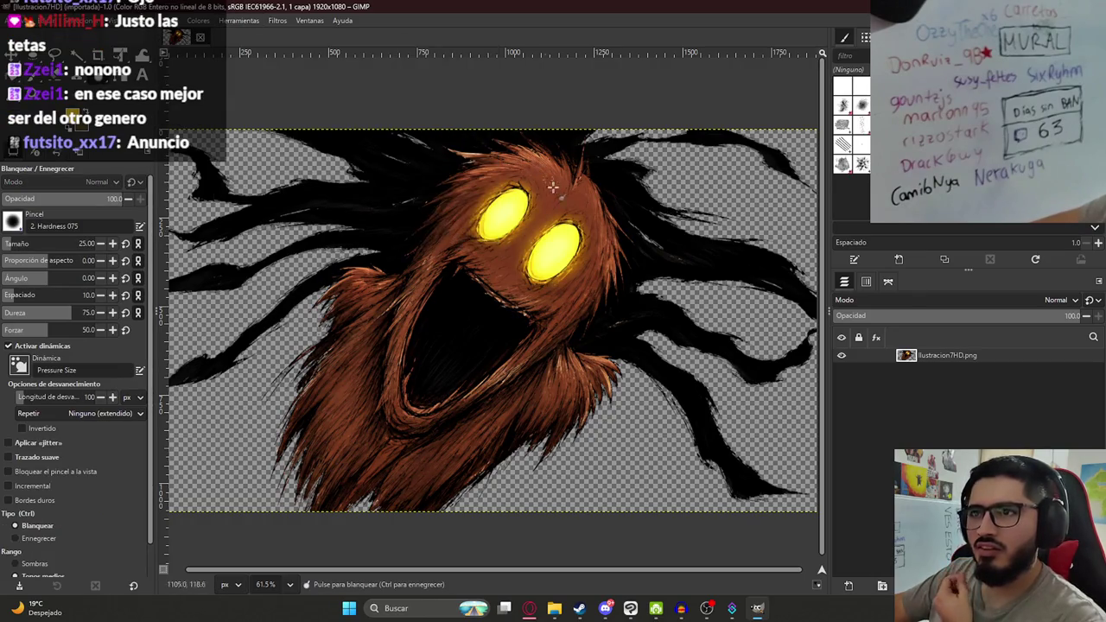
Switch Dodge/Burn to Ennegrecer (Burn) and dab a darkening stroke on the creature's fur.
{"action": "key", "text": "ctrl"}
{"action": "scroll", "coordinate": [681, 341], "scroll_direction": "up", "scroll_amount": 2}
{"action": "scroll", "coordinate": [657, 333], "scroll_direction": "up", "scroll_amount": 3}
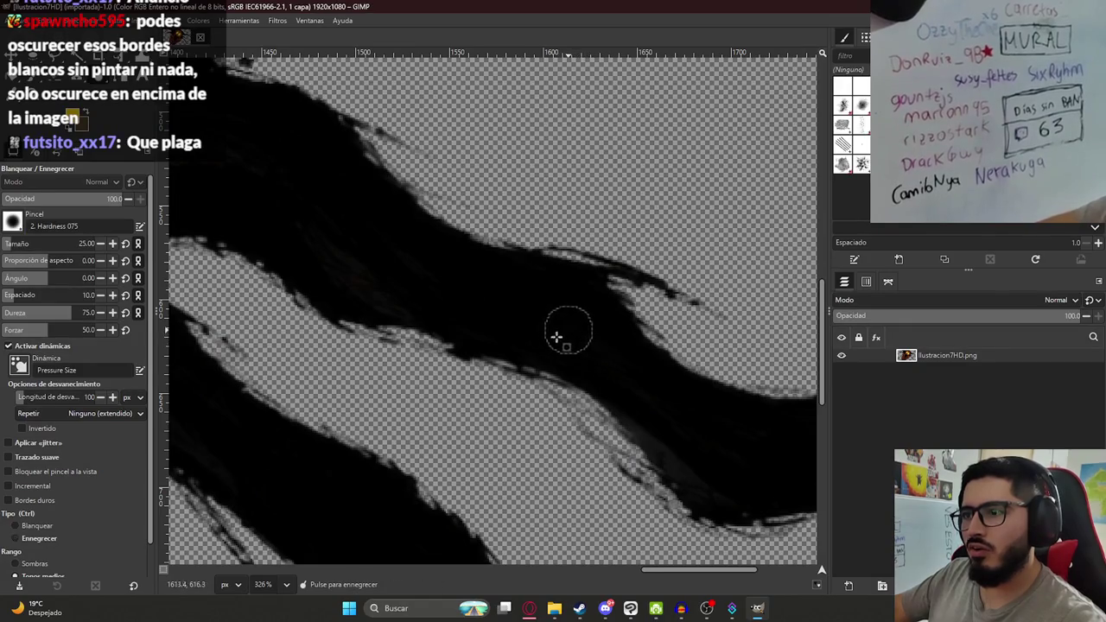
{"action": "scroll", "coordinate": [559, 336], "scroll_direction": "down", "scroll_amount": 5}
{"action": "scroll", "coordinate": [424, 361], "scroll_direction": "up", "scroll_amount": 2}
{"action": "scroll", "coordinate": [425, 361], "scroll_direction": "up", "scroll_amount": 3}
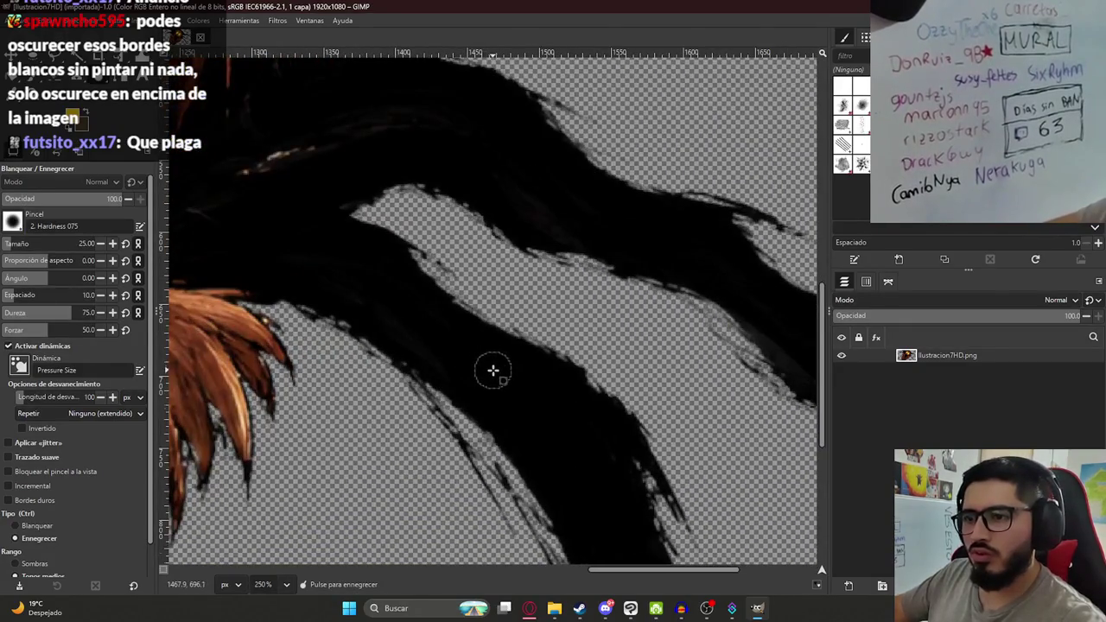
{"action": "scroll", "coordinate": [493, 370], "scroll_direction": "up", "scroll_amount": 2}
{"action": "scroll", "coordinate": [480, 374], "scroll_direction": "down", "scroll_amount": 2}
{"action": "scroll", "coordinate": [437, 390], "scroll_direction": "down", "scroll_amount": 2}
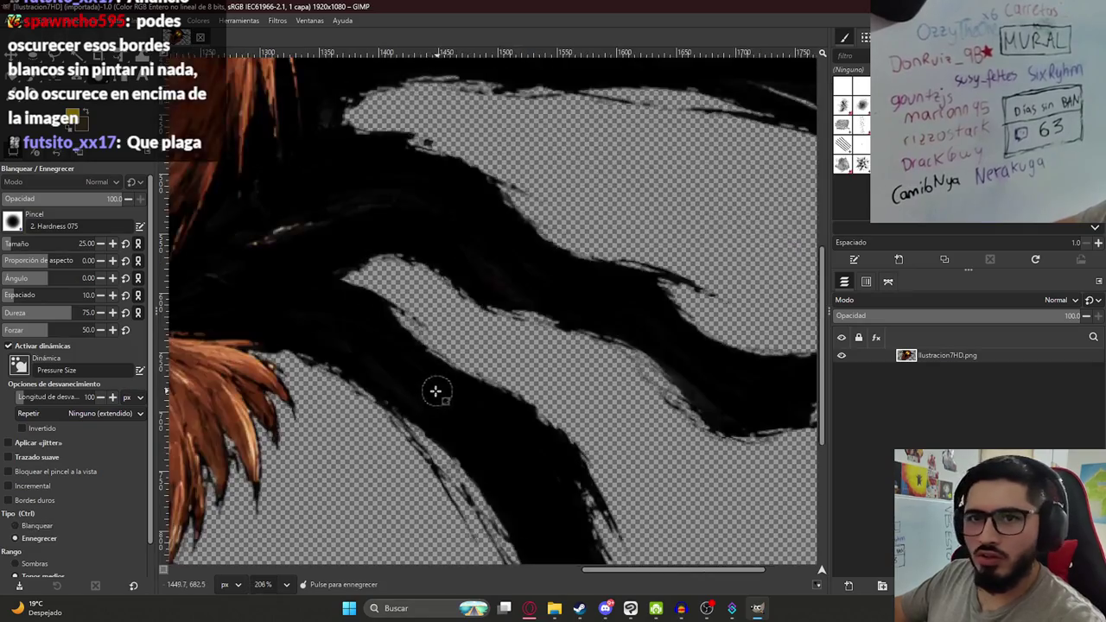
{"action": "scroll", "coordinate": [467, 363], "scroll_direction": "down", "scroll_amount": 3}
{"action": "scroll", "coordinate": [520, 327], "scroll_direction": "up", "scroll_amount": 1}
{"action": "scroll", "coordinate": [485, 345], "scroll_direction": "up", "scroll_amount": 3}
{"action": "scroll", "coordinate": [328, 388], "scroll_direction": "up", "scroll_amount": 2}
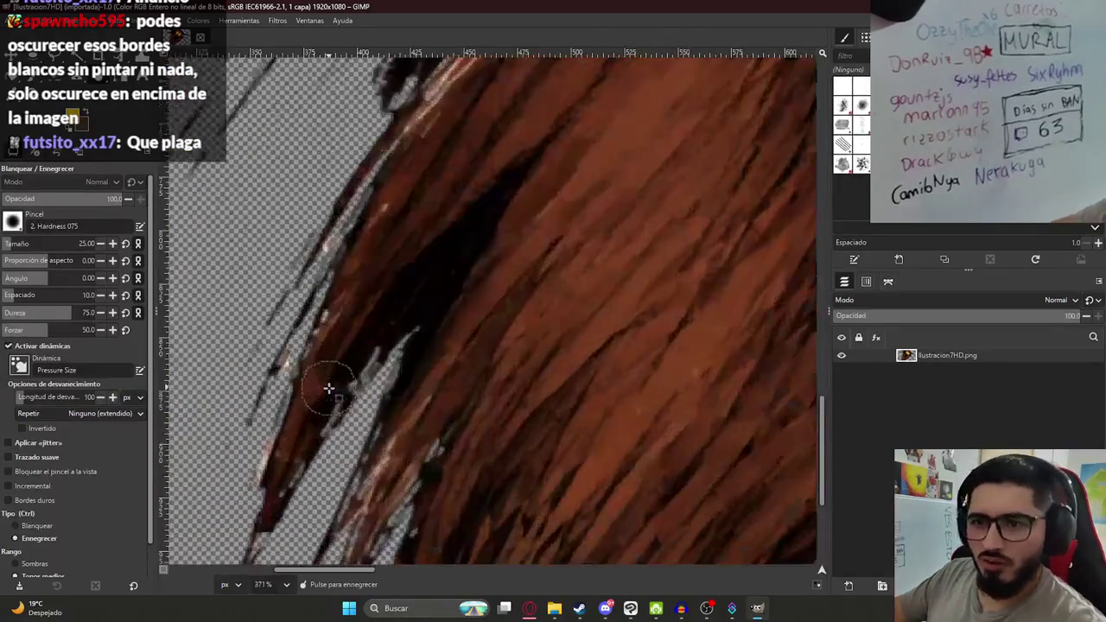
{"action": "scroll", "coordinate": [339, 388], "scroll_direction": "down", "scroll_amount": 3}
{"action": "scroll", "coordinate": [341, 388], "scroll_direction": "down", "scroll_amount": 1}
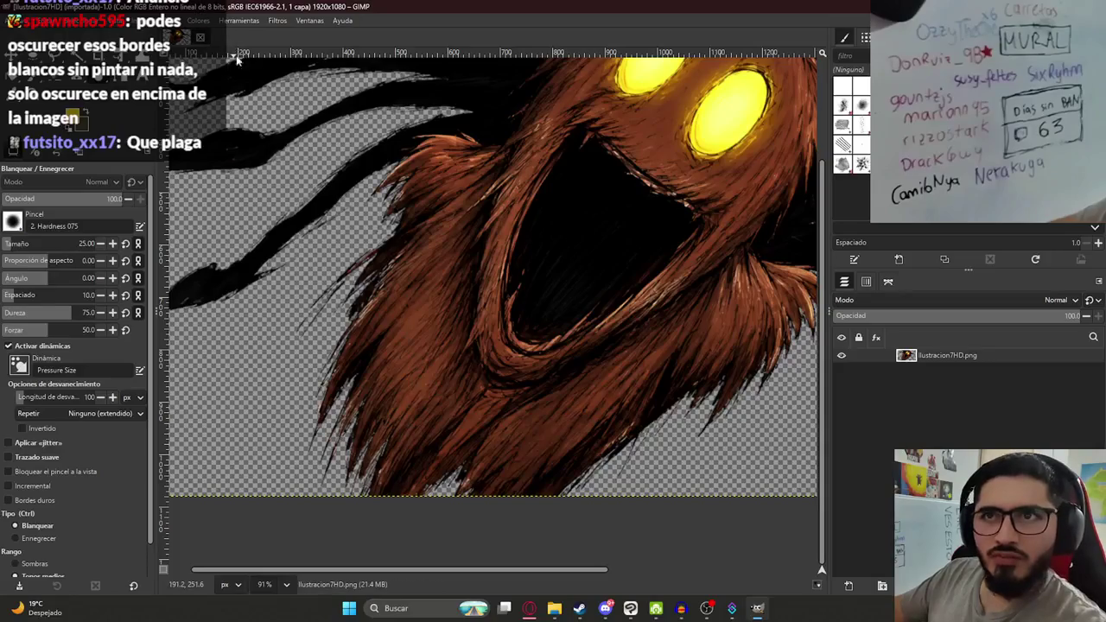
{"action": "left_click", "coordinate": [329, 201]}
{"action": "scroll", "coordinate": [329, 201], "scroll_direction": "down", "scroll_amount": 2}
{"action": "scroll", "coordinate": [259, 164], "scroll_direction": "down", "scroll_amount": 1}
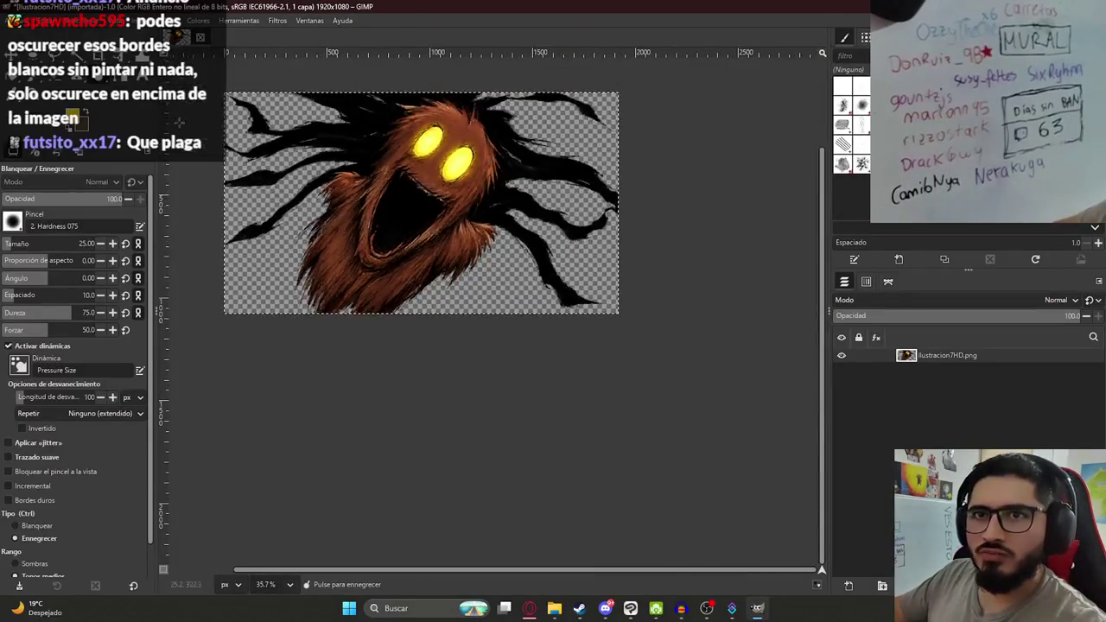
{"action": "scroll", "coordinate": [276, 151], "scroll_direction": "up", "scroll_amount": 1}
Reselect the dodge/burn tool and burn the fur fringe left of the mouth and the lower-left hair edge.
{"action": "left_click", "coordinate": [238, 19]}
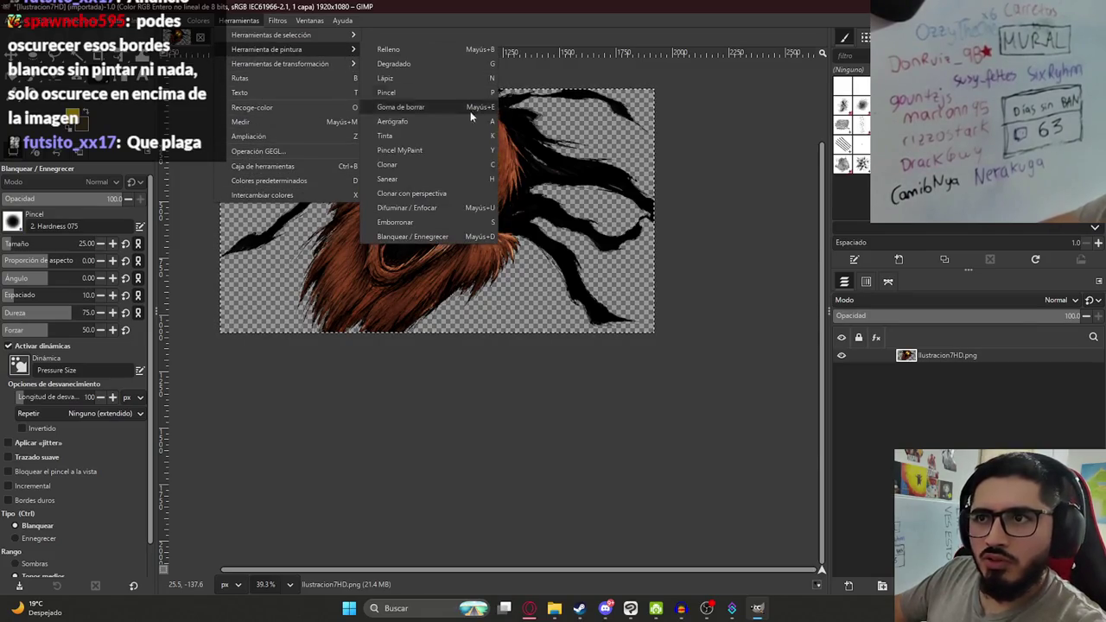
{"action": "left_click", "coordinate": [432, 240]}
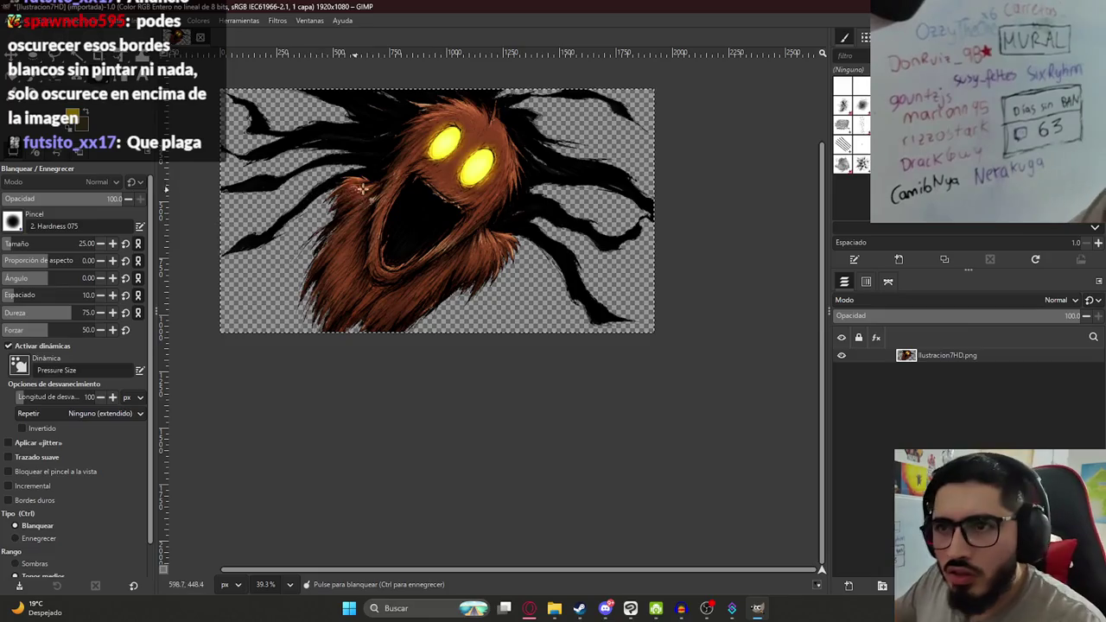
{"action": "scroll", "coordinate": [251, 164], "scroll_direction": "up", "scroll_amount": 2}
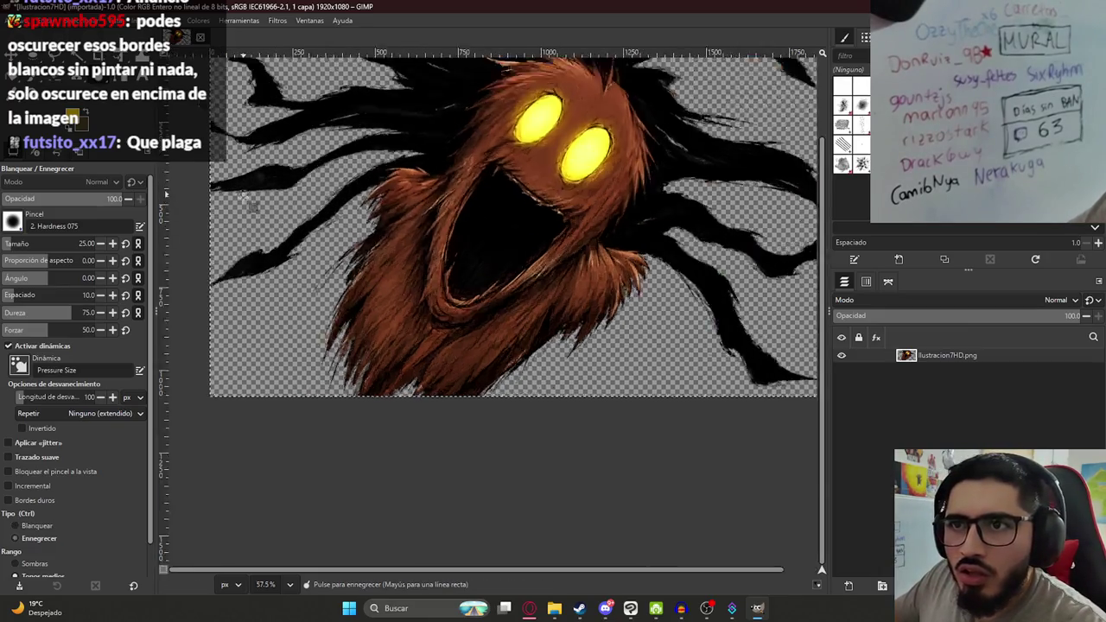
{"action": "scroll", "coordinate": [381, 305], "scroll_direction": "up", "scroll_amount": 3}
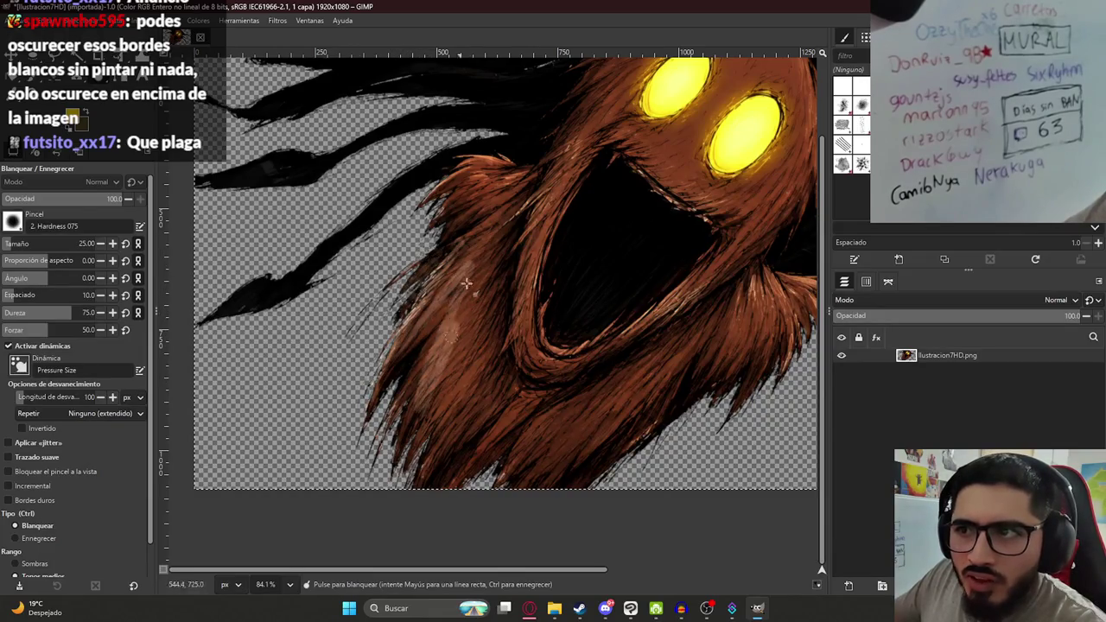
{"action": "left_click_drag", "start_coordinate": [376, 298], "coordinate": [466, 355]}
{"action": "scroll", "coordinate": [467, 355], "scroll_direction": "down", "scroll_amount": 2}
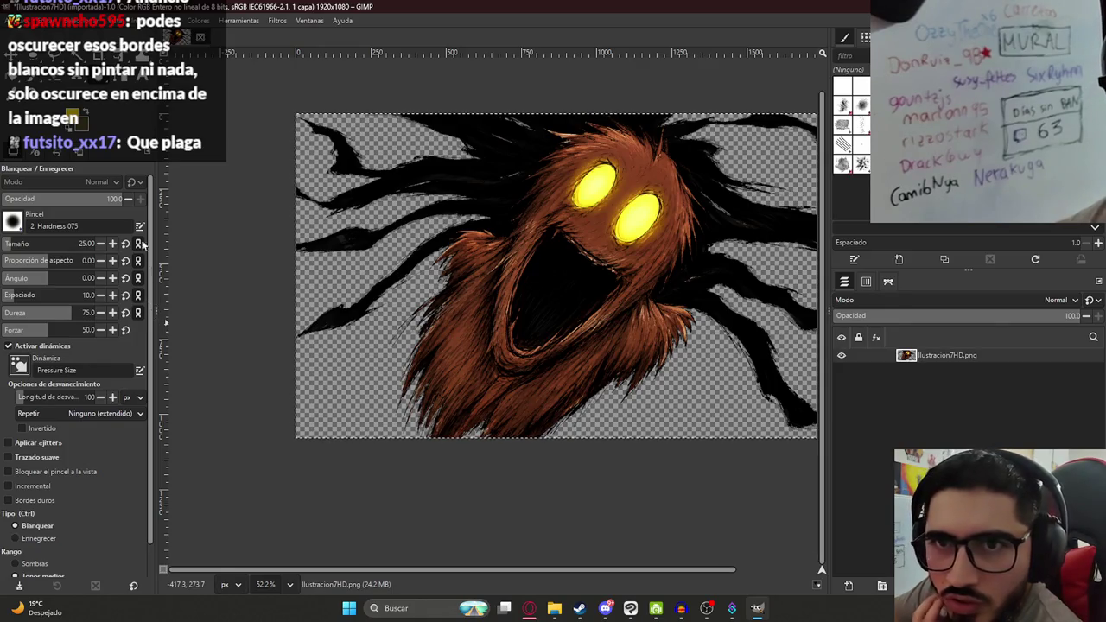
{"action": "scroll", "coordinate": [153, 259], "scroll_direction": "down", "scroll_amount": 1}
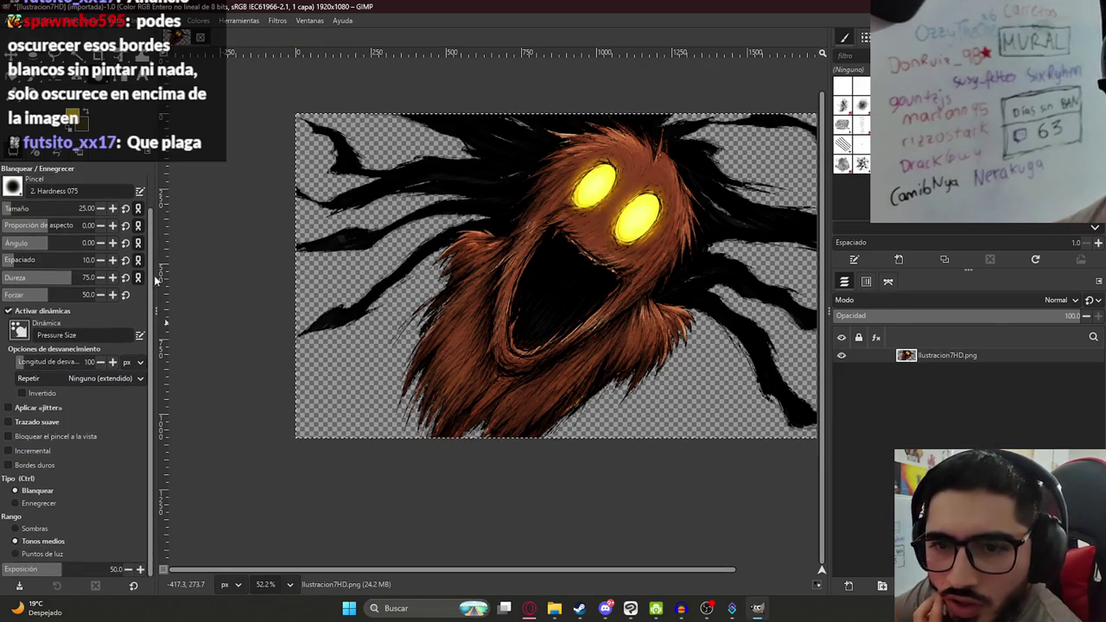
{"action": "left_click", "coordinate": [69, 504]}
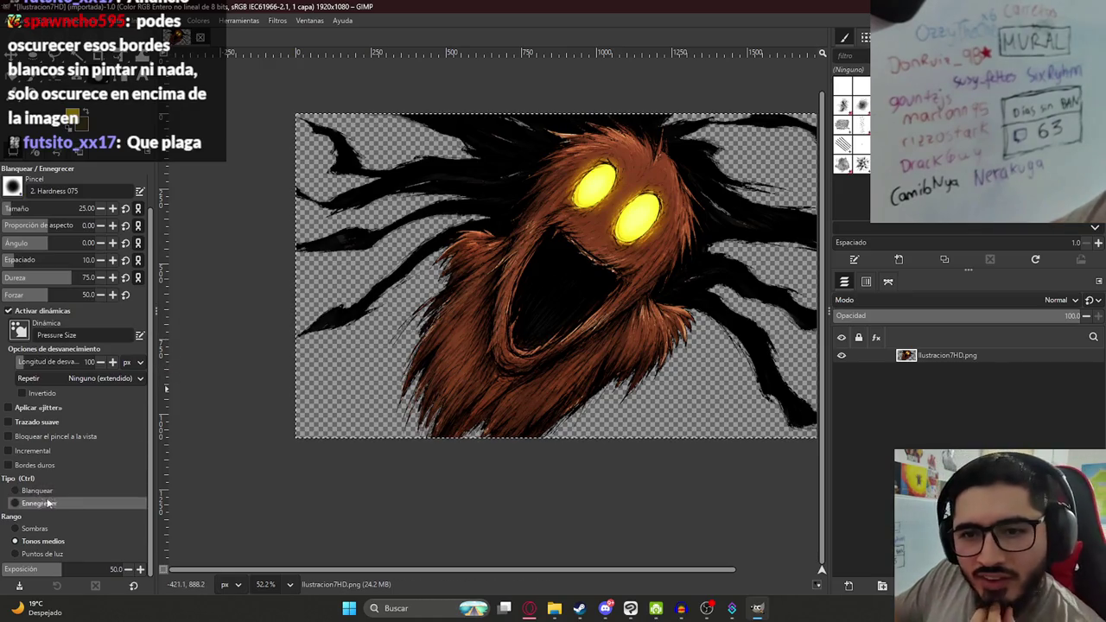
{"action": "scroll", "coordinate": [447, 333], "scroll_direction": "up", "scroll_amount": 3}
{"action": "scroll", "coordinate": [447, 333], "scroll_direction": "up", "scroll_amount": 2}
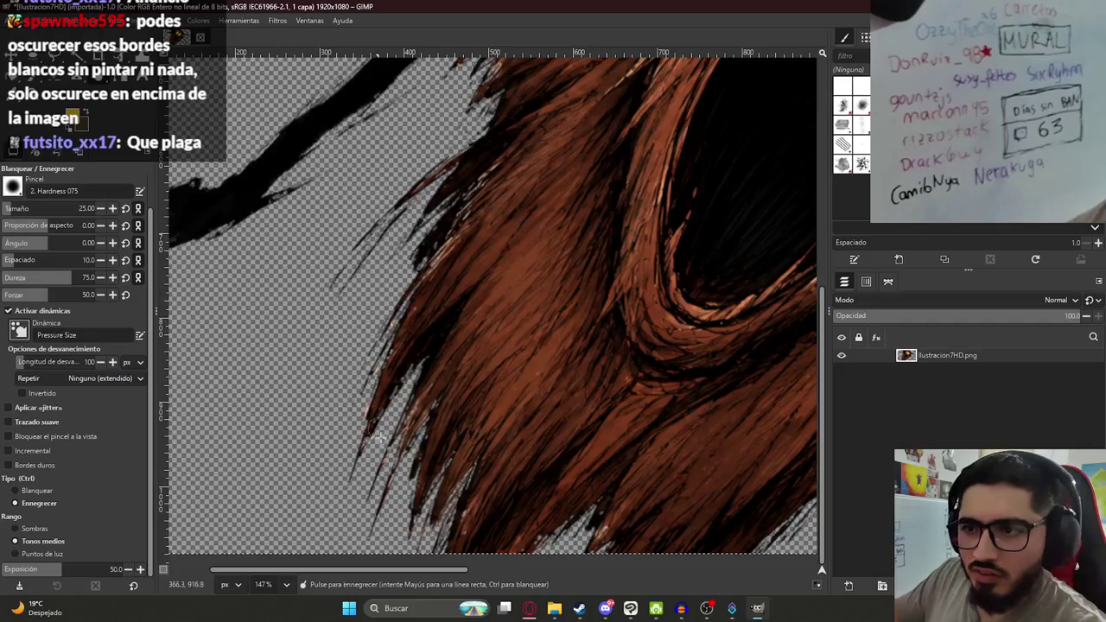
{"action": "left_click_drag", "start_coordinate": [393, 367], "coordinate": [384, 331]}
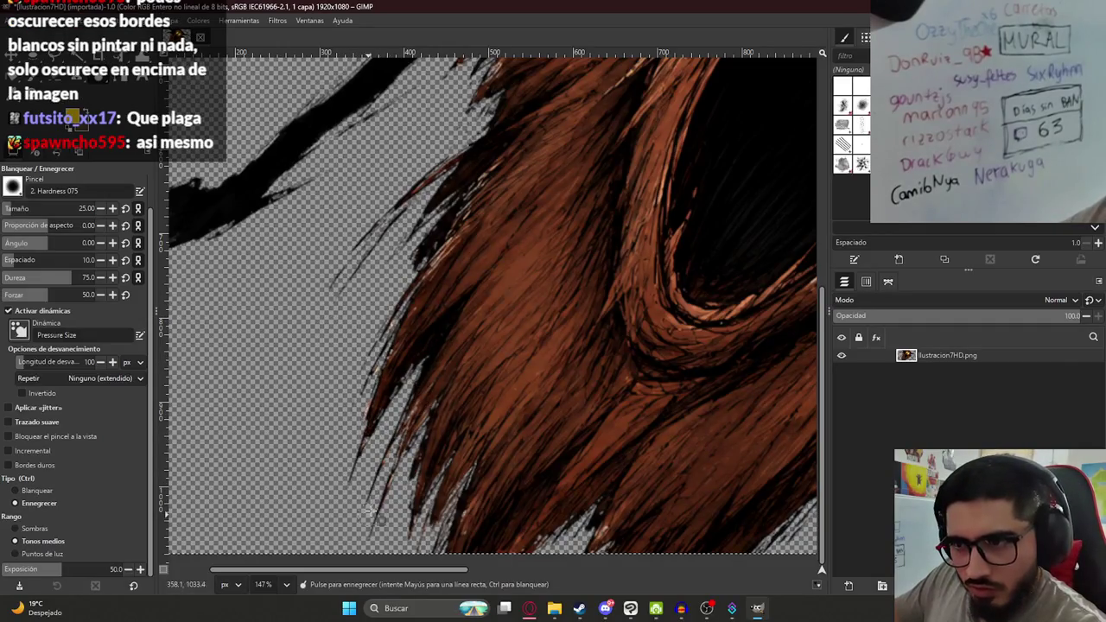
{"action": "scroll", "coordinate": [396, 458], "scroll_direction": "down", "scroll_amount": 3}
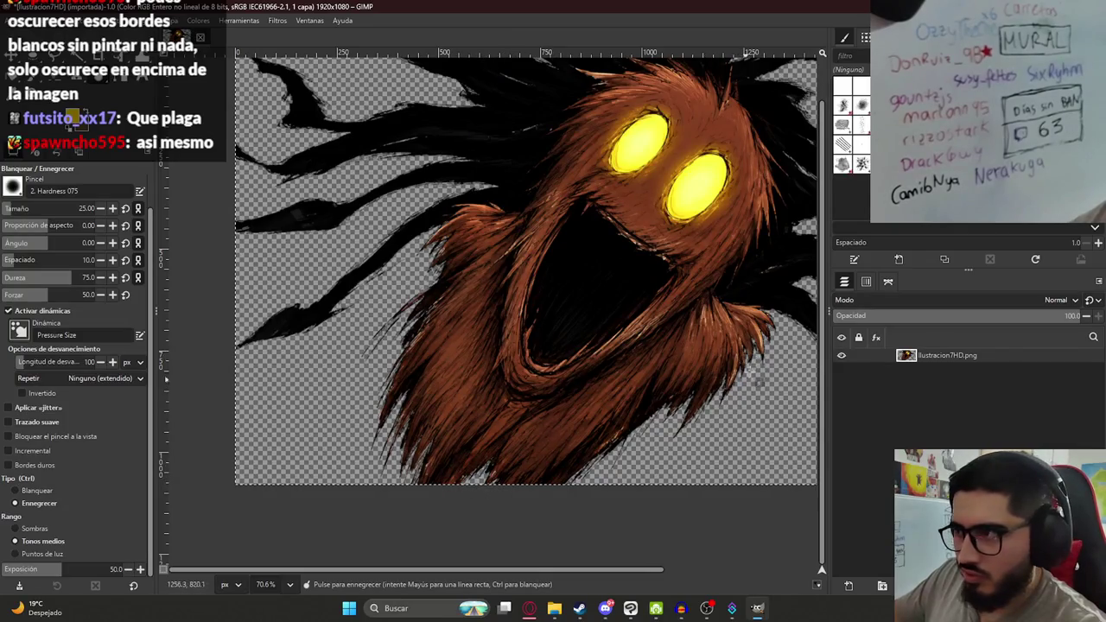
{"action": "left_click", "coordinate": [882, 586]}
Undo the accidental duplicate, then add a transparent layer and move it beneath Ilustracion7HD.png.
{"action": "key", "text": "ctrl+z"}
{"action": "left_click", "coordinate": [848, 588]}
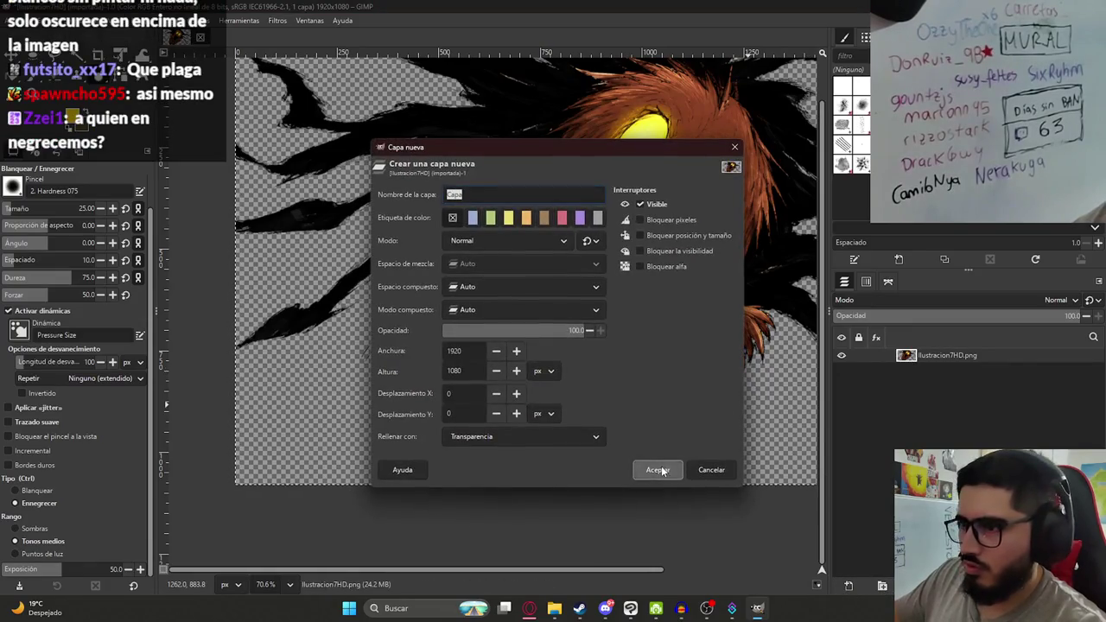
{"action": "left_click", "coordinate": [659, 466]}
{"action": "left_click_drag", "start_coordinate": [942, 361], "coordinate": [938, 380]}
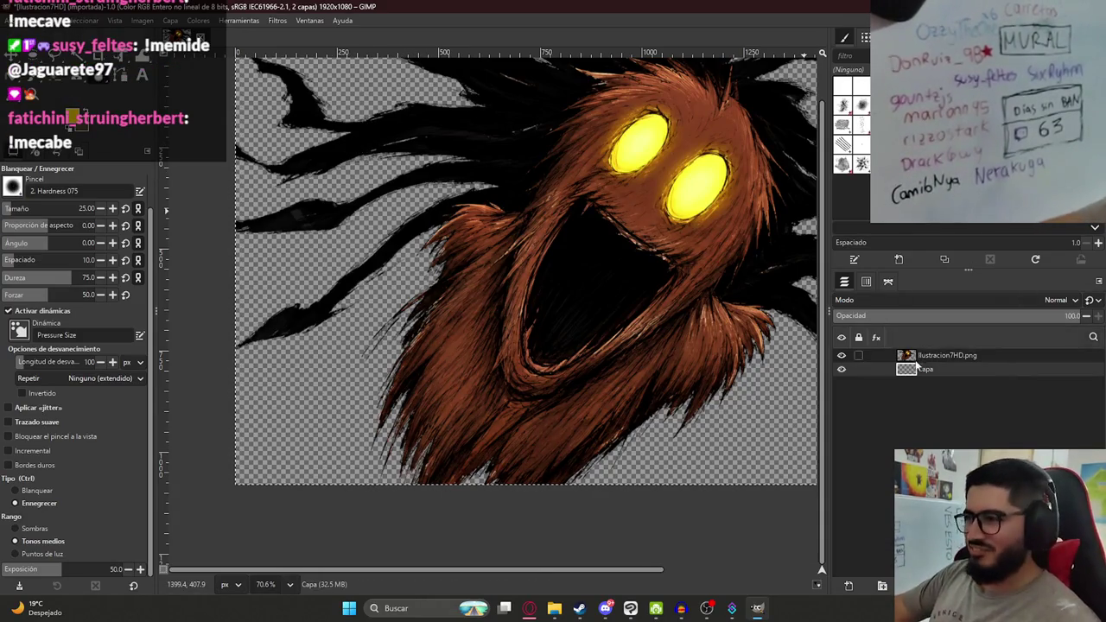
Hide the new Capa layer and return focus to the image window.
{"action": "left_click", "coordinate": [842, 369]}
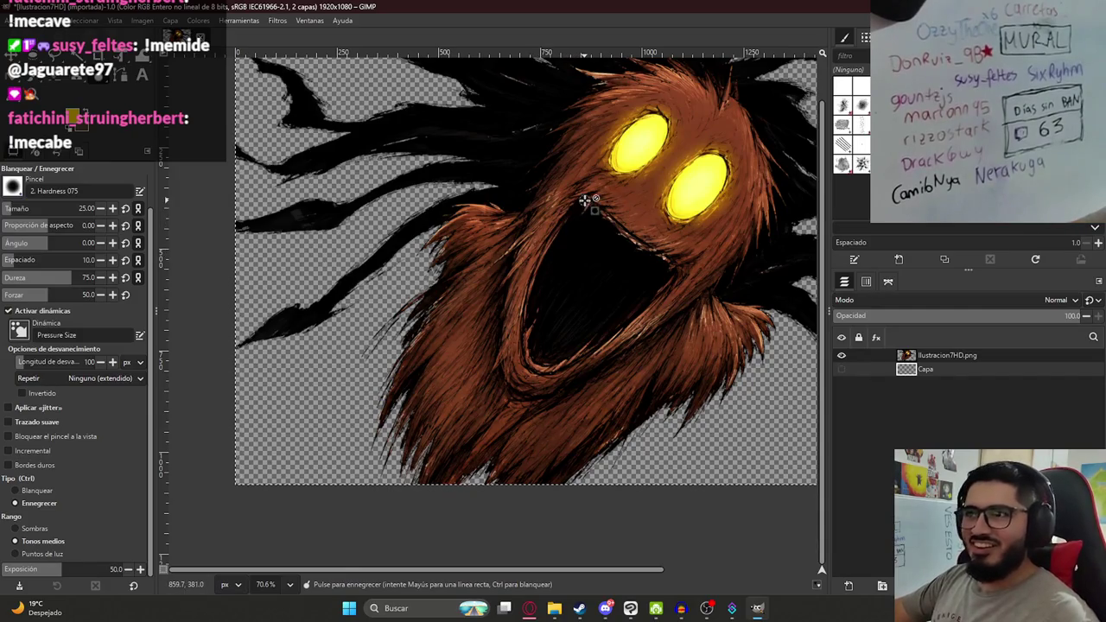
{"action": "scroll", "coordinate": [585, 201], "scroll_direction": "down", "scroll_amount": 2}
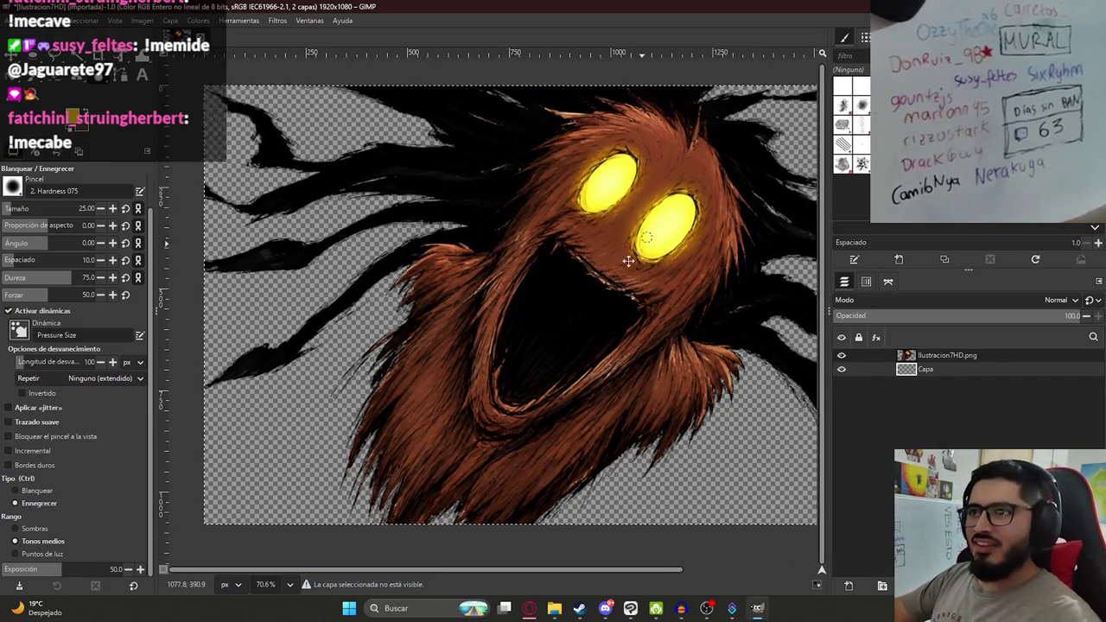
{"action": "scroll", "coordinate": [511, 261], "scroll_direction": "down", "scroll_amount": 4}
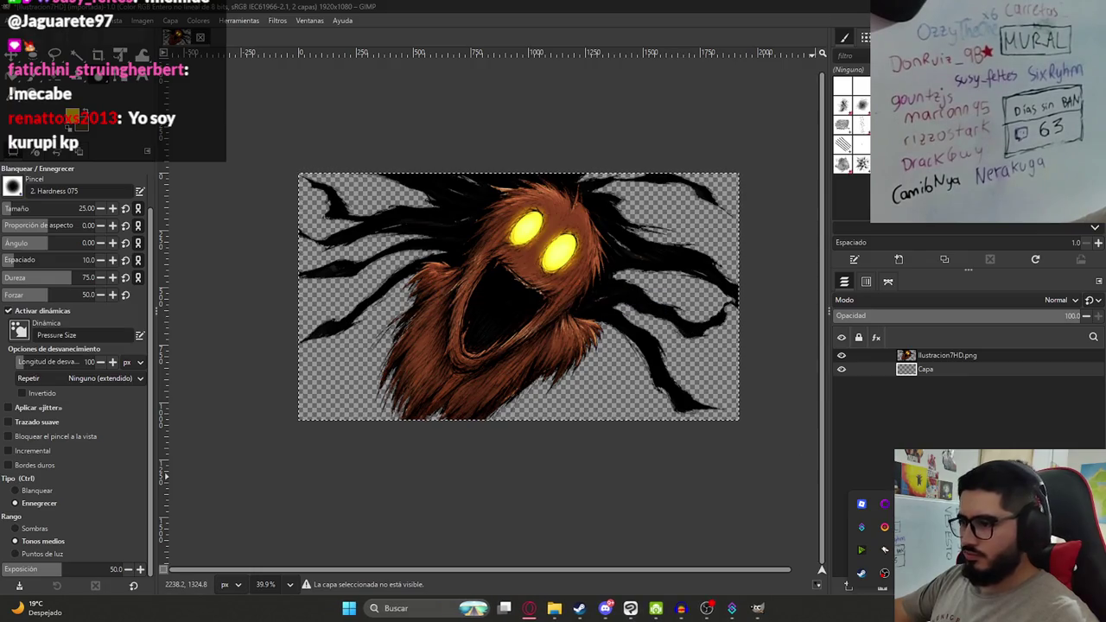
{"action": "left_click", "coordinate": [474, 5]}
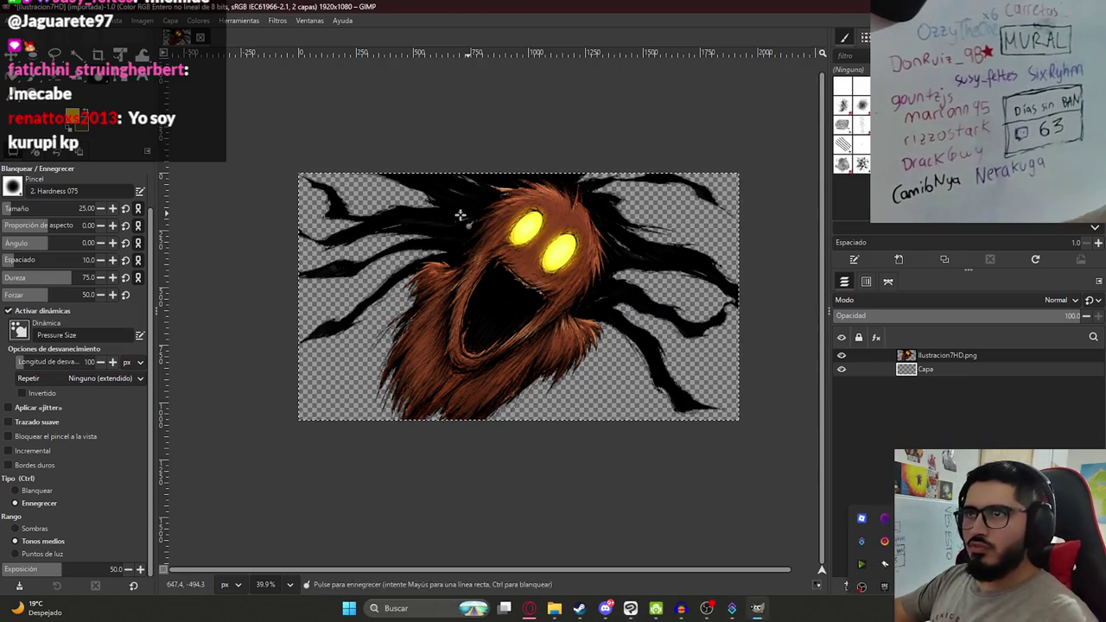
{"action": "scroll", "coordinate": [482, 255], "scroll_direction": "up", "scroll_amount": 3}
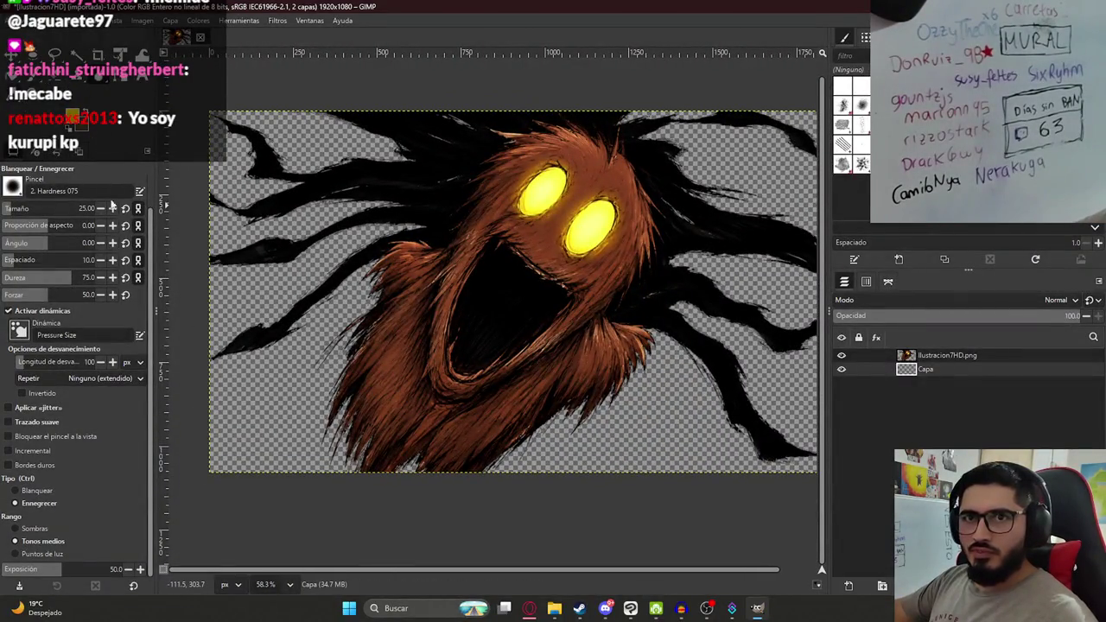
Fill the Capa layer with solid black using the bucket fill.
{"action": "key", "text": "shift+b"}
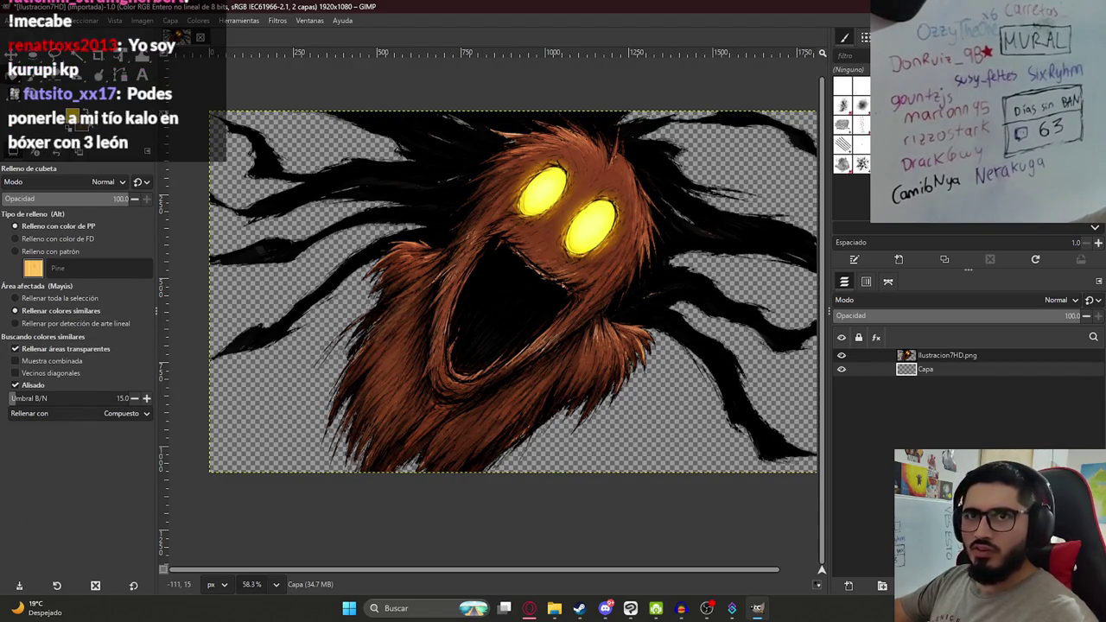
{"action": "left_click", "coordinate": [177, 34]}
{"action": "left_click", "coordinate": [625, 435]}
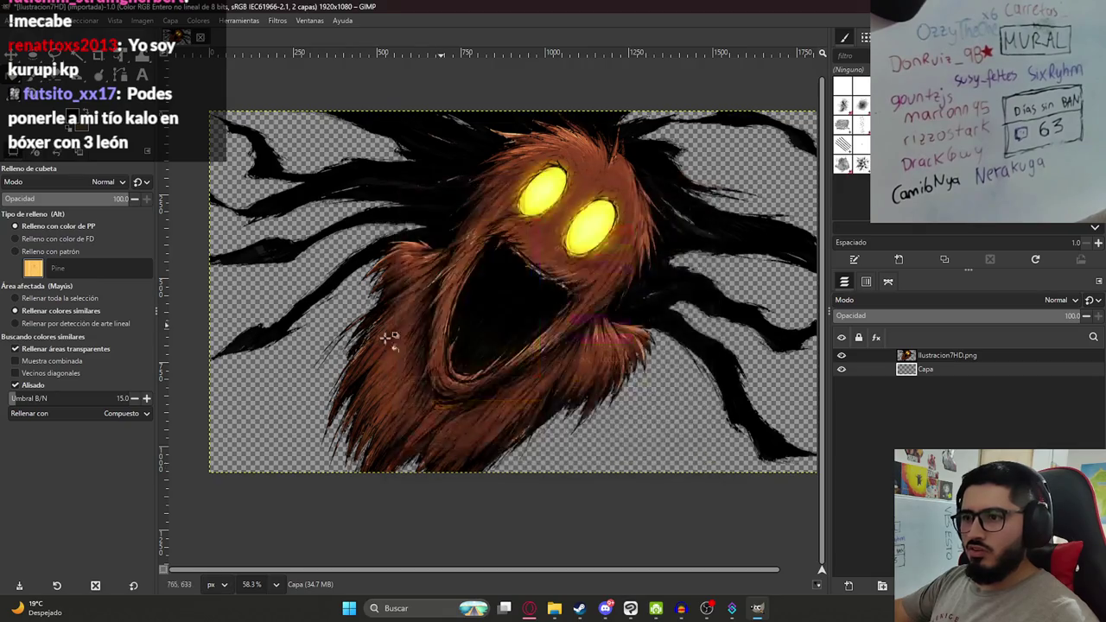
{"action": "left_click", "coordinate": [386, 338]}
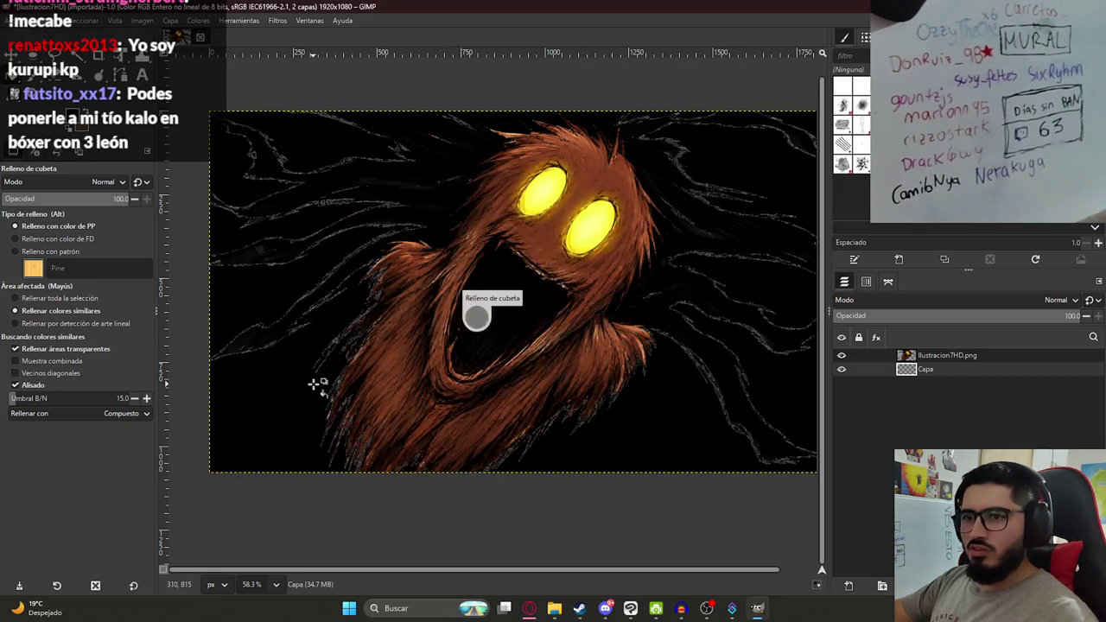
Select the illustration layer and switch to the Blanquear / Ennegrecer brush.
{"action": "left_click", "coordinate": [954, 355]}
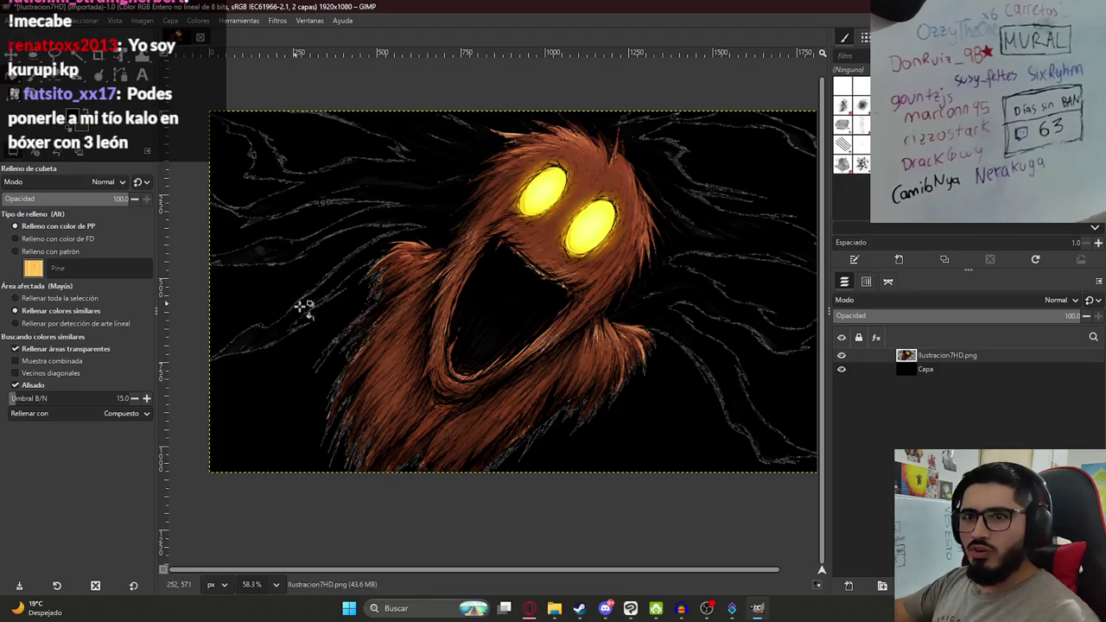
{"action": "left_click", "coordinate": [238, 20]}
{"action": "mouse_move", "coordinate": [268, 49]}
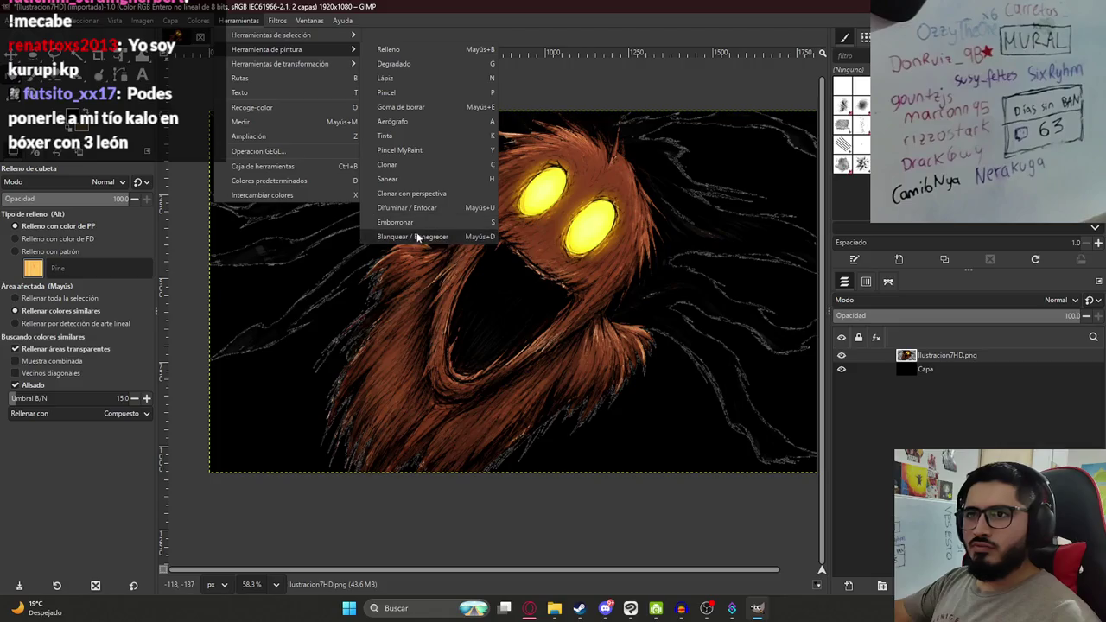
{"action": "left_click", "coordinate": [420, 236]}
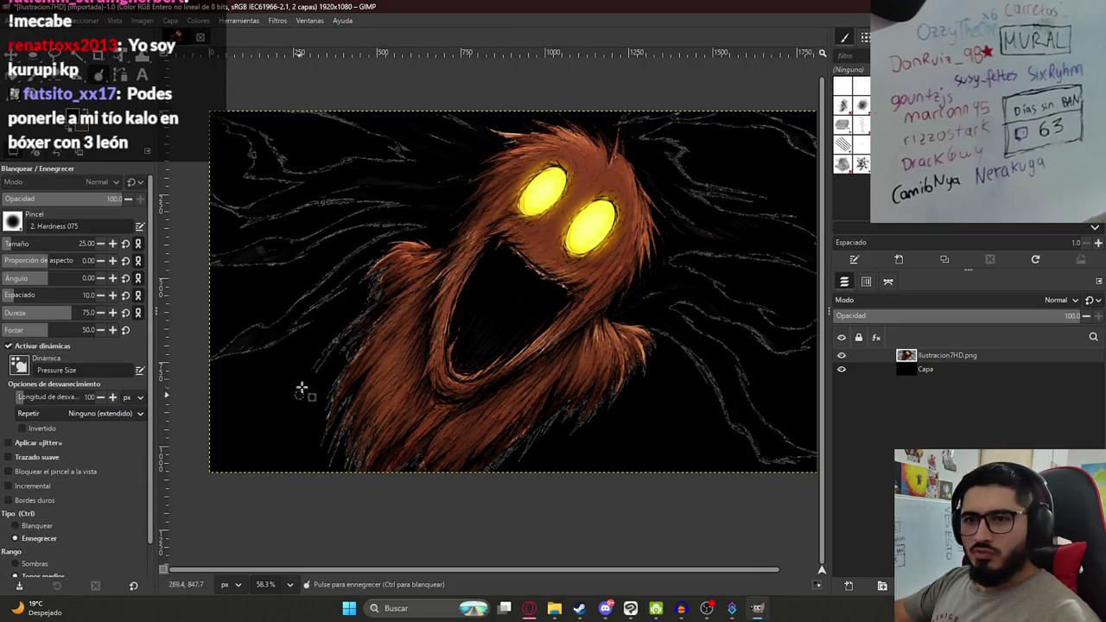
Set the burn brush to size 94, toggle jitter on and off, and raise Exposición to 100.
{"action": "left_click_drag", "start_coordinate": [17, 243], "coordinate": [30, 243]}
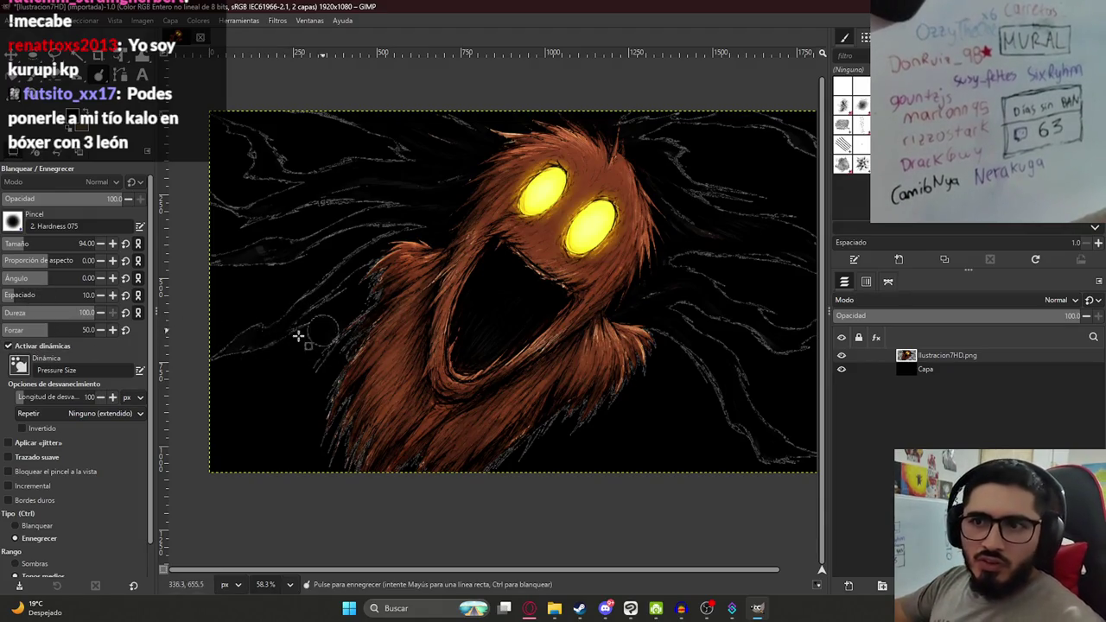
{"action": "scroll", "coordinate": [261, 343], "scroll_direction": "up", "scroll_amount": 1}
{"action": "scroll", "coordinate": [261, 342], "scroll_direction": "up", "scroll_amount": 3}
{"action": "scroll", "coordinate": [462, 272], "scroll_direction": "up", "scroll_amount": 5}
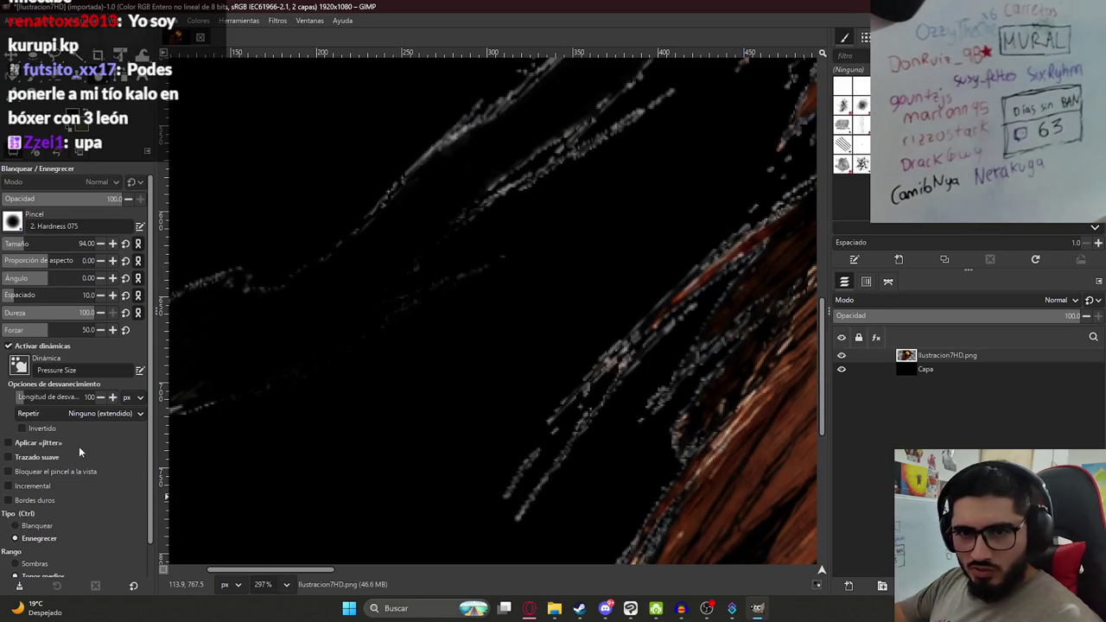
{"action": "left_click", "coordinate": [47, 445]}
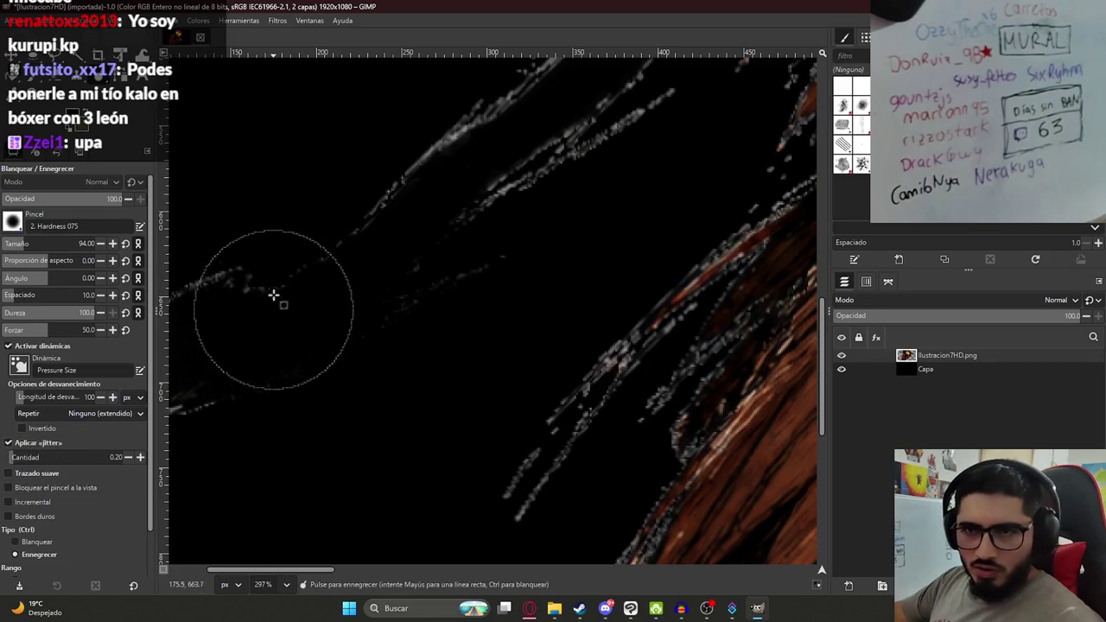
{"action": "left_click", "coordinate": [9, 445]}
{"action": "scroll", "coordinate": [43, 501], "scroll_direction": "down", "scroll_amount": 1}
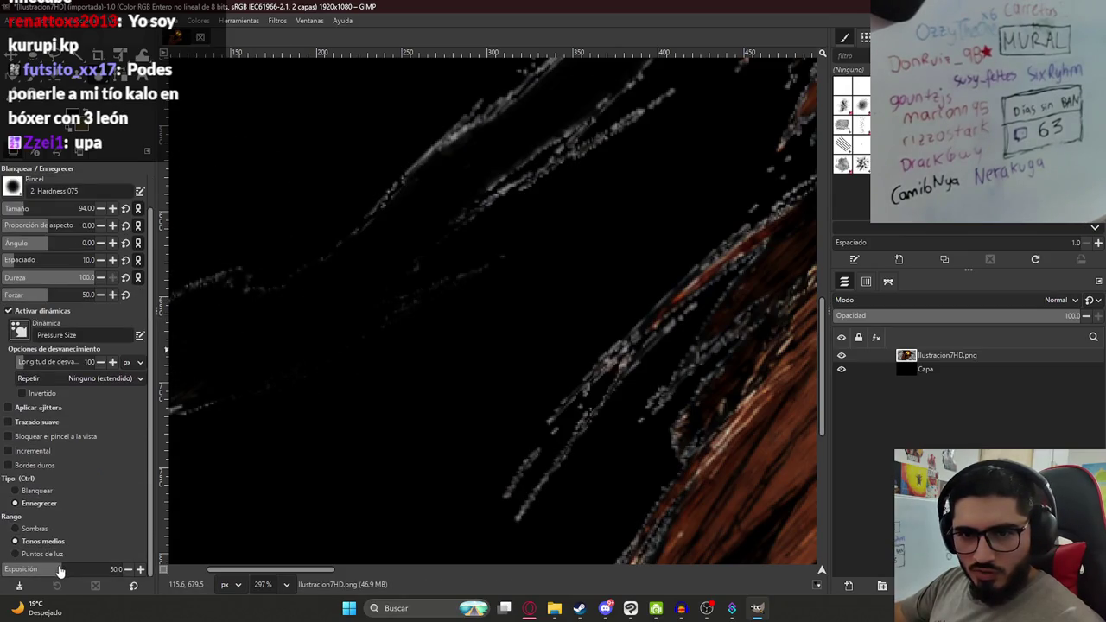
{"action": "left_click_drag", "start_coordinate": [86, 570], "coordinate": [147, 570]}
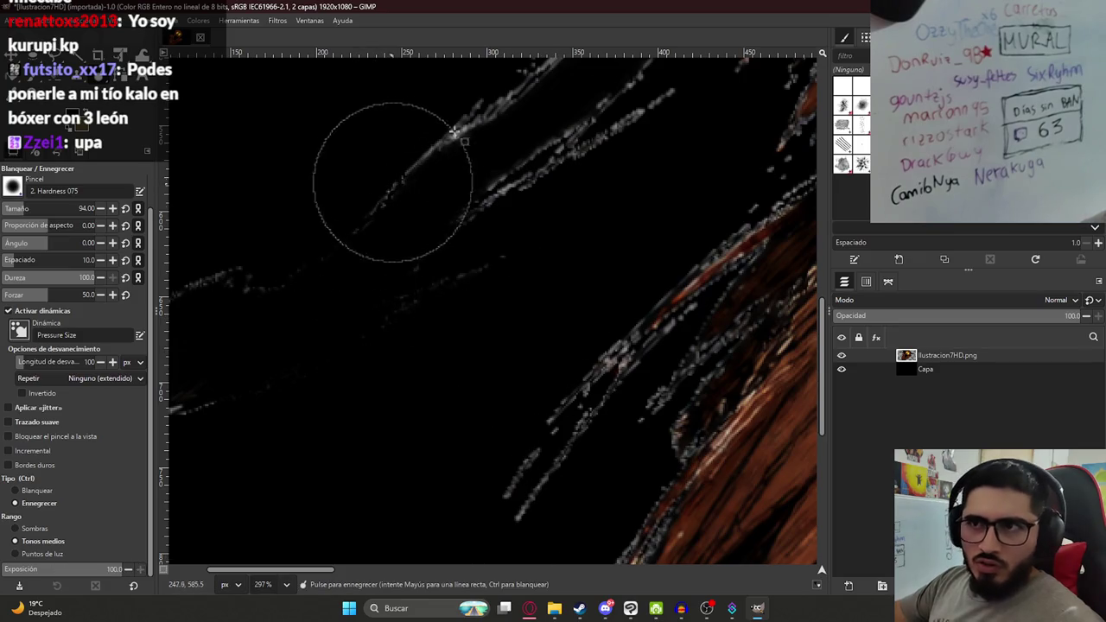
{"action": "scroll", "coordinate": [87, 458], "scroll_direction": "up", "scroll_amount": 1}
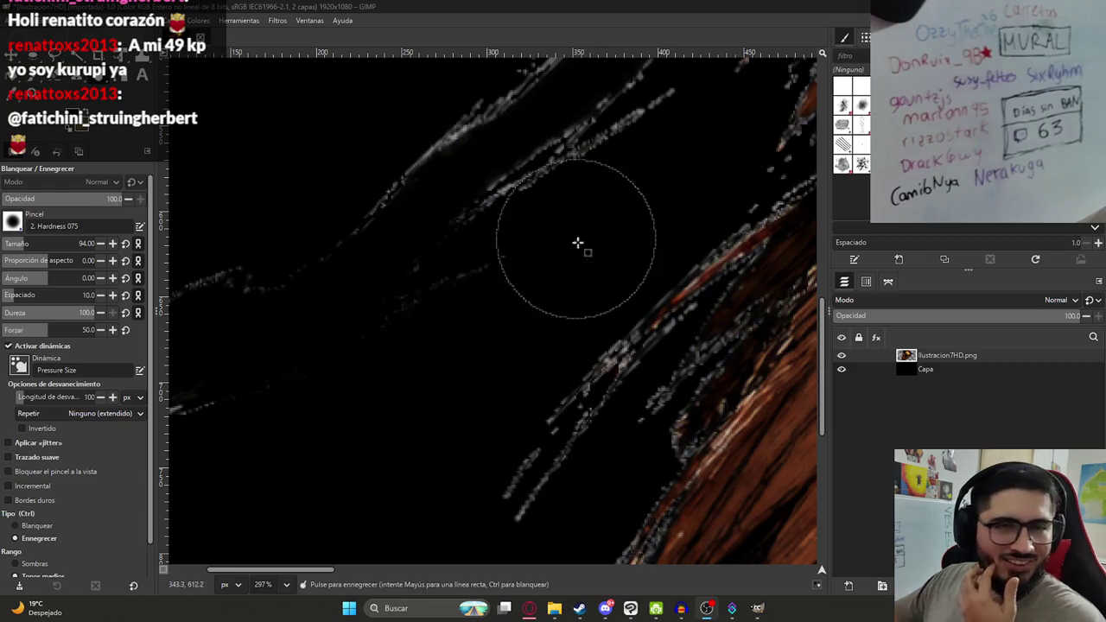
Burn the faint grey strands off the hair, toggling the black backdrop to check the edges.
{"action": "scroll", "coordinate": [437, 179], "scroll_direction": "down", "scroll_amount": 4}
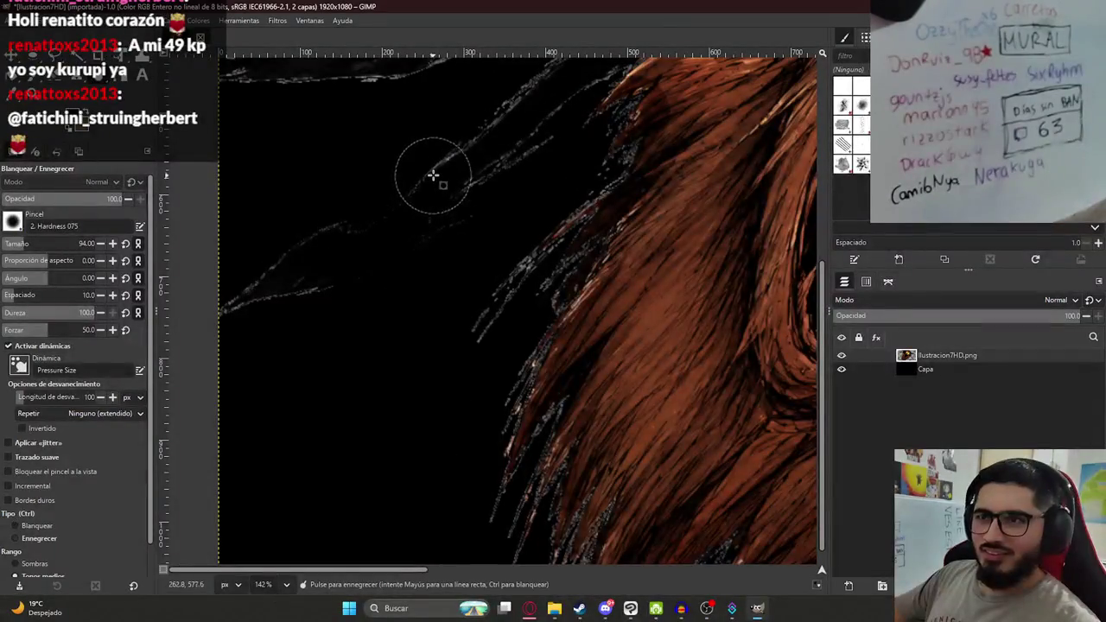
{"action": "left_click_drag", "start_coordinate": [219, 312], "coordinate": [338, 225]}
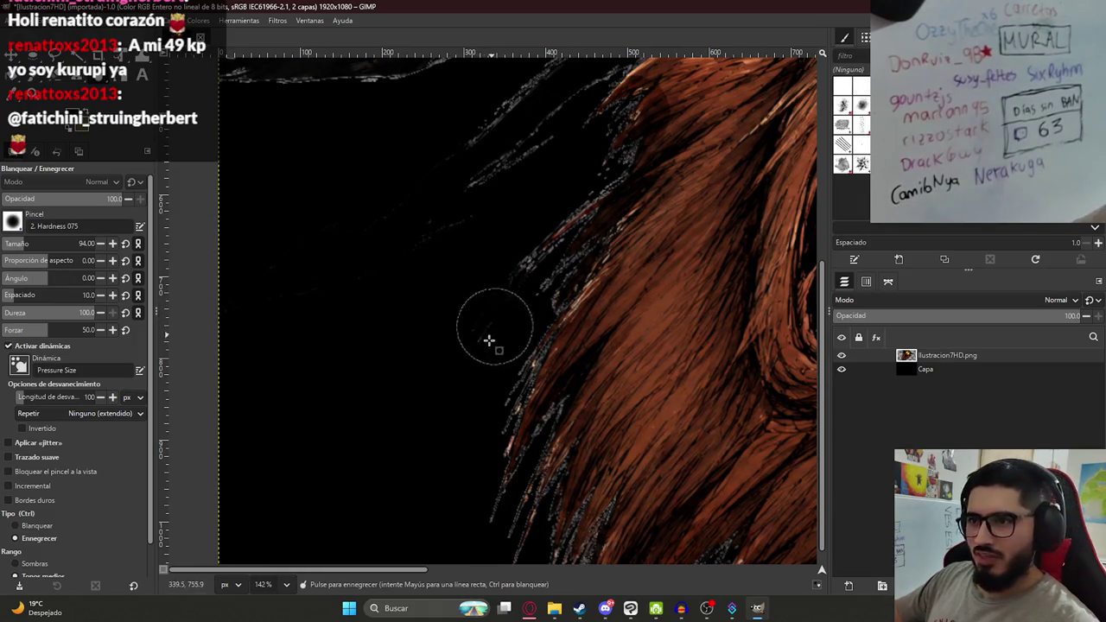
{"action": "left_click", "coordinate": [842, 369]}
{"action": "left_click", "coordinate": [842, 369]}
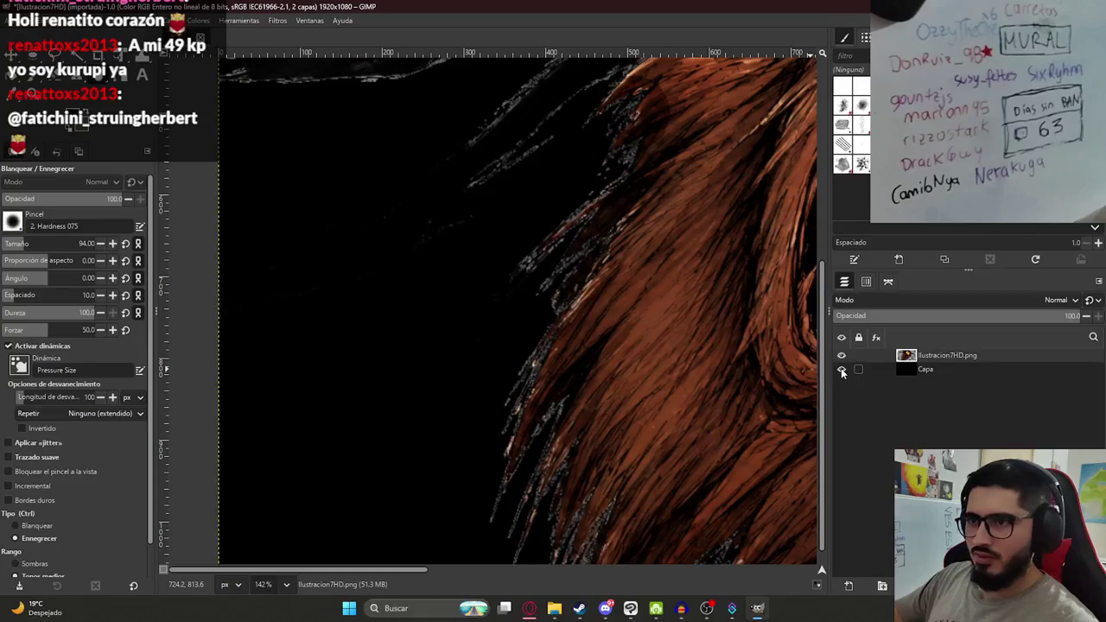
{"action": "mouse_move", "coordinate": [564, 227]}
{"action": "left_mouse_down"}
{"action": "mouse_move", "coordinate": [514, 316]}
{"action": "mouse_move", "coordinate": [579, 164]}
{"action": "mouse_move", "coordinate": [615, 163]}
{"action": "mouse_move", "coordinate": [583, 144]}
{"action": "mouse_move", "coordinate": [489, 182]}
{"action": "mouse_move", "coordinate": [543, 156]}
{"action": "left_mouse_up"}
{"action": "mouse_move", "coordinate": [553, 227]}
{"action": "left_mouse_down"}
{"action": "mouse_move", "coordinate": [512, 441]}
{"action": "mouse_move", "coordinate": [491, 396]}
{"action": "mouse_move", "coordinate": [561, 240]}
{"action": "mouse_move", "coordinate": [504, 452]}
{"action": "mouse_move", "coordinate": [461, 234]}
{"action": "mouse_move", "coordinate": [462, 312]}
{"action": "mouse_move", "coordinate": [521, 299]}
{"action": "mouse_move", "coordinate": [548, 313]}
{"action": "mouse_move", "coordinate": [530, 289]}
{"action": "mouse_move", "coordinate": [525, 346]}
{"action": "mouse_move", "coordinate": [519, 320]}
{"action": "left_mouse_up"}
{"action": "scroll", "coordinate": [563, 424], "scroll_direction": "up", "scroll_amount": 3}
{"action": "scroll", "coordinate": [468, 356], "scroll_direction": "up", "scroll_amount": 2}
{"action": "scroll", "coordinate": [467, 356], "scroll_direction": "down", "scroll_amount": 9}
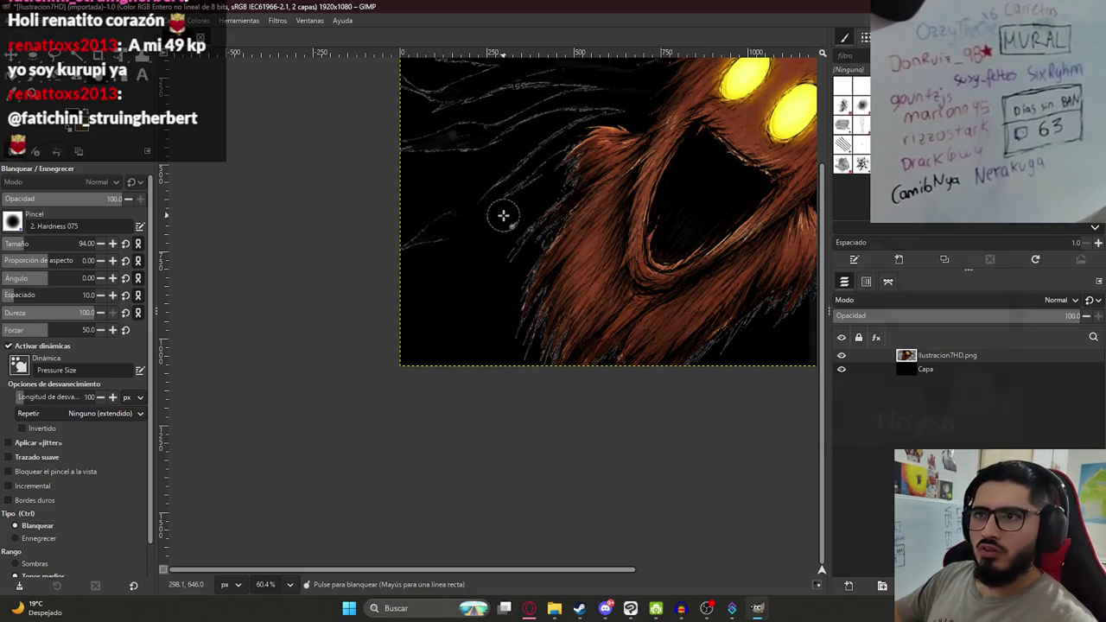
Set the brush back to darkening and burn the strands near the bottom of the hair edge.
{"action": "key", "text": "ctrl"}
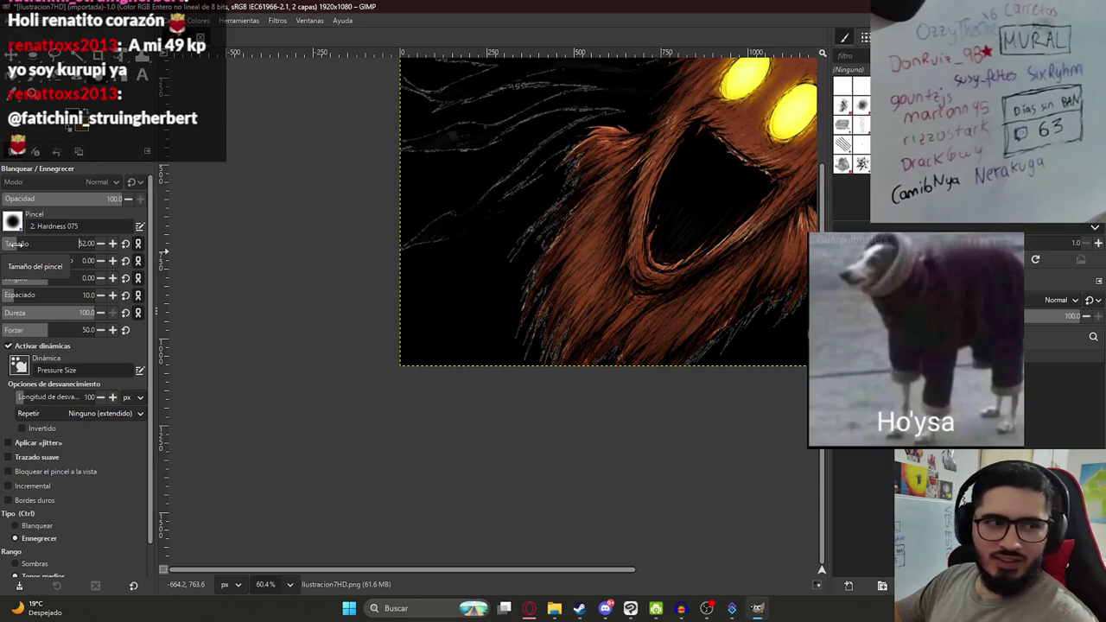
{"action": "scroll", "coordinate": [548, 360], "scroll_direction": "up", "scroll_amount": 3}
{"action": "scroll", "coordinate": [588, 320], "scroll_direction": "up", "scroll_amount": 2}
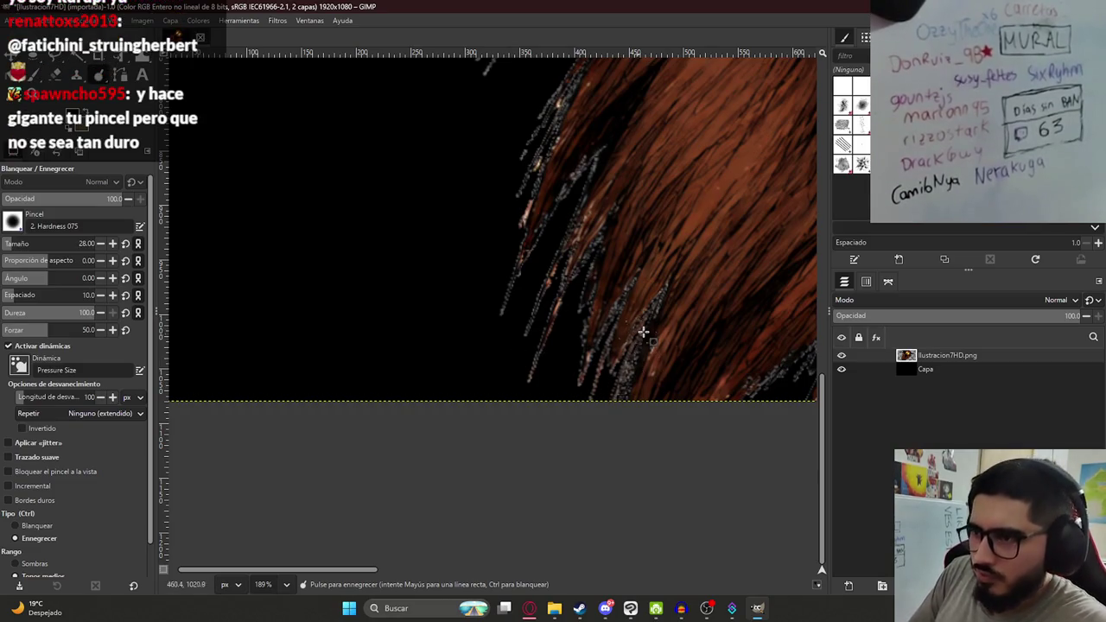
{"action": "left_click_drag", "start_coordinate": [643, 331], "coordinate": [644, 332]}
{"action": "left_click_drag", "start_coordinate": [619, 414], "coordinate": [592, 394]}
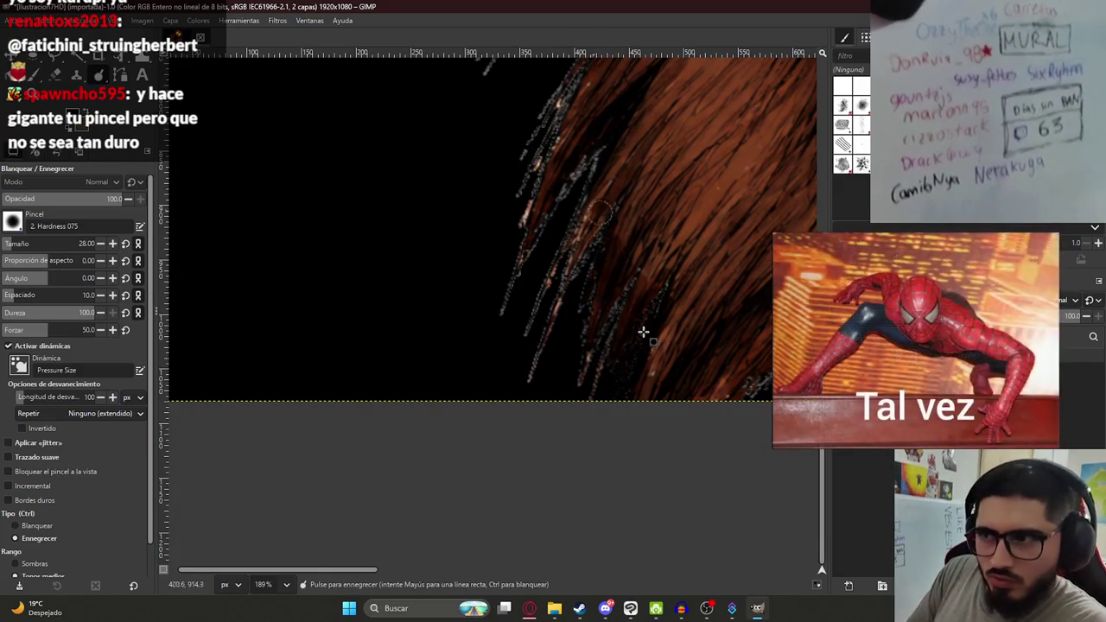
{"action": "key", "text": "ctrl"}
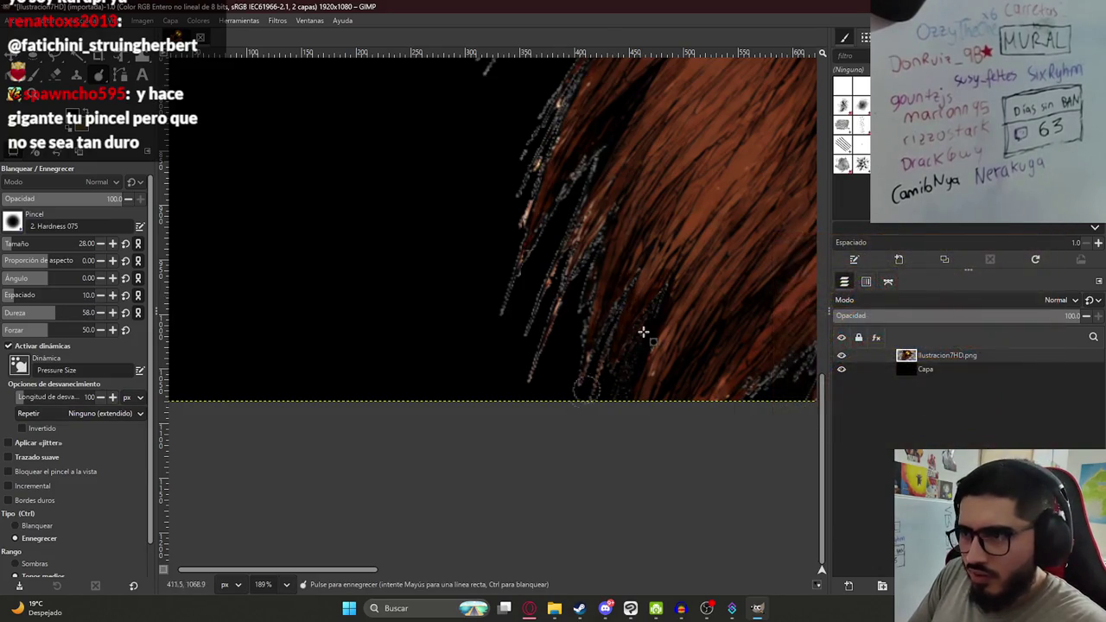
{"action": "left_click_drag", "start_coordinate": [636, 326], "coordinate": [588, 387]}
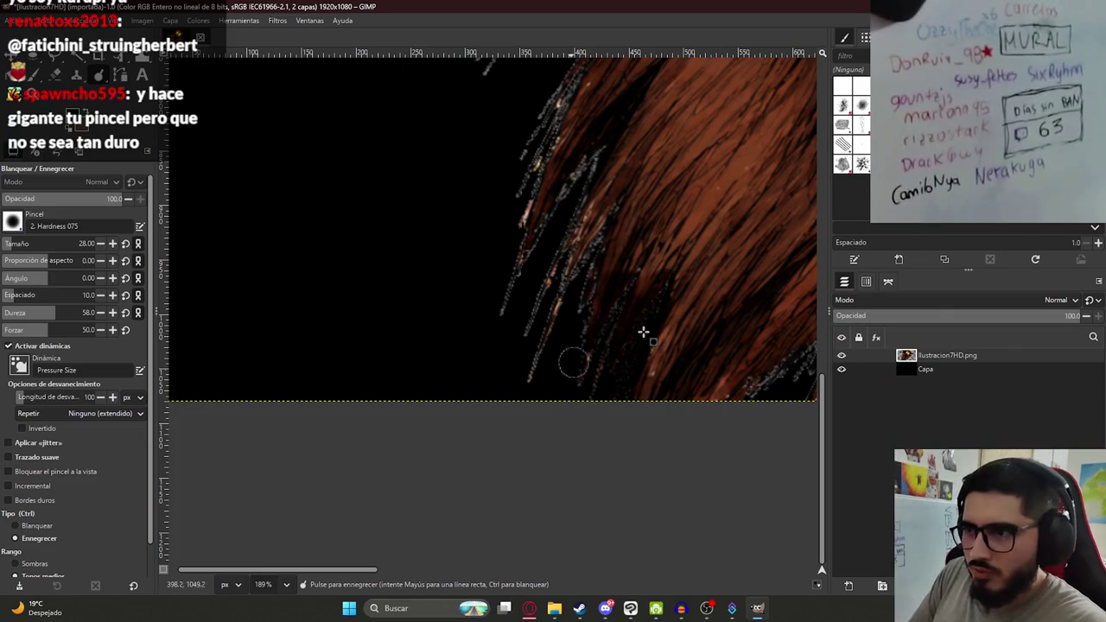
Switch to the other texture image and close it without saving changes.
{"action": "key", "text": "ctrl+Page_Down"}
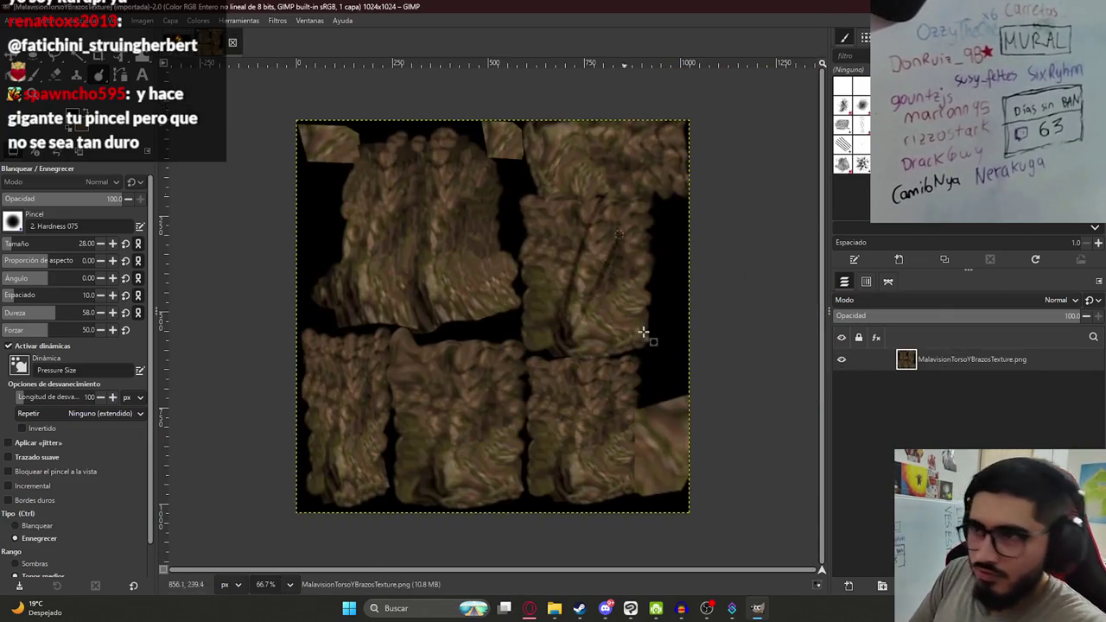
{"action": "left_click", "coordinate": [643, 332]}
{"action": "left_click", "coordinate": [232, 42]}
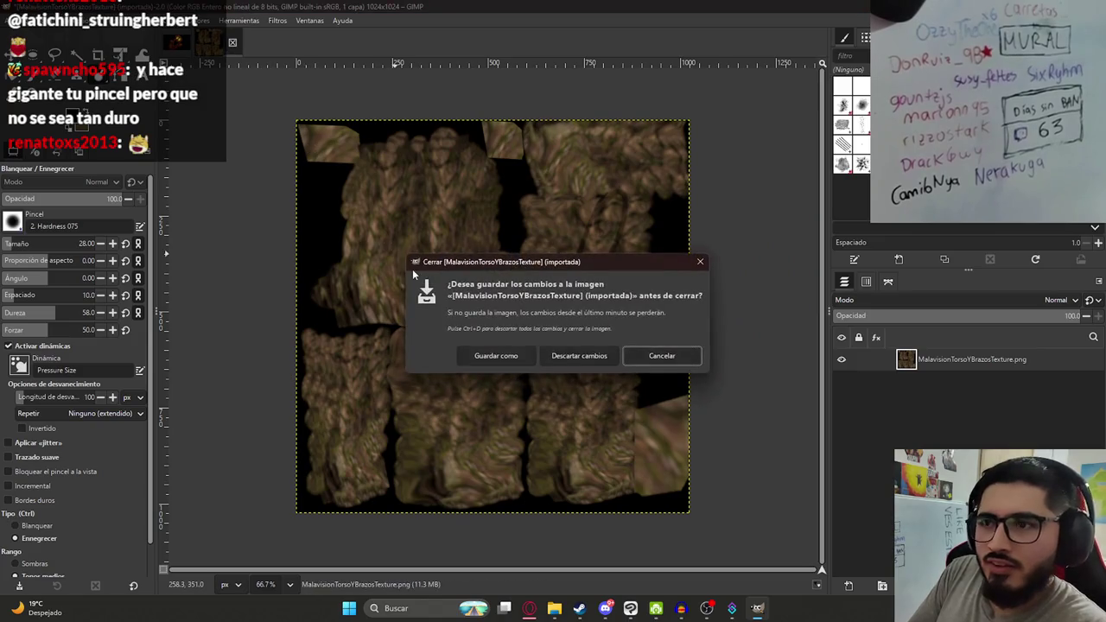
{"action": "left_click", "coordinate": [549, 372]}
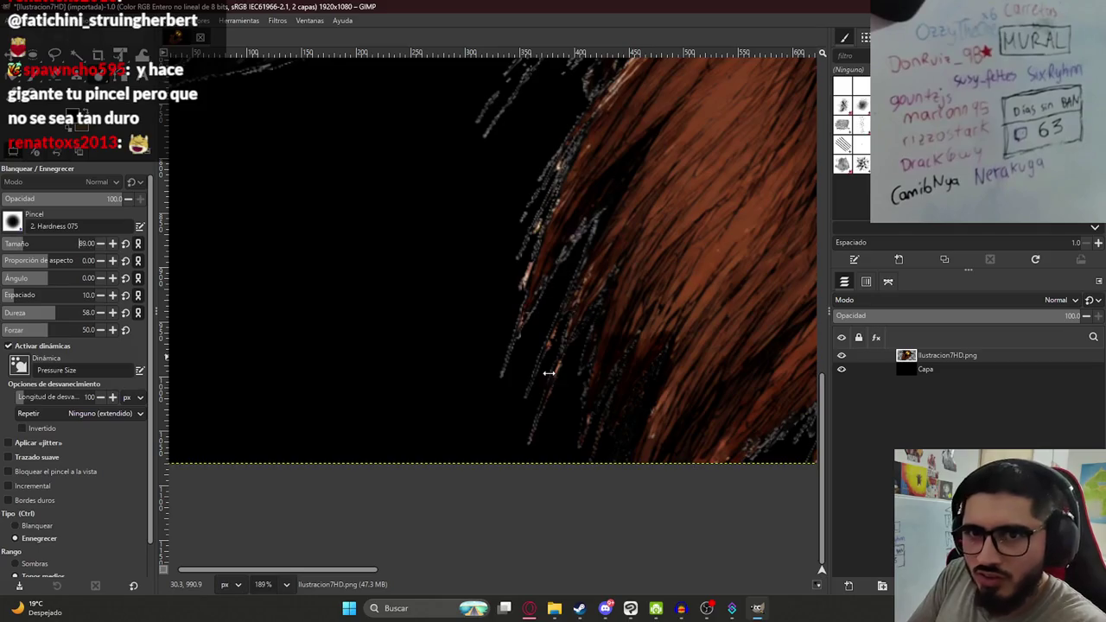
Enlarge the brush to 99, burn the lower hair-edge strands, and bring up Save Image.
{"action": "key", "text": "shift+bracketright"}
{"action": "mouse_move", "coordinate": [556, 322]}
{"action": "left_mouse_down"}
{"action": "mouse_move", "coordinate": [494, 346]}
{"action": "mouse_move", "coordinate": [573, 235]}
{"action": "mouse_move", "coordinate": [501, 395]}
{"action": "mouse_move", "coordinate": [563, 225]}
{"action": "left_mouse_up"}
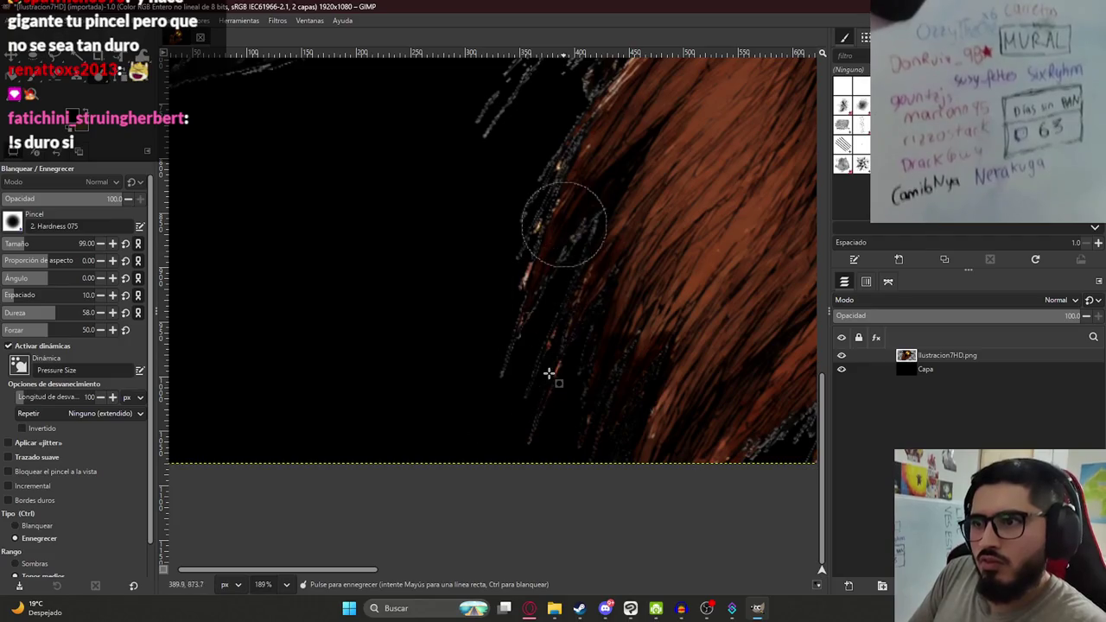
{"action": "scroll", "coordinate": [549, 372], "scroll_direction": "down", "scroll_amount": 3}
{"action": "scroll", "coordinate": [549, 372], "scroll_direction": "up", "scroll_amount": 3}
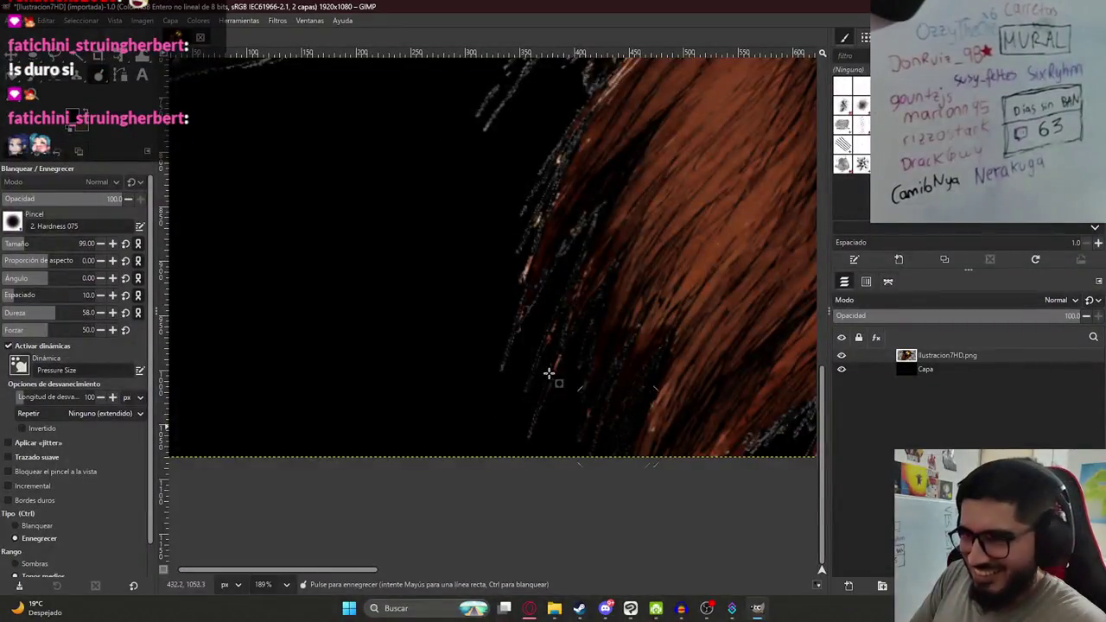
{"action": "scroll", "coordinate": [549, 372], "scroll_direction": "right", "scroll_amount": 5}
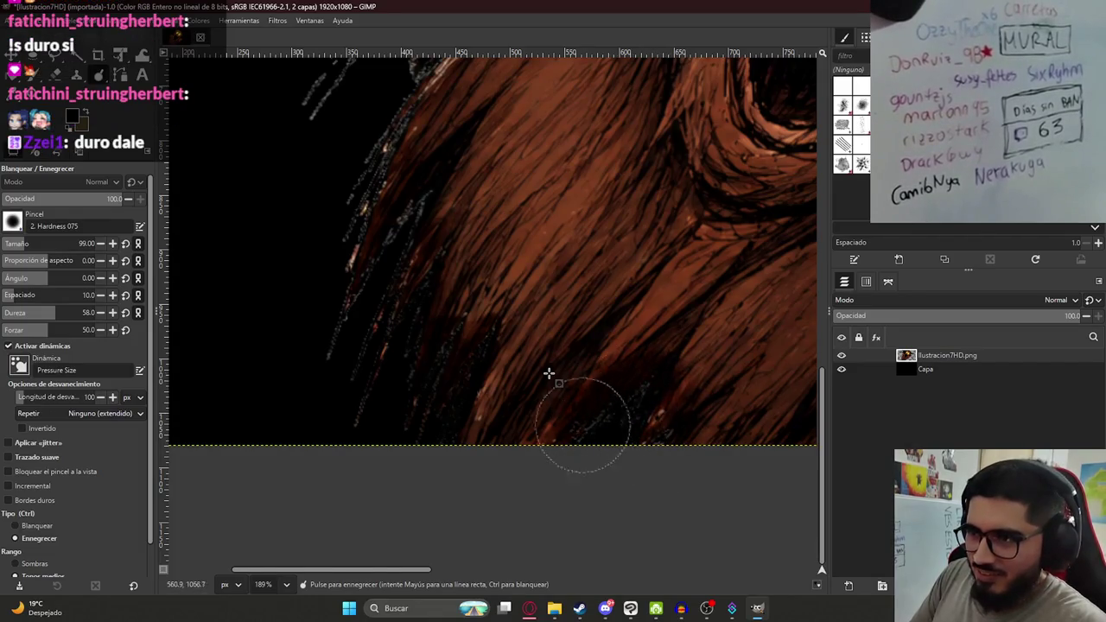
{"action": "mouse_move", "coordinate": [584, 424]}
{"action": "left_mouse_down"}
{"action": "mouse_move", "coordinate": [667, 420]}
{"action": "mouse_move", "coordinate": [456, 429]}
{"action": "left_mouse_up"}
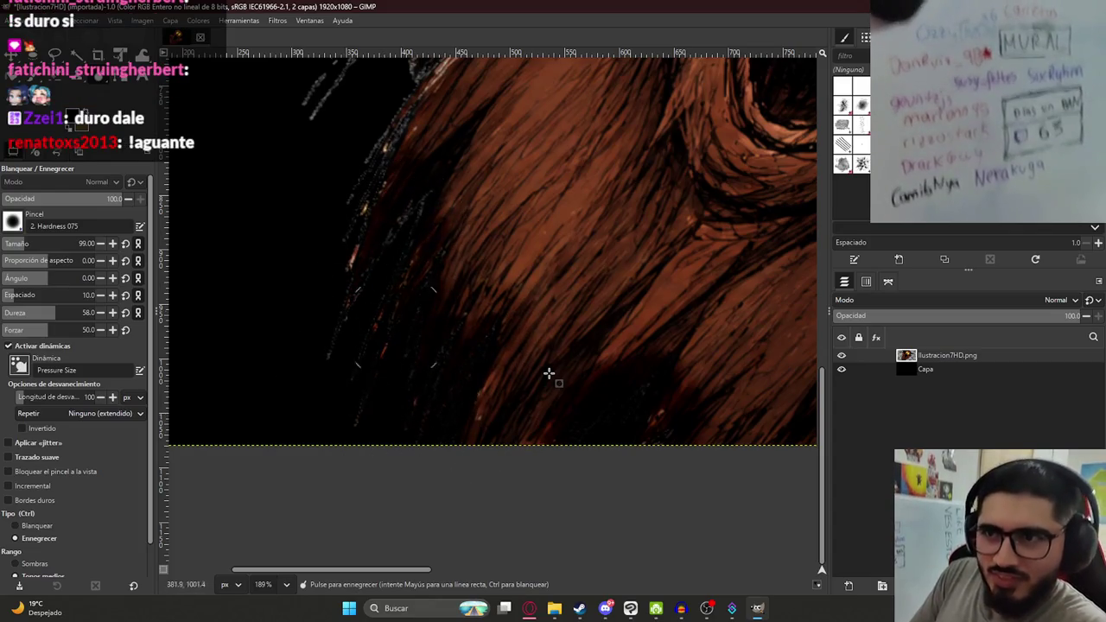
{"action": "scroll", "coordinate": [358, 260], "scroll_direction": "up", "scroll_amount": 3}
{"action": "scroll", "coordinate": [350, 363], "scroll_direction": "up", "scroll_amount": 2}
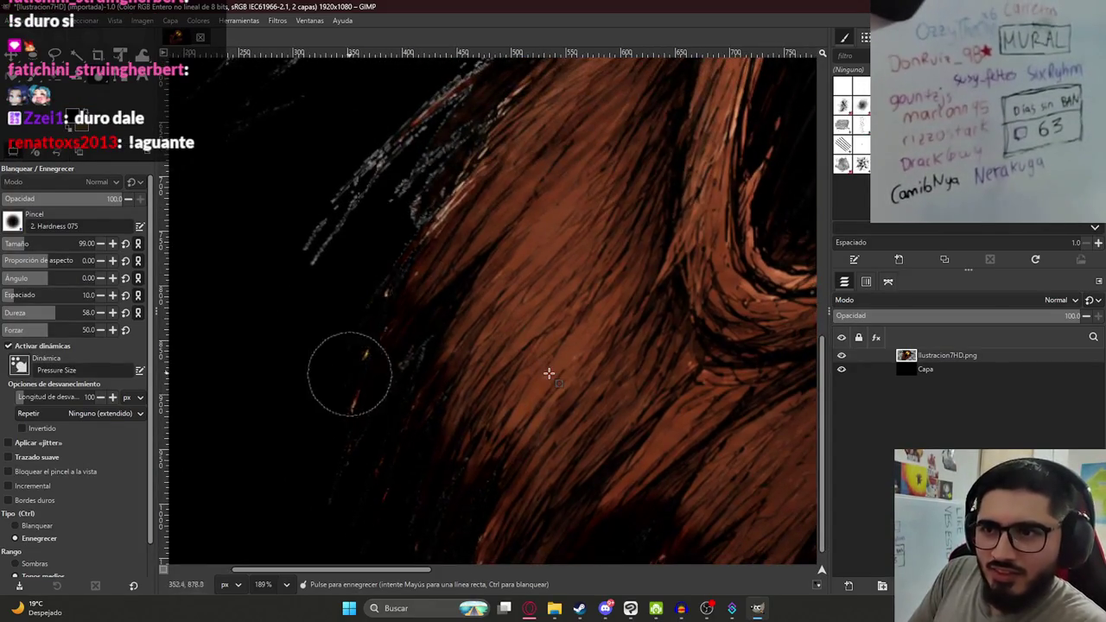
{"action": "key", "text": "ctrl+s"}
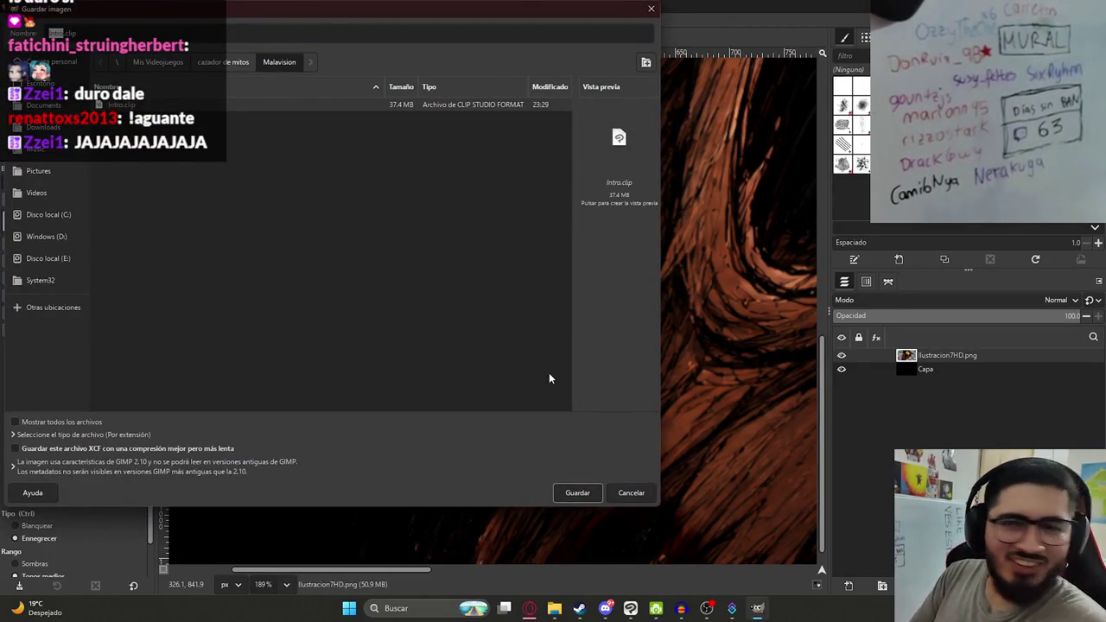
Cancel the save dialog and burn more grey strands along the upper hair edge.
{"action": "key", "text": "Escape"}
{"action": "scroll", "coordinate": [549, 373], "scroll_direction": "up", "scroll_amount": 2}
{"action": "scroll", "coordinate": [548, 373], "scroll_direction": "up", "scroll_amount": 2}
{"action": "mouse_move", "coordinate": [366, 367]}
{"action": "left_mouse_down"}
{"action": "mouse_move", "coordinate": [461, 238]}
{"action": "mouse_move", "coordinate": [299, 413]}
{"action": "mouse_move", "coordinate": [353, 323]}
{"action": "mouse_move", "coordinate": [389, 316]}
{"action": "mouse_move", "coordinate": [396, 395]}
{"action": "mouse_move", "coordinate": [457, 309]}
{"action": "mouse_move", "coordinate": [501, 161]}
{"action": "mouse_move", "coordinate": [355, 331]}
{"action": "left_mouse_up"}
{"action": "scroll", "coordinate": [355, 332], "scroll_direction": "up", "scroll_amount": 3}
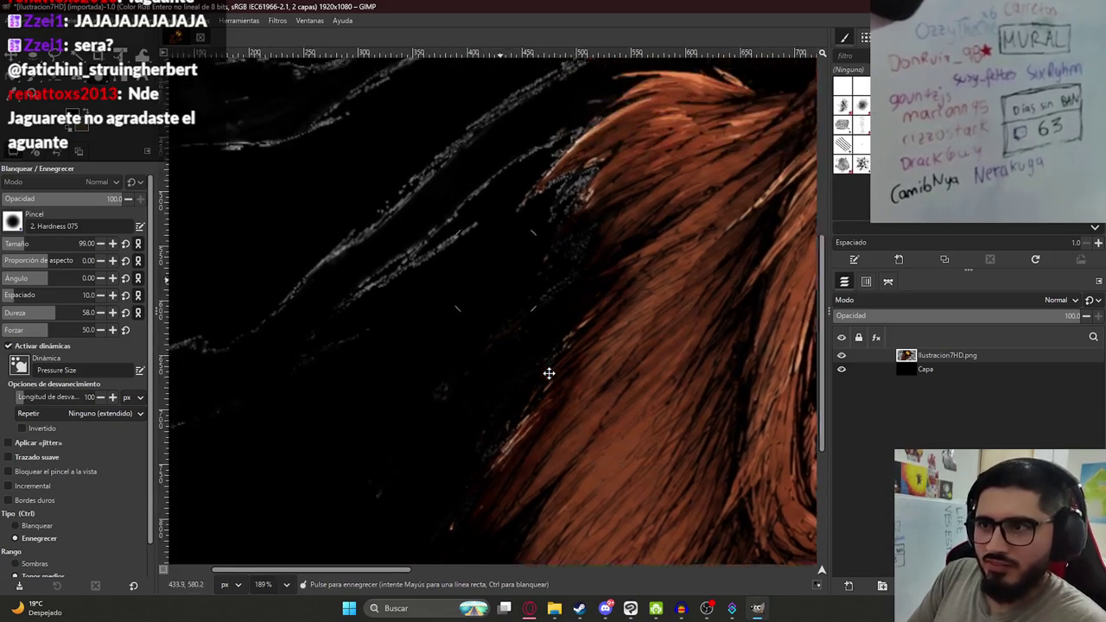
Burn the grey strands at the hair tip, zooming in and back out to check.
{"action": "mouse_move", "coordinate": [593, 185]}
{"action": "left_mouse_down"}
{"action": "mouse_move", "coordinate": [568, 210]}
{"action": "mouse_move", "coordinate": [567, 185]}
{"action": "mouse_move", "coordinate": [581, 209]}
{"action": "left_mouse_up"}
{"action": "scroll", "coordinate": [549, 374], "scroll_direction": "up", "scroll_amount": 2, "text": "ctrl"}
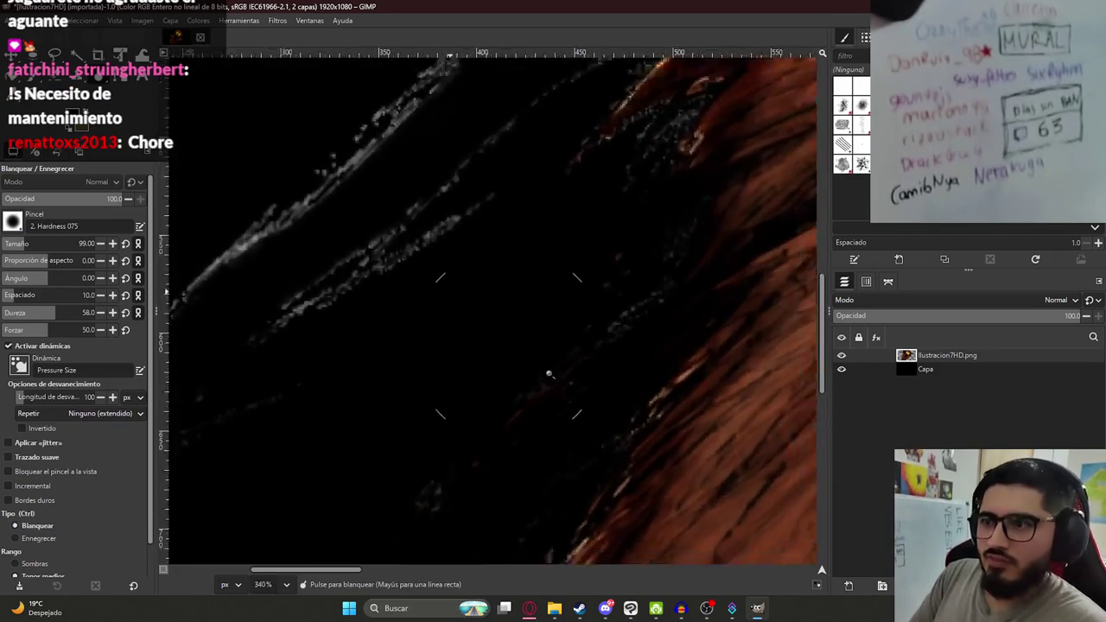
{"action": "scroll", "coordinate": [549, 373], "scroll_direction": "up", "scroll_amount": 2, "text": "ctrl"}
{"action": "scroll", "coordinate": [548, 373], "scroll_direction": "down", "scroll_amount": 3, "text": "ctrl"}
{"action": "scroll", "coordinate": [549, 374], "scroll_direction": "down", "scroll_amount": 2, "text": "ctrl"}
{"action": "scroll", "coordinate": [549, 374], "scroll_direction": "down", "scroll_amount": 2, "text": "ctrl"}
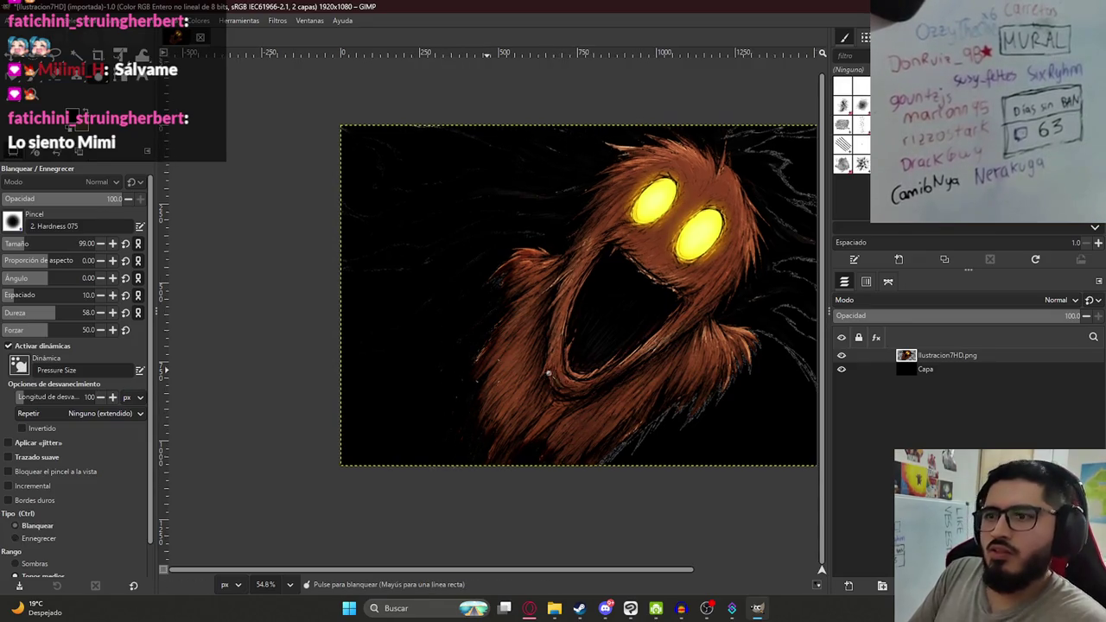
View at actual size, then save as Ilustracion7HD.xcf in the Malavision folder.
{"action": "key", "text": "1"}
{"action": "scroll", "coordinate": [549, 373], "scroll_direction": "down", "scroll_amount": 5, "text": "ctrl"}
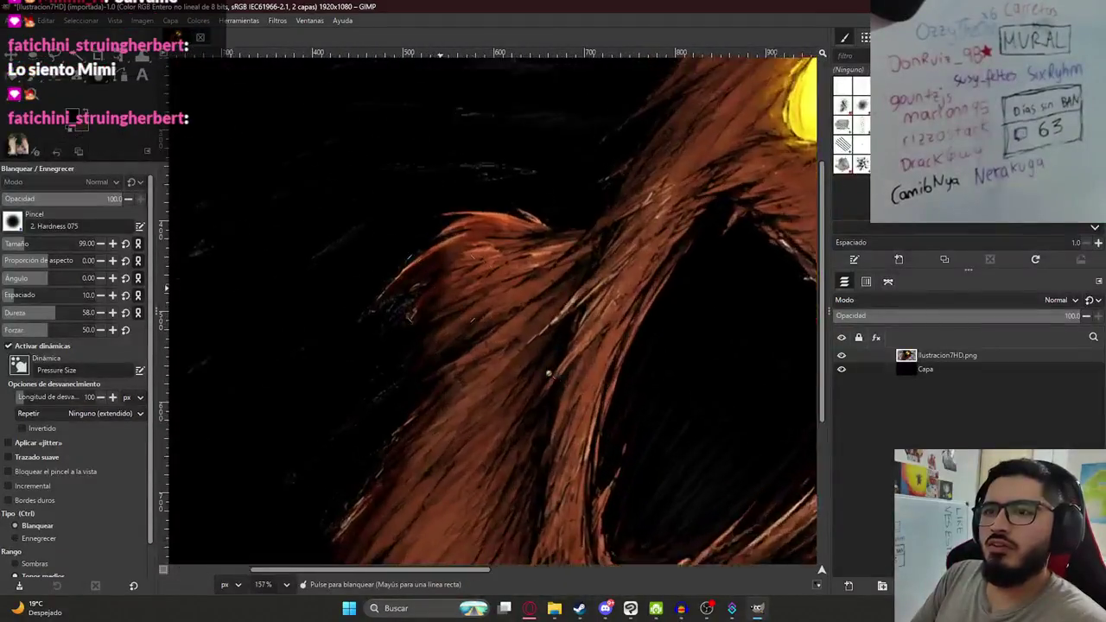
{"action": "scroll", "coordinate": [549, 373], "scroll_direction": "down", "scroll_amount": 1, "text": "ctrl"}
{"action": "key", "text": "ctrl+s"}
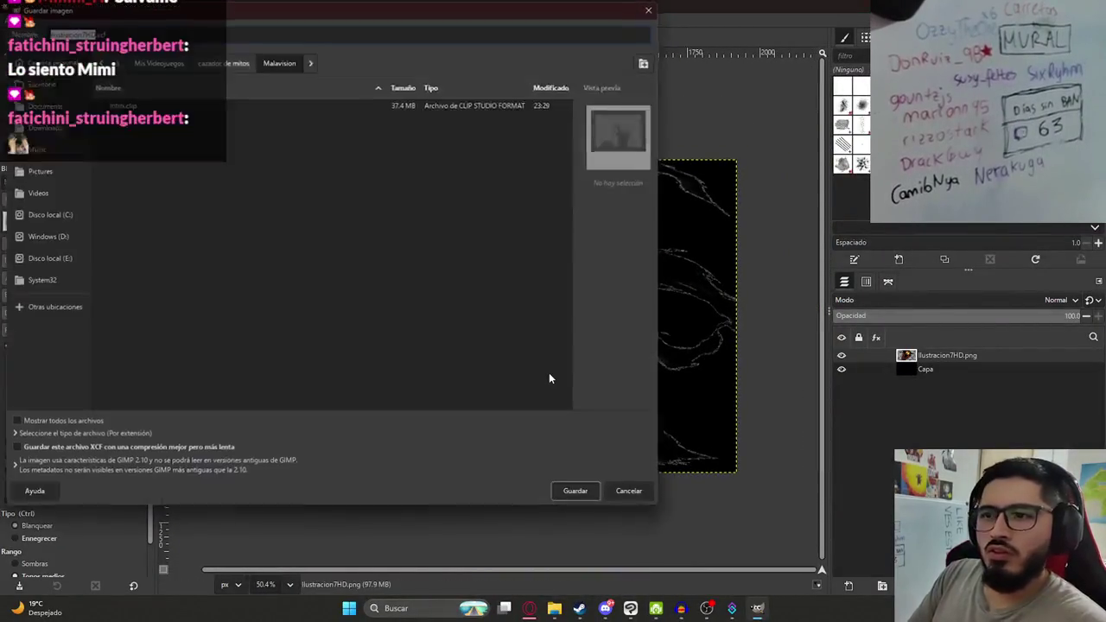
{"action": "key", "text": "Escape"}
{"action": "key", "text": "ctrl+s"}
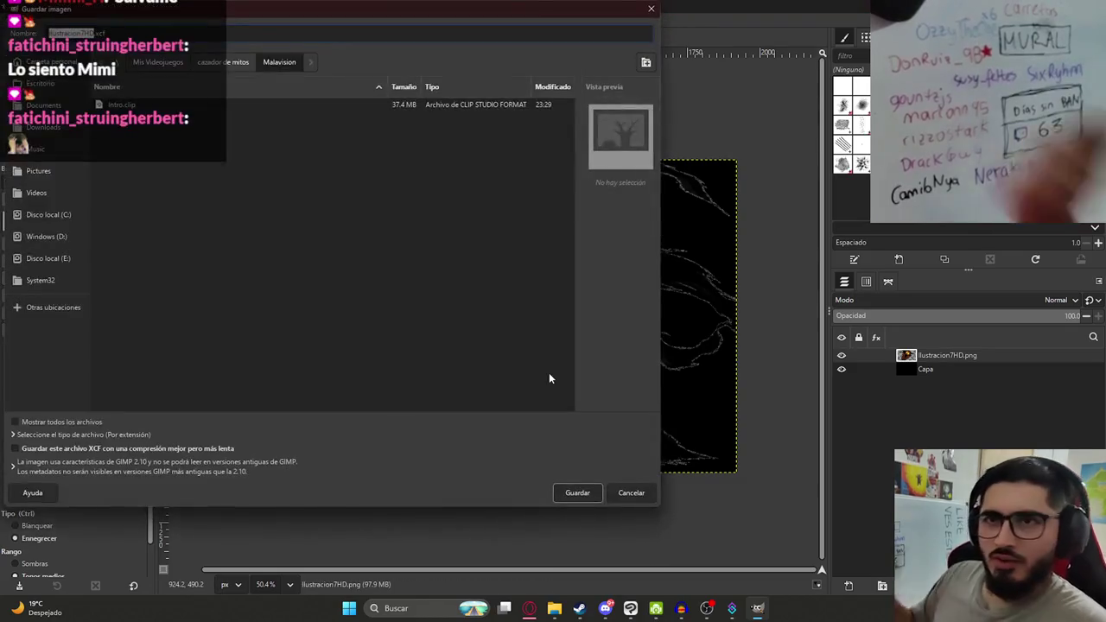
{"action": "left_click", "coordinate": [578, 493]}
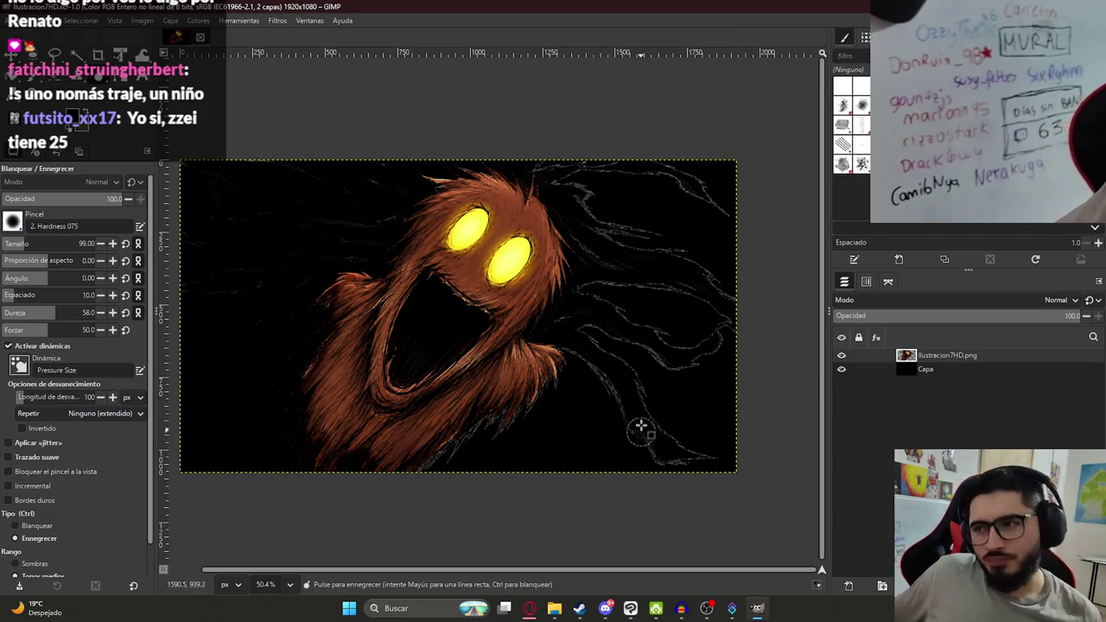
Burn a faint strand at the lower right, re-save the project, and pan to the top edge.
{"action": "left_click_drag", "start_coordinate": [639, 427], "coordinate": [654, 427]}
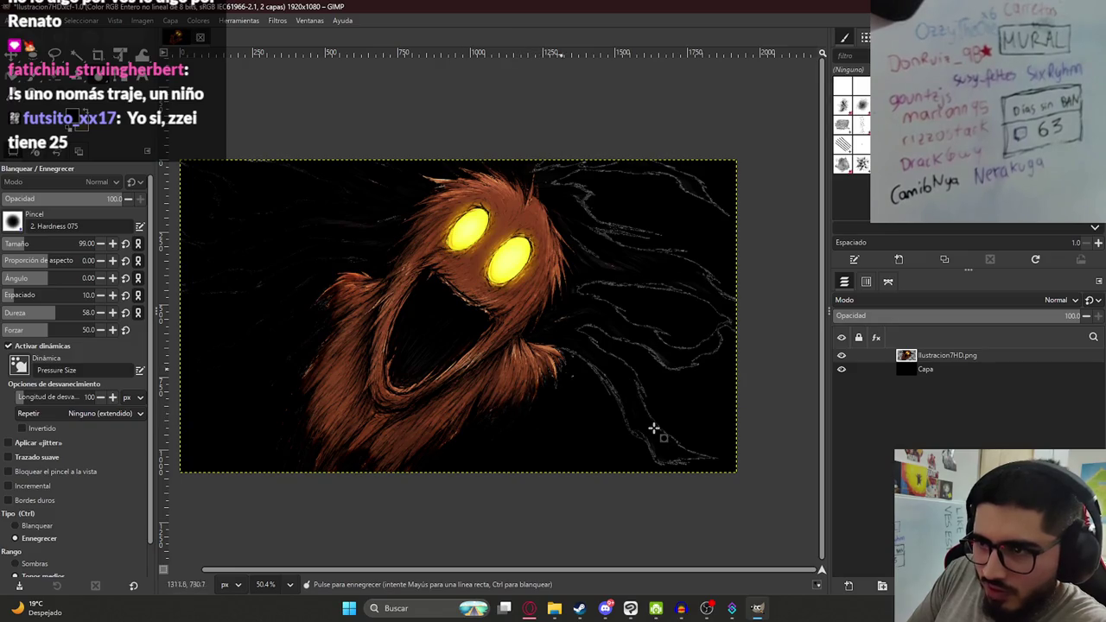
{"action": "scroll", "coordinate": [655, 428], "scroll_direction": "down", "scroll_amount": 1}
{"action": "scroll", "coordinate": [654, 428], "scroll_direction": "right", "scroll_amount": 1}
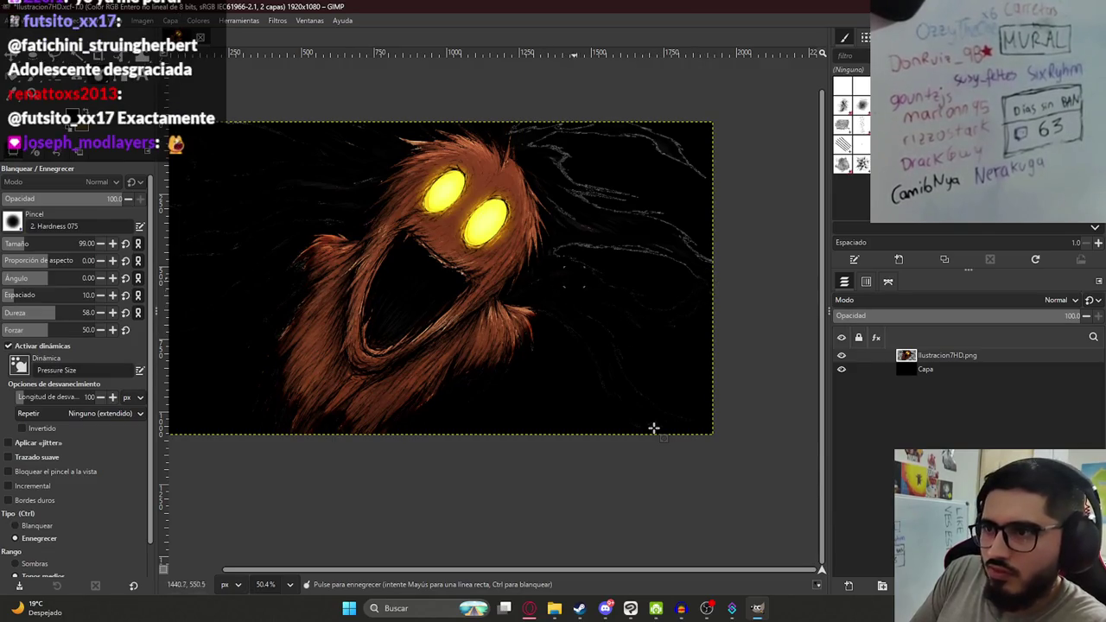
{"action": "scroll", "coordinate": [653, 428], "scroll_direction": "up", "scroll_amount": 2}
{"action": "scroll", "coordinate": [653, 428], "scroll_direction": "right", "scroll_amount": 2}
{"action": "key", "text": "ctrl+s"}
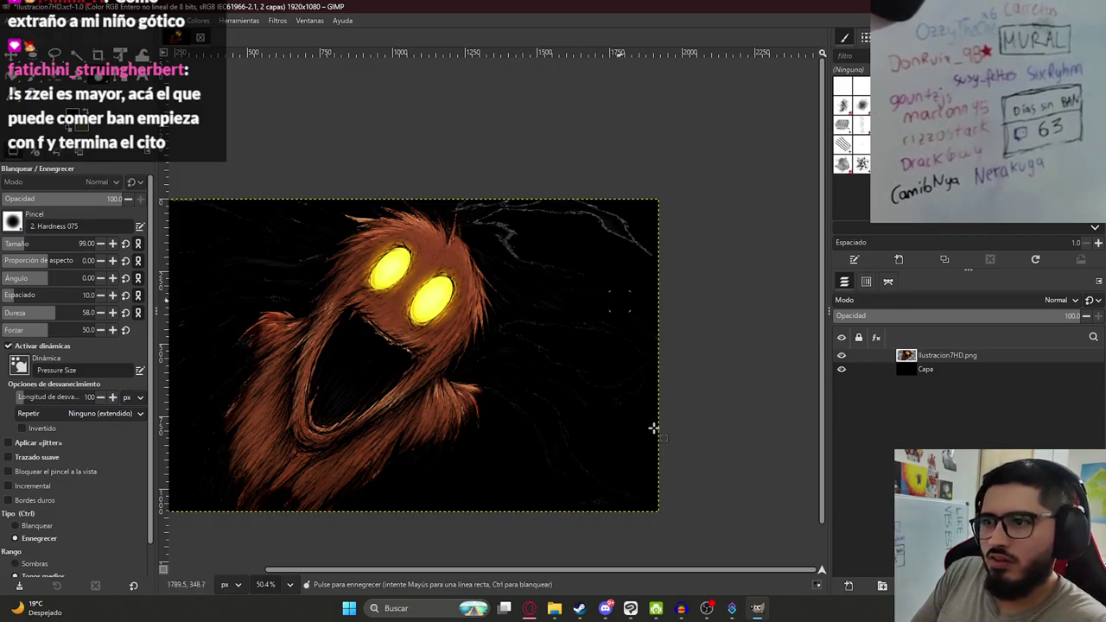
{"action": "key", "text": "ctrl+s"}
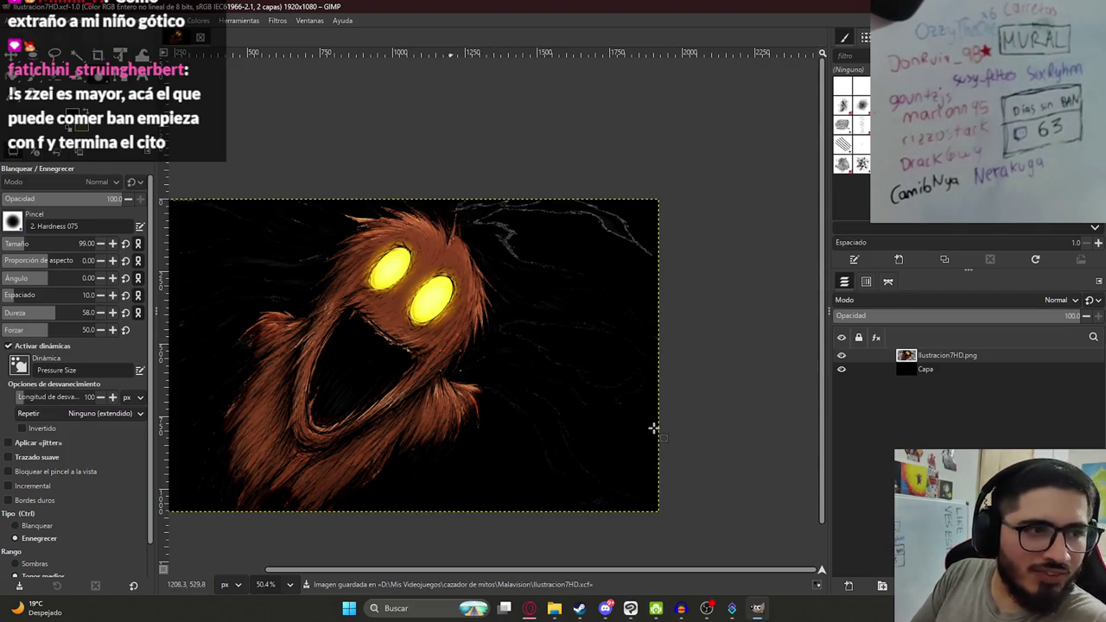
{"action": "left_click_drag", "start_coordinate": [518, 259], "coordinate": [492, 352]}
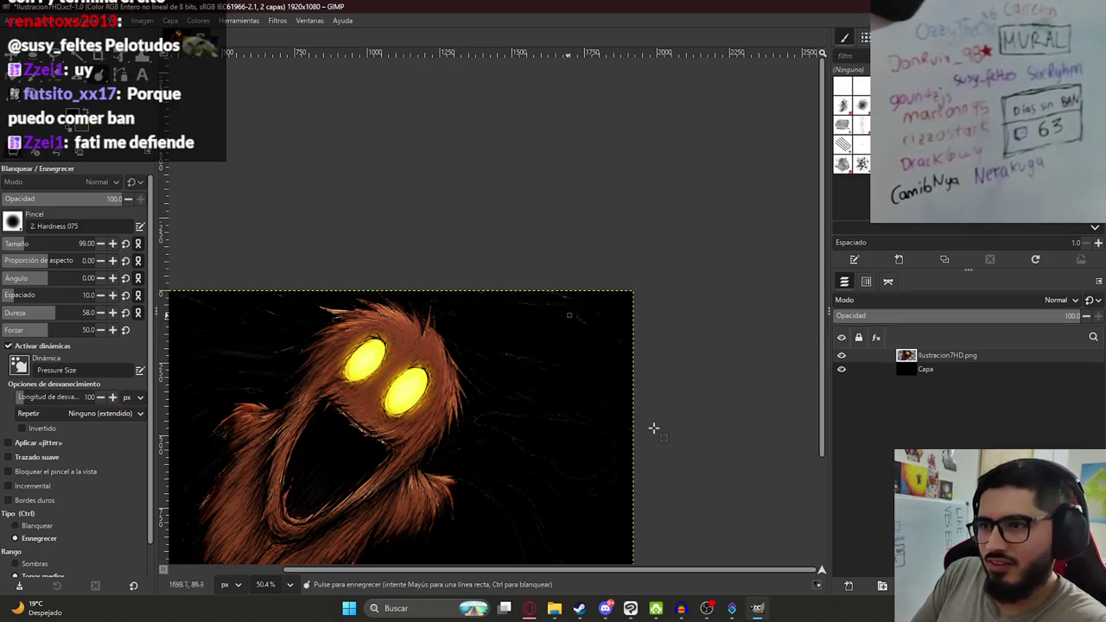
{"action": "scroll", "coordinate": [654, 427], "scroll_direction": "down", "scroll_amount": 3, "text": "ctrl"}
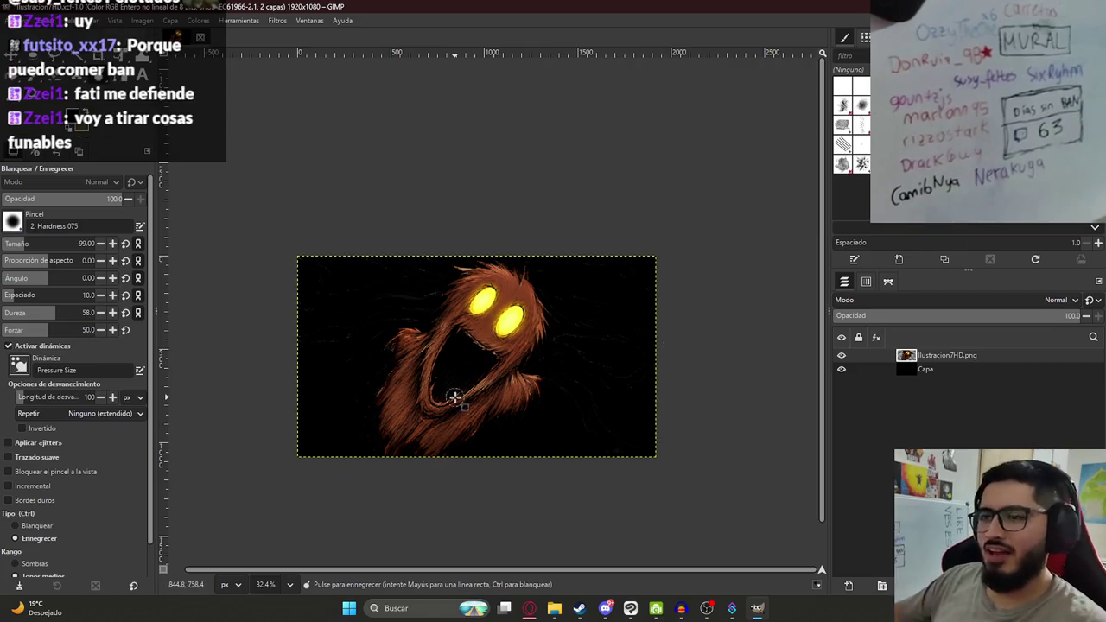
{"action": "scroll", "coordinate": [455, 396], "scroll_direction": "up", "scroll_amount": 3, "text": "ctrl"}
Hide the black Capa background layer in GIMP and save the project.
{"action": "left_click", "coordinate": [841, 370]}
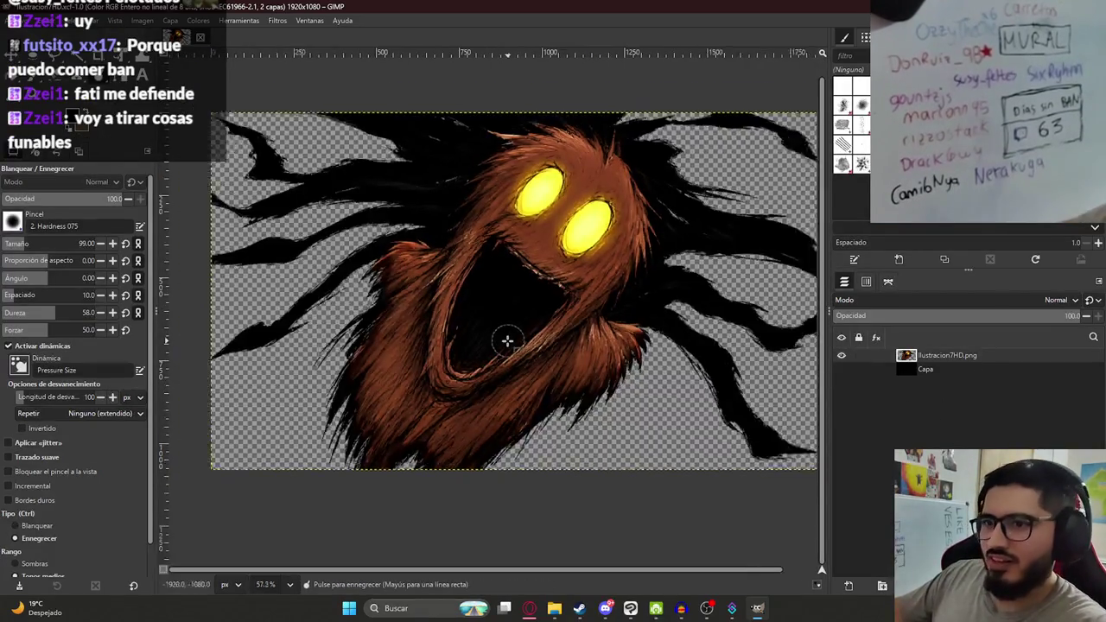
{"action": "scroll", "coordinate": [508, 341], "scroll_direction": "down", "scroll_amount": 2, "text": "ctrl"}
{"action": "key", "text": "ctrl+s"}
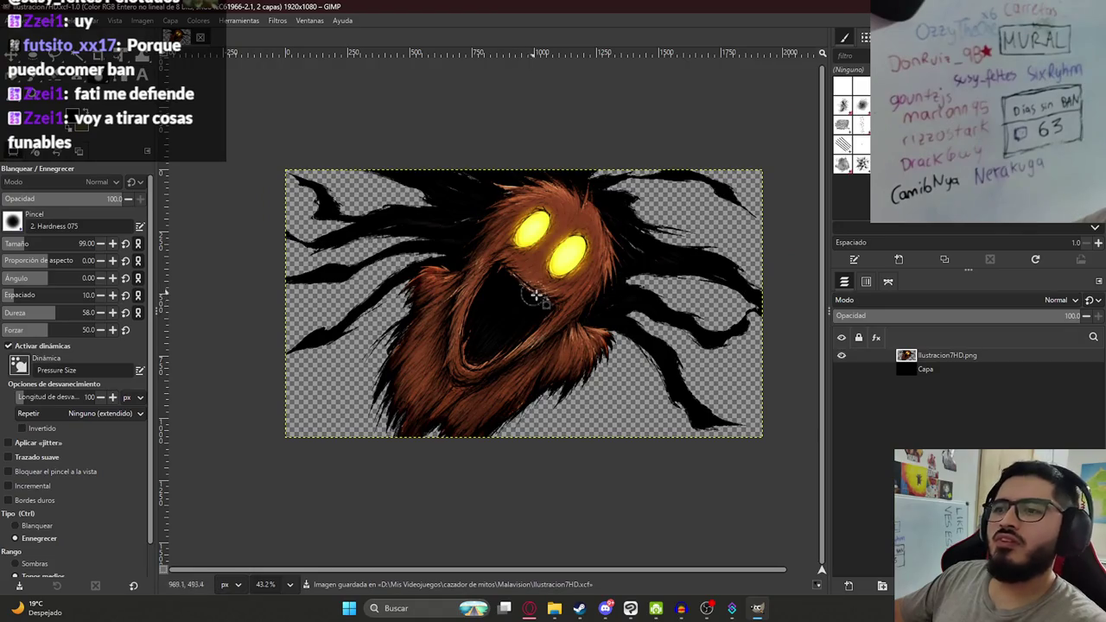
Export the creature as a transparent PNG replacing Ilustracion7HD.png, then return to Clip Studio Paint.
{"action": "left_click", "coordinate": [17, 20]}
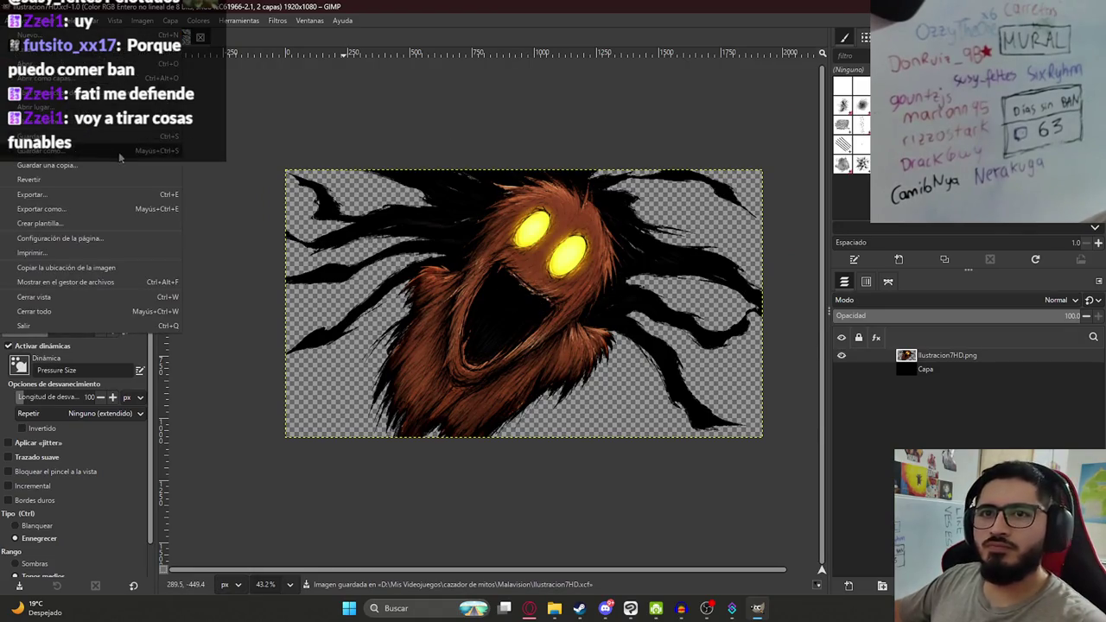
{"action": "left_click", "coordinate": [110, 214]}
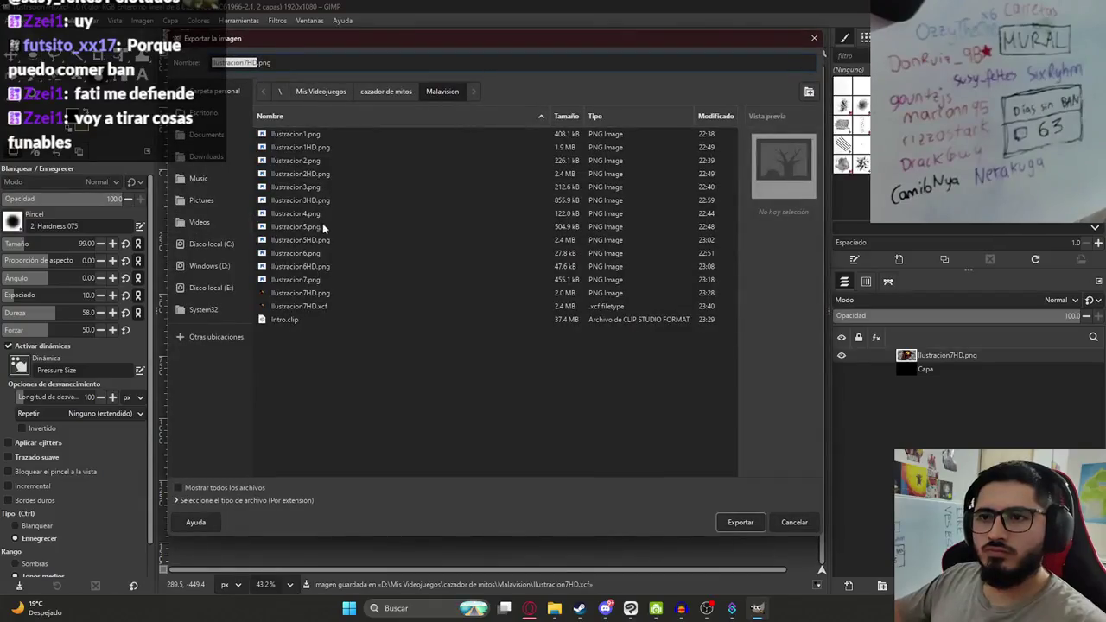
{"action": "right_click", "coordinate": [415, 136]}
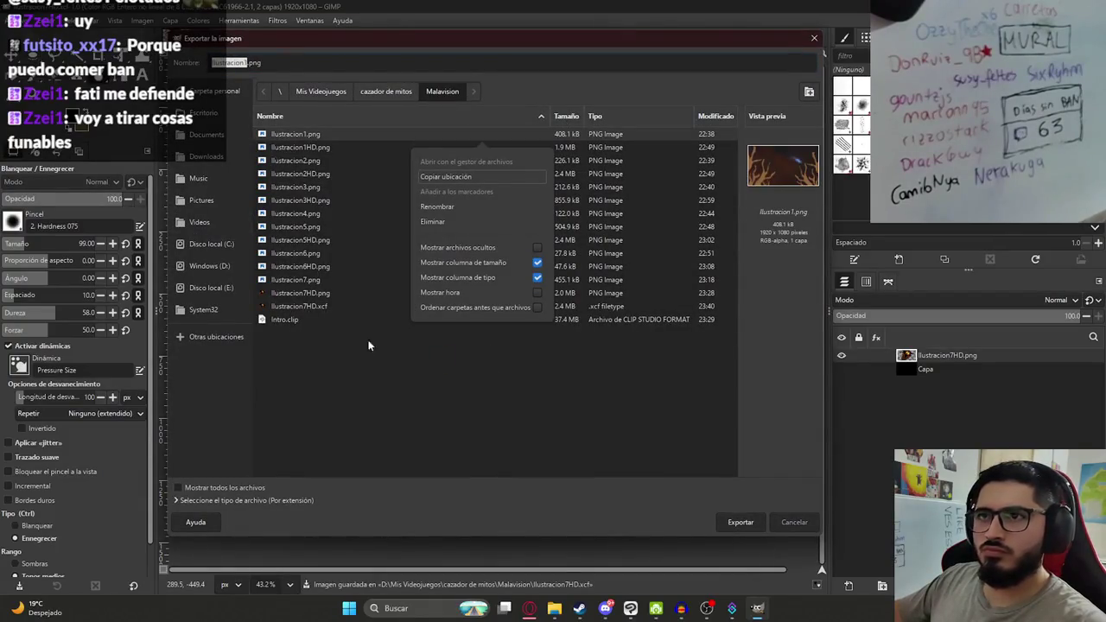
{"action": "left_click", "coordinate": [524, 95]}
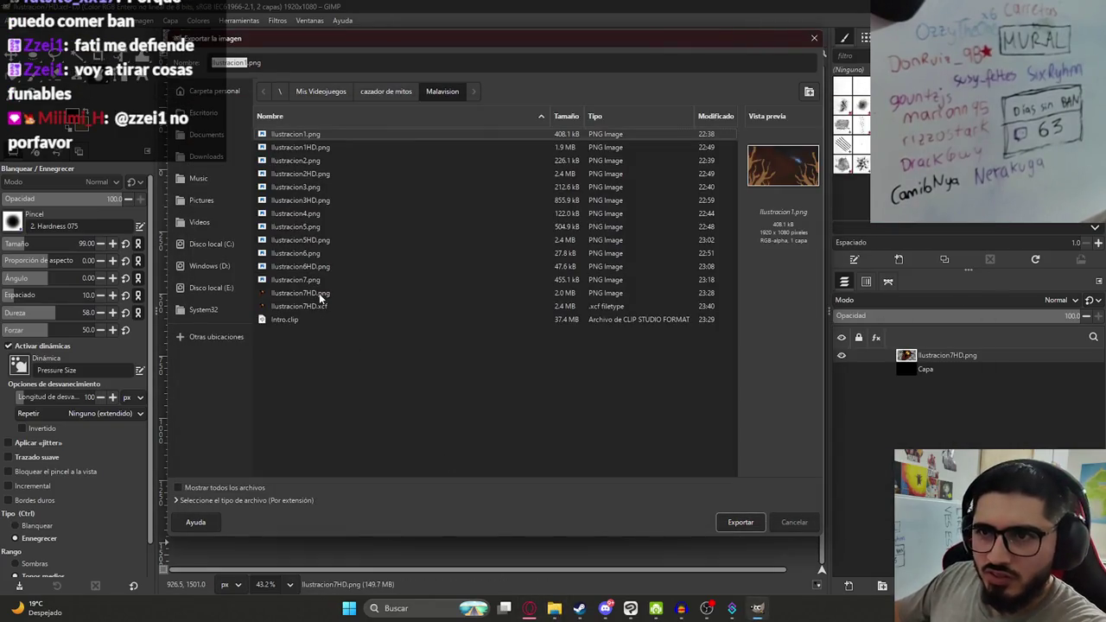
{"action": "double_click", "coordinate": [321, 294]}
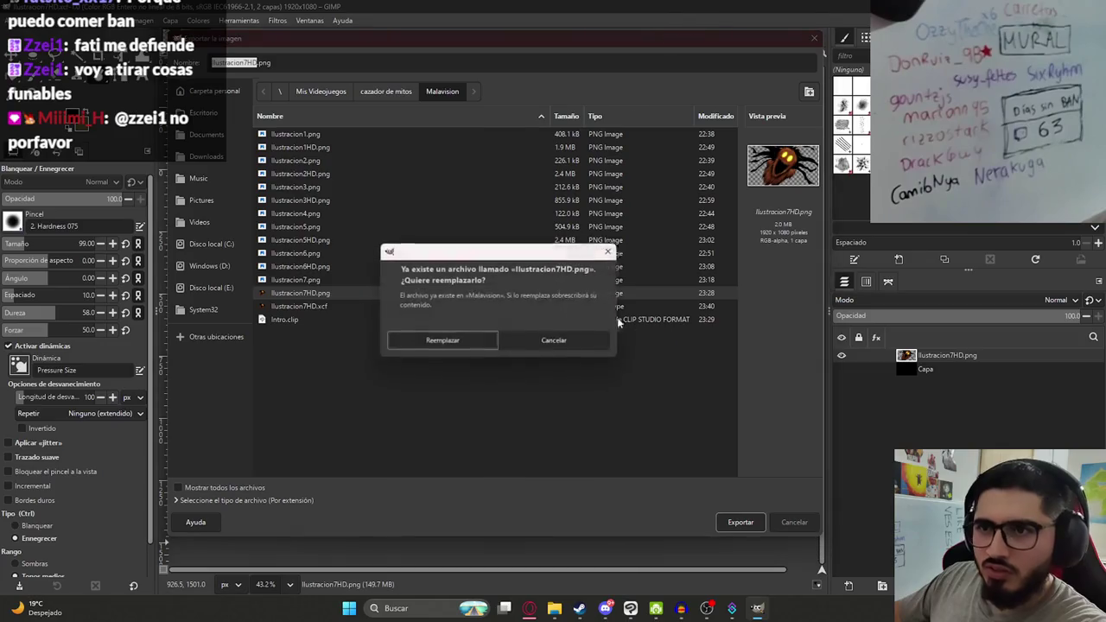
{"action": "left_click", "coordinate": [441, 340]}
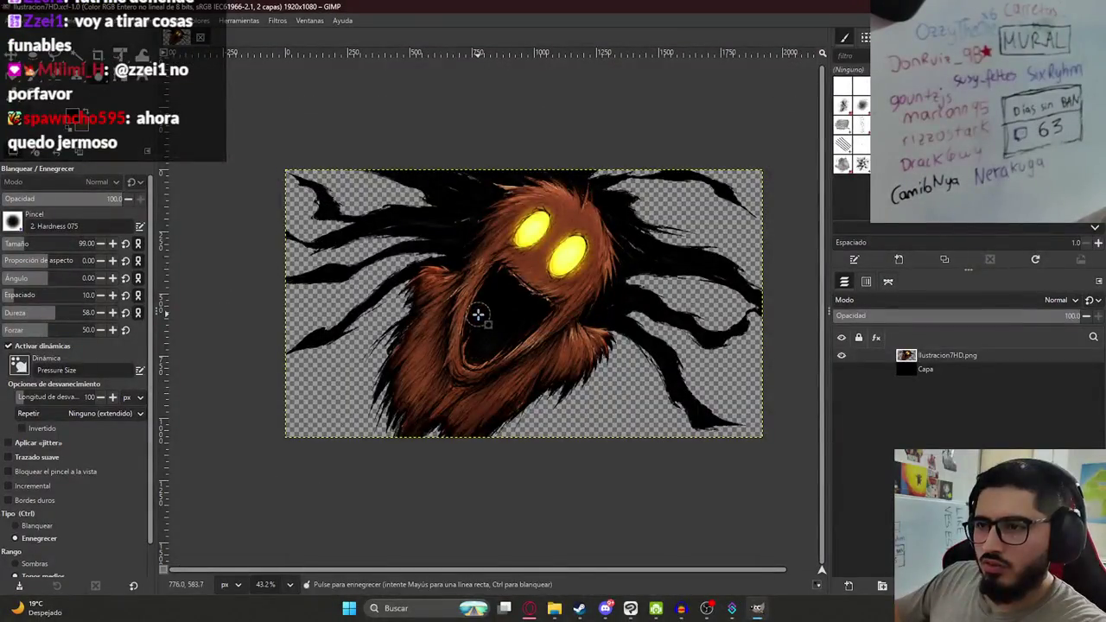
{"action": "left_click", "coordinate": [261, 309]}
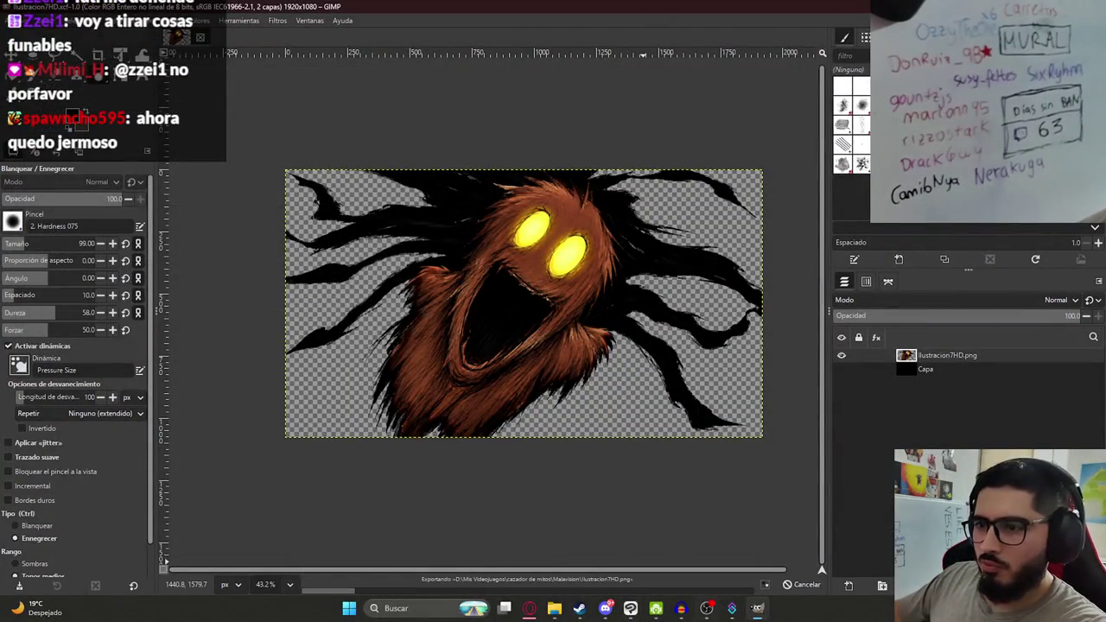
{"action": "left_click", "coordinate": [579, 608]}
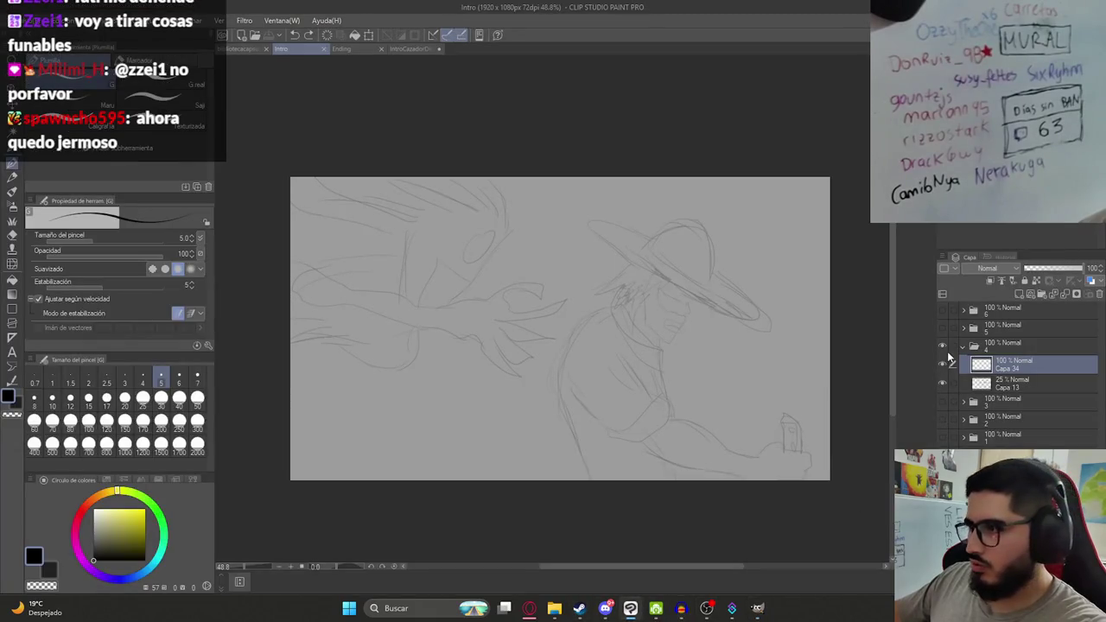
Hide the sketch folder and show the creature artwork folder and the dark forest background.
{"action": "left_click", "coordinate": [943, 347]}
{"action": "left_click", "coordinate": [943, 401]}
{"action": "left_click", "coordinate": [966, 402]}
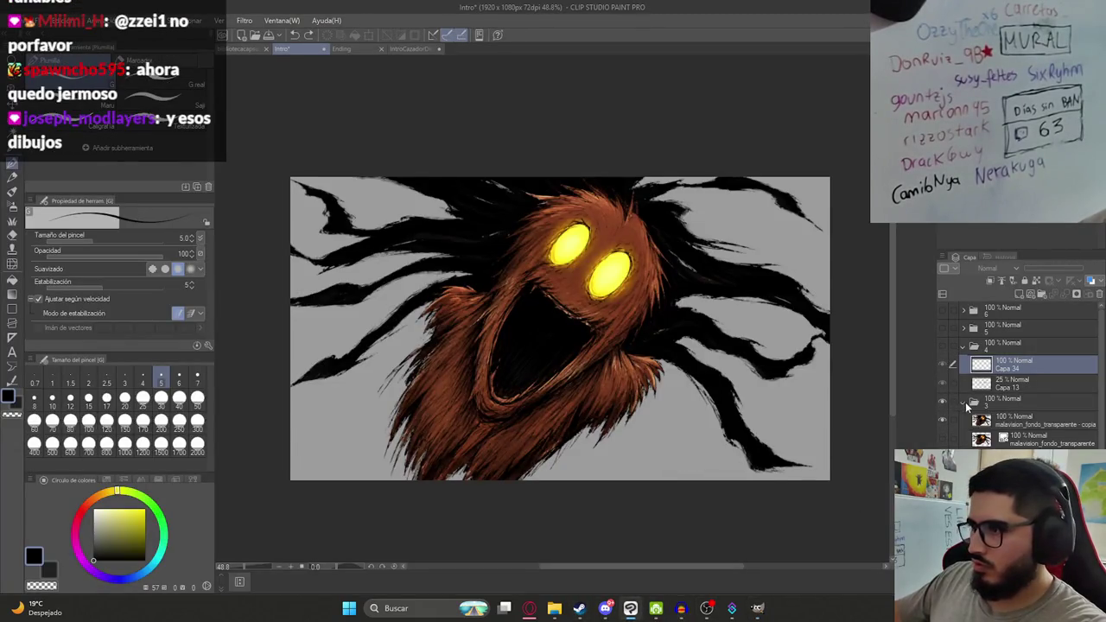
{"action": "left_click", "coordinate": [1017, 423]}
{"action": "scroll", "coordinate": [1017, 389], "scroll_direction": "down", "scroll_amount": 2}
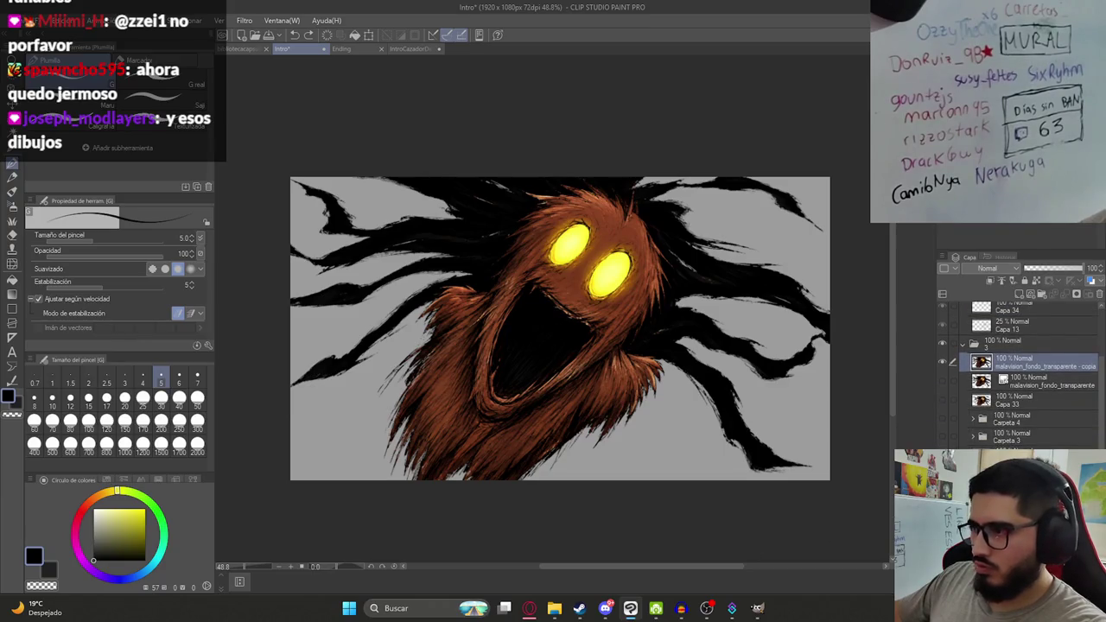
{"action": "left_click", "coordinate": [943, 363]}
Drag Ilustracion7HD.png from File Explorer in as a new layer over the forest, toggling it to compare.
{"action": "left_click", "coordinate": [556, 610]}
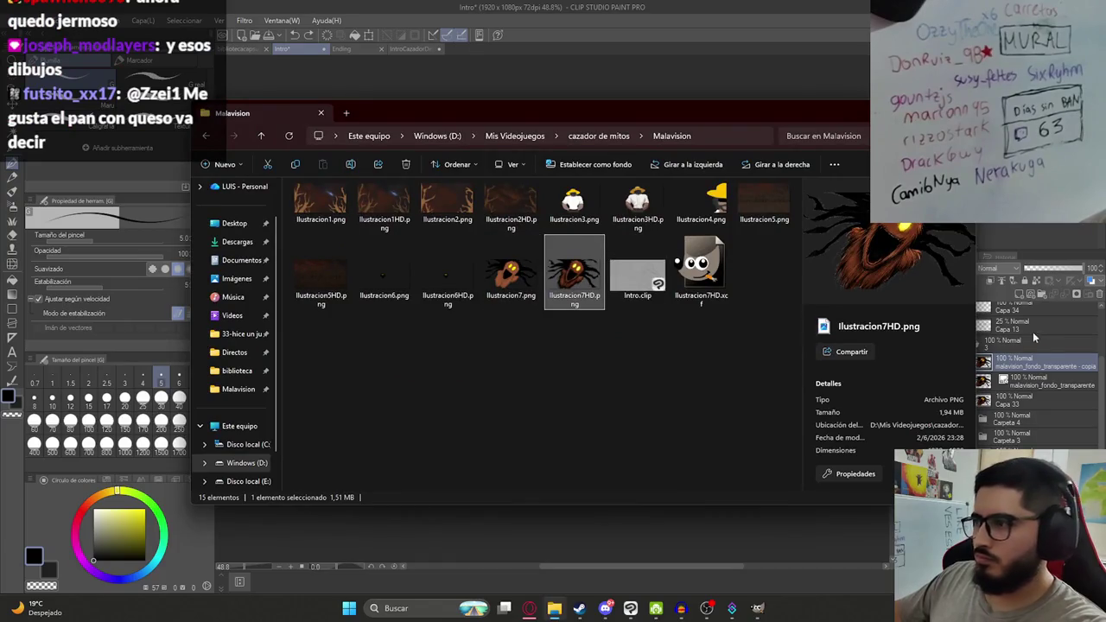
{"action": "left_click_drag", "start_coordinate": [1031, 362], "coordinate": [1030, 363]}
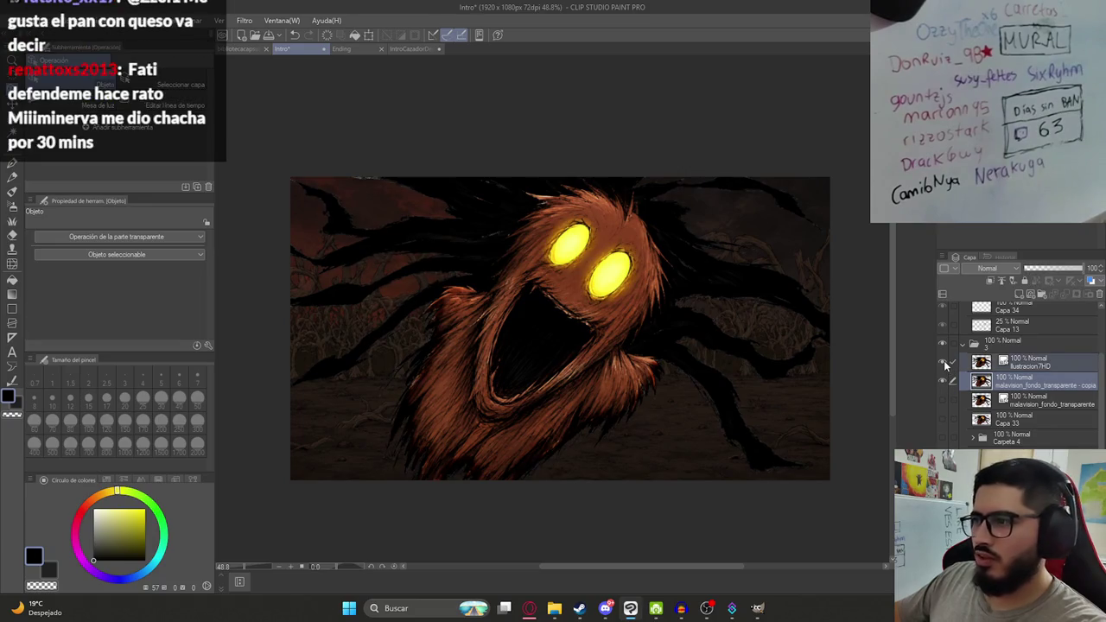
{"action": "left_click", "coordinate": [943, 363]}
{"action": "left_click", "coordinate": [946, 366]}
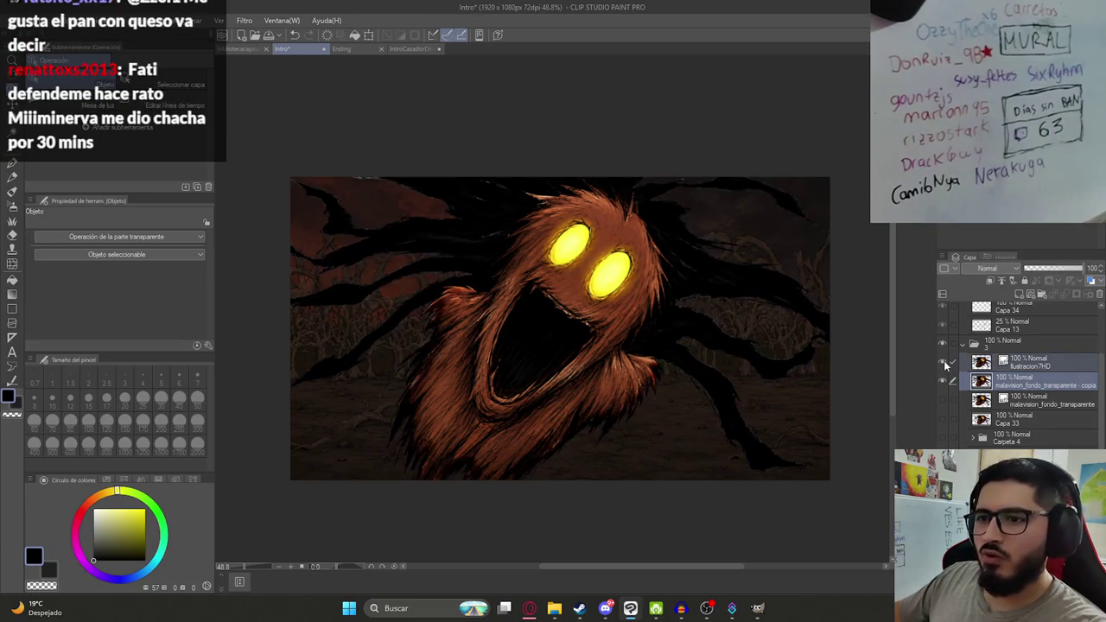
{"action": "left_click", "coordinate": [946, 365]}
{"action": "left_click", "coordinate": [945, 365]}
{"action": "left_click", "coordinate": [945, 366]}
{"action": "left_click", "coordinate": [946, 366]}
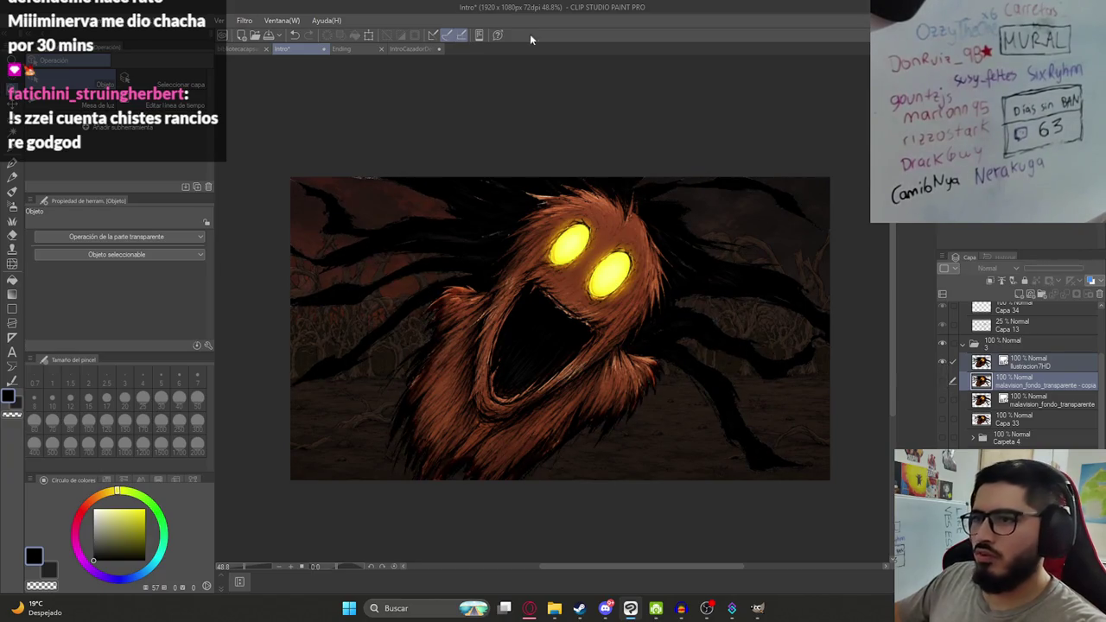
Save the Intro document with the new creature layer.
{"action": "scroll", "coordinate": [552, 285], "scroll_direction": "down", "scroll_amount": 2}
{"action": "scroll", "coordinate": [553, 296], "scroll_direction": "up", "scroll_amount": 3}
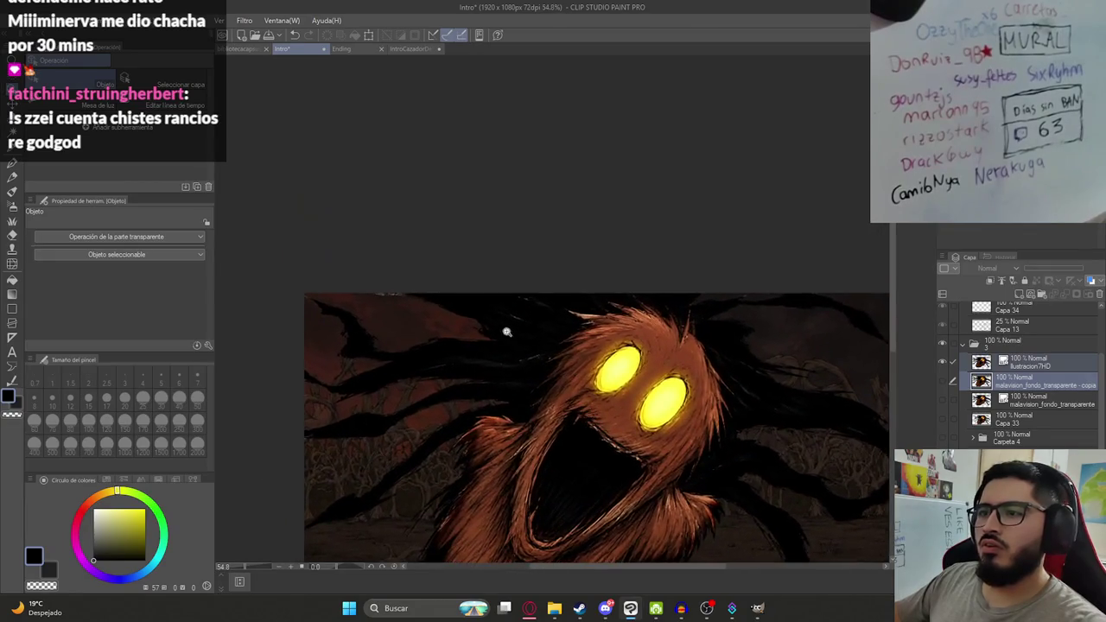
{"action": "scroll", "coordinate": [506, 332], "scroll_direction": "up", "scroll_amount": 5}
{"action": "scroll", "coordinate": [417, 323], "scroll_direction": "up", "scroll_amount": 5}
{"action": "key", "text": "ctrl+s"}
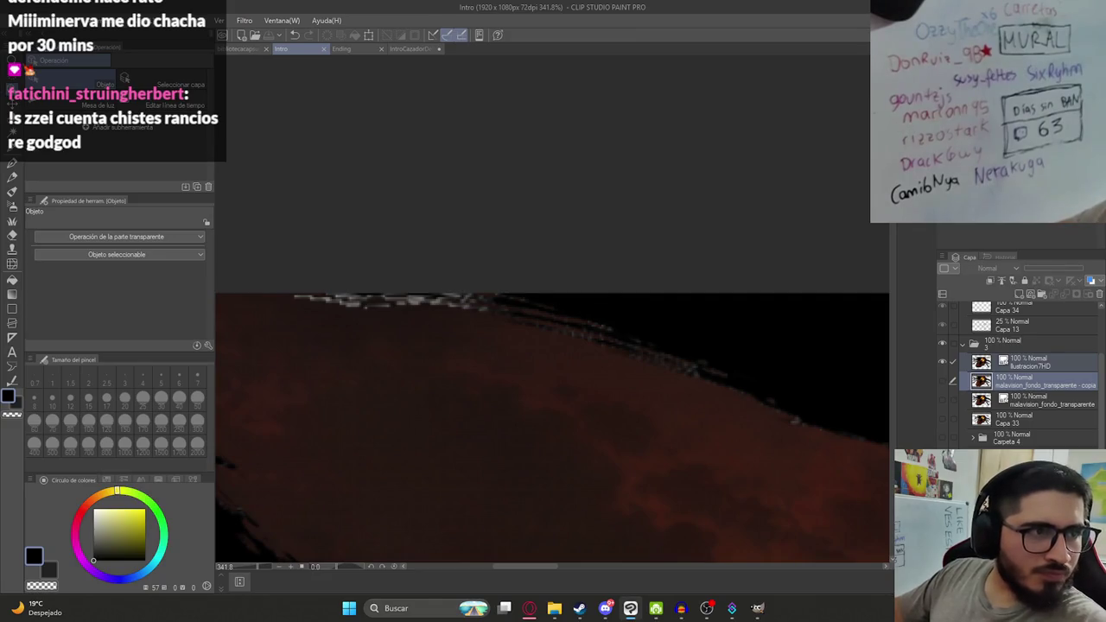
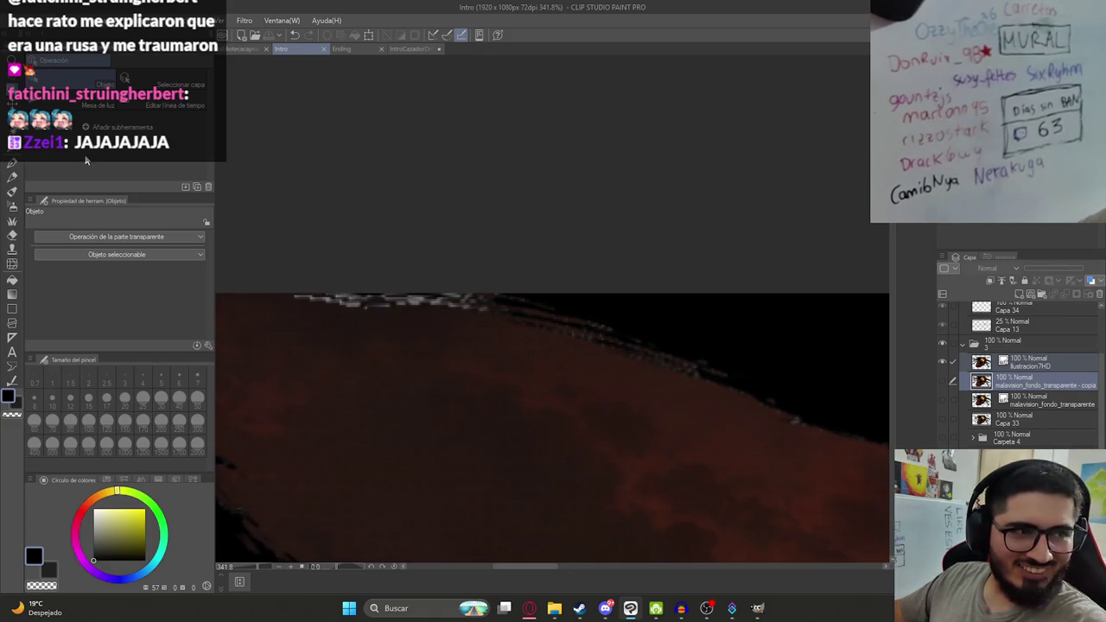
Select the ilustracion7HD layer and confirm its transform without changing it.
{"action": "left_click", "coordinate": [320, 300]}
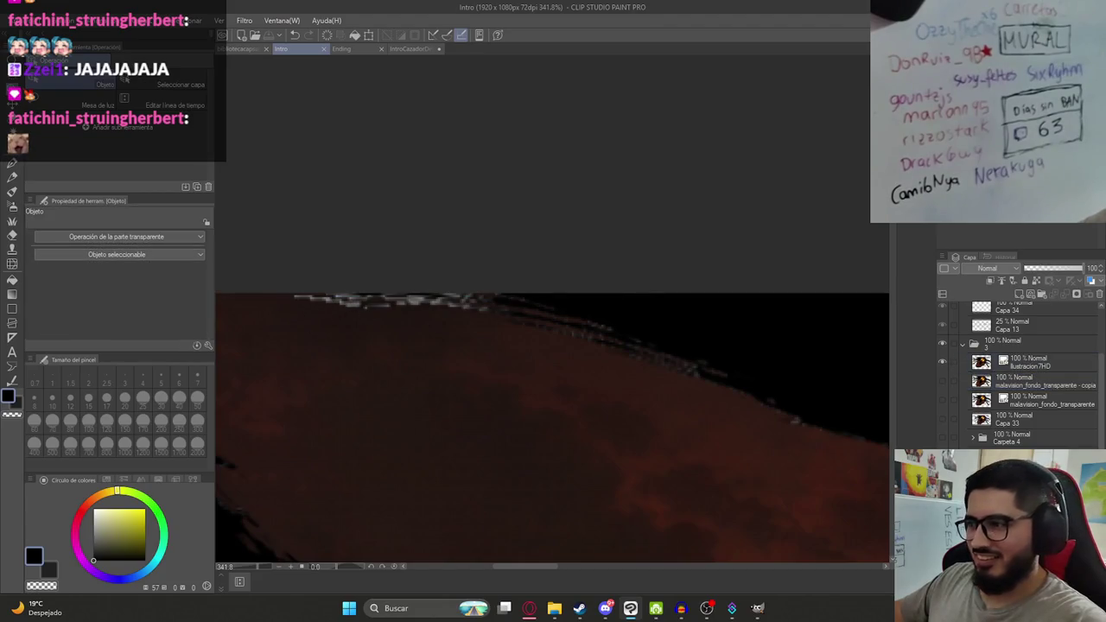
{"action": "scroll", "coordinate": [545, 356], "scroll_direction": "down", "scroll_amount": 3}
{"action": "left_click", "coordinate": [1036, 363]}
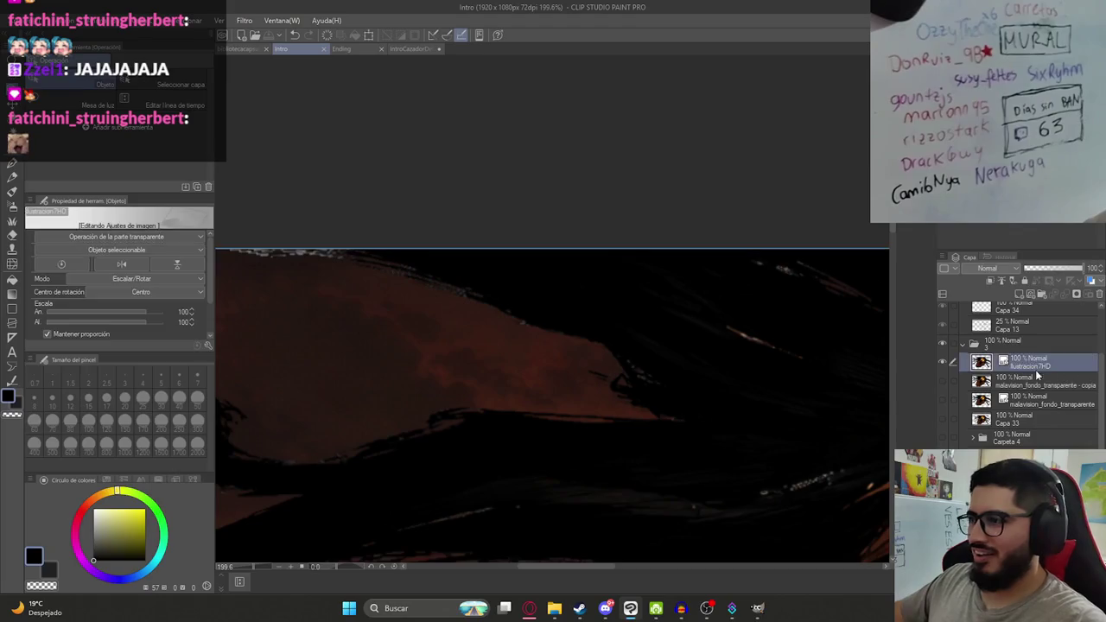
{"action": "key", "text": "Return"}
{"action": "scroll", "coordinate": [728, 304], "scroll_direction": "down", "scroll_amount": 3}
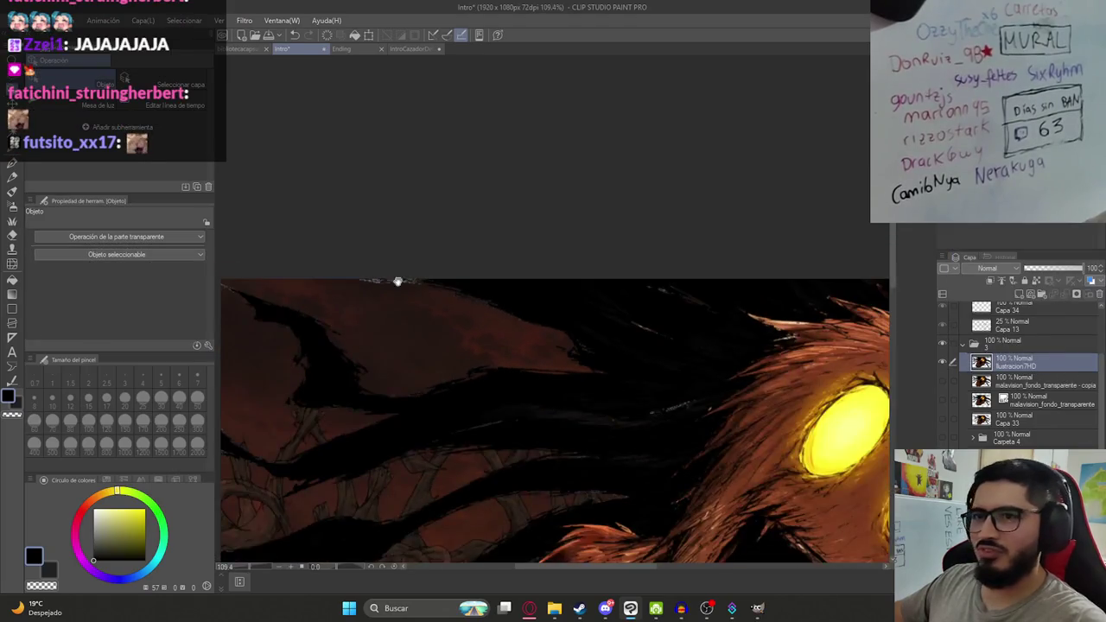
{"action": "scroll", "coordinate": [397, 282], "scroll_direction": "up", "scroll_amount": 2}
{"action": "scroll", "coordinate": [467, 297], "scroll_direction": "up", "scroll_amount": 2}
{"action": "key", "text": "e"}
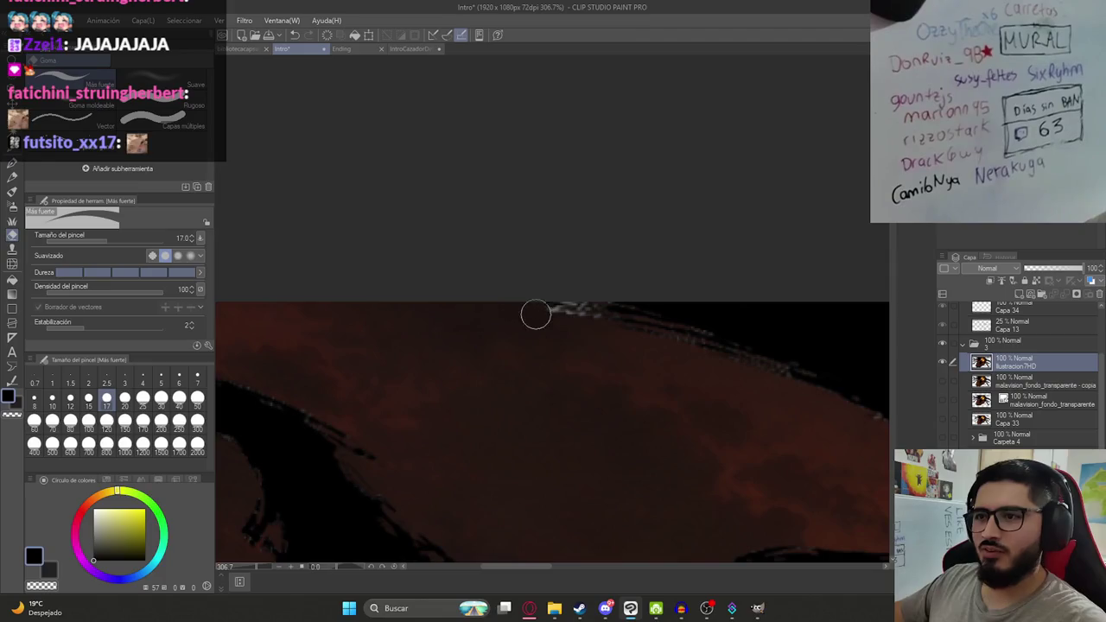
{"action": "key", "text": "ctrl+z"}
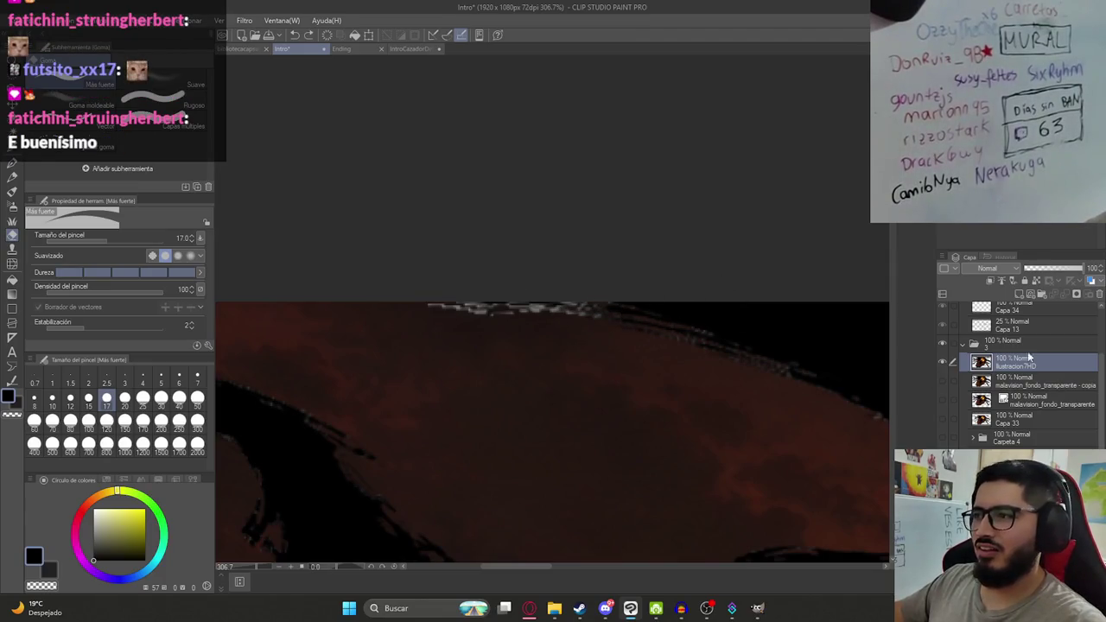
Add a new layer above ilustracion7HD and paint the top-edge white specks black with the pen.
{"action": "left_click", "coordinate": [1021, 294]}
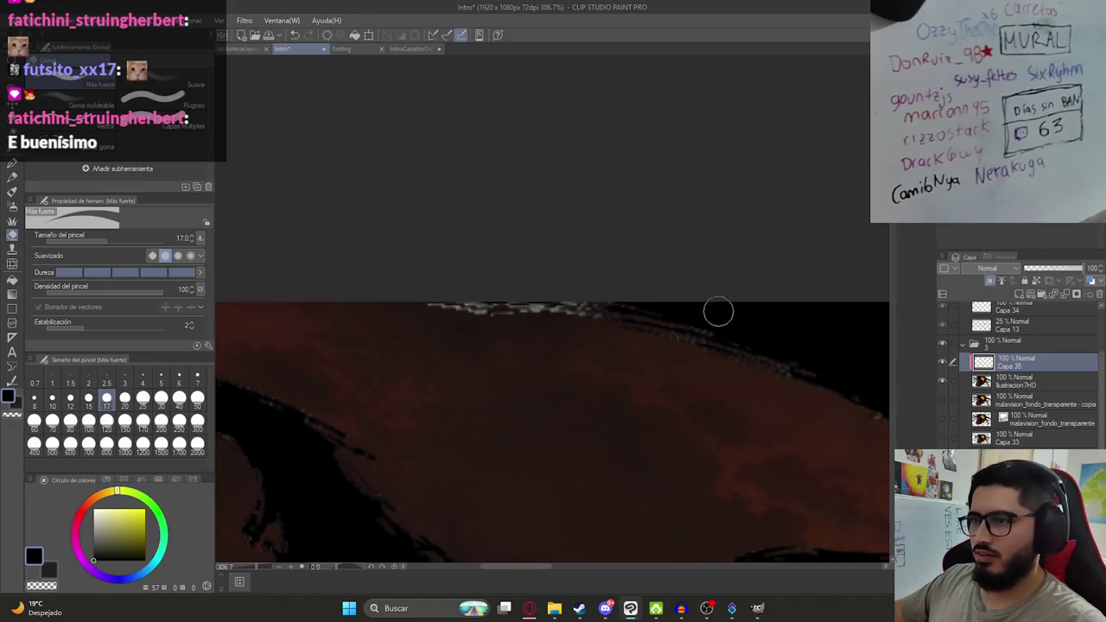
{"action": "key", "text": "p"}
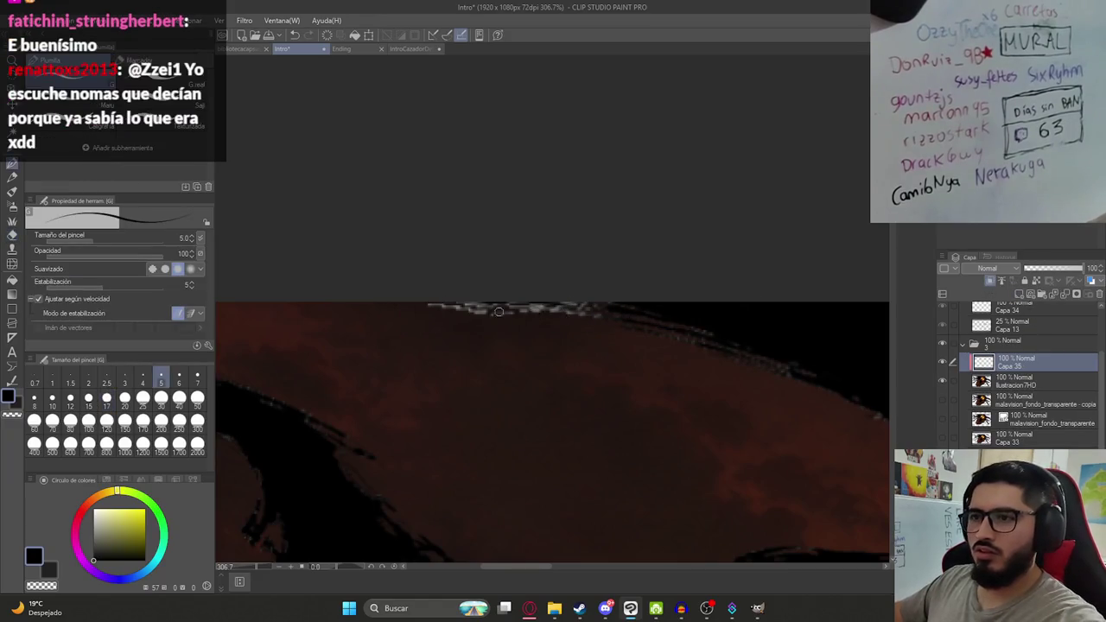
{"action": "mouse_move", "coordinate": [499, 311]}
{"action": "left_mouse_down"}
{"action": "mouse_move", "coordinate": [588, 308]}
{"action": "mouse_move", "coordinate": [418, 308]}
{"action": "left_mouse_up"}
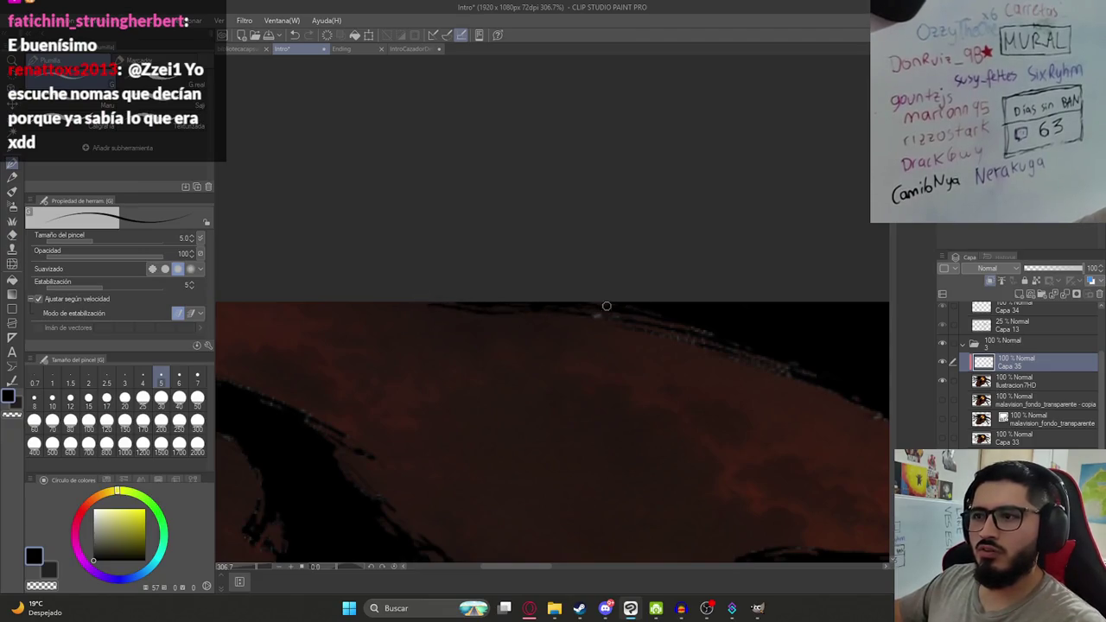
{"action": "right_click", "coordinate": [1027, 364]}
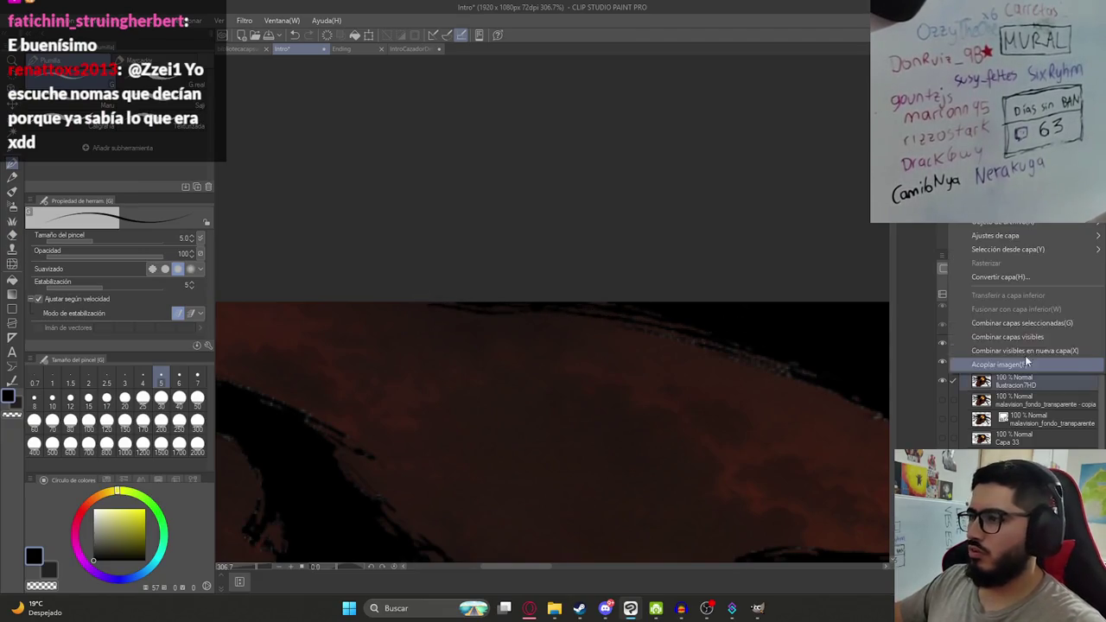
{"action": "key", "text": "Escape"}
{"action": "scroll", "coordinate": [679, 345], "scroll_direction": "down", "scroll_amount": 6}
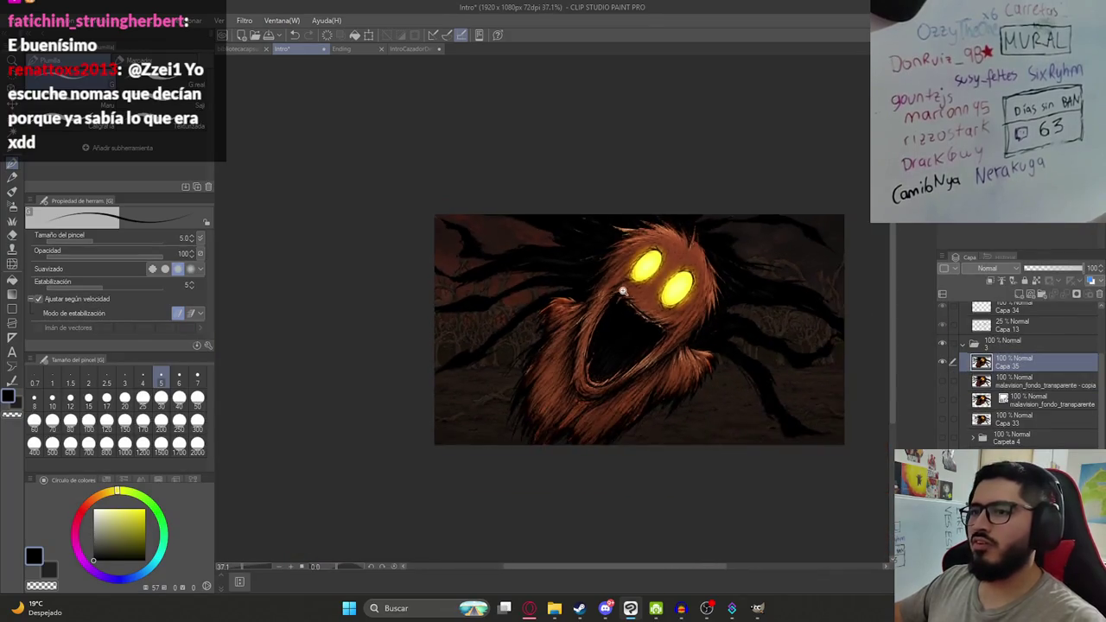
Export the single layer as PNG, overwriting Ilustracion7HD.png.
{"action": "scroll", "coordinate": [657, 351], "scroll_direction": "up", "scroll_amount": 1}
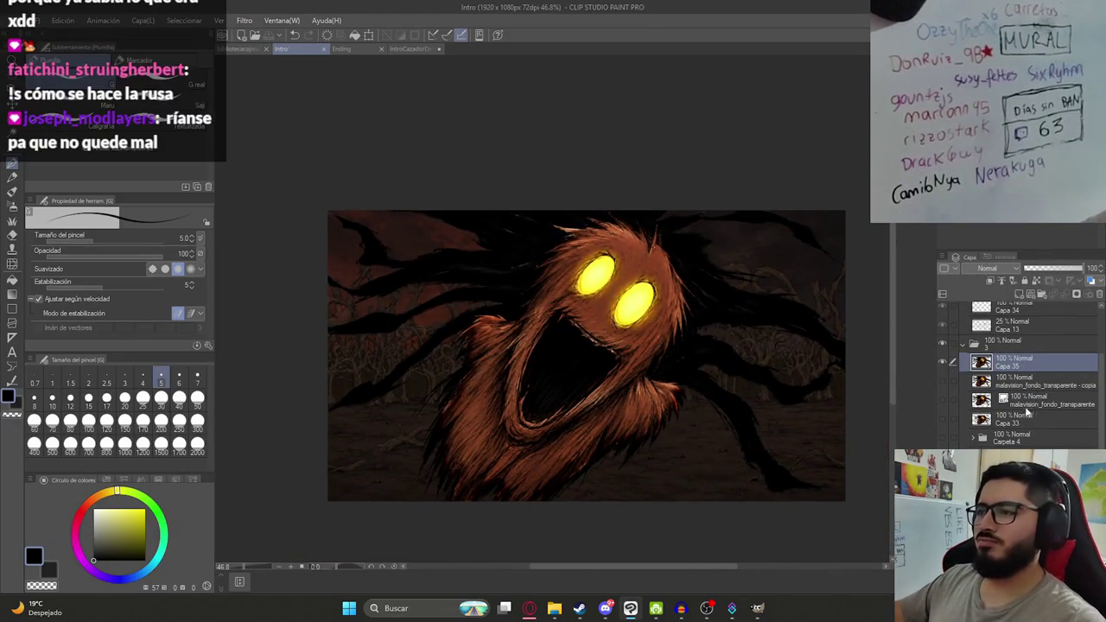
{"action": "scroll", "coordinate": [1020, 372], "scroll_direction": "down", "scroll_amount": 1}
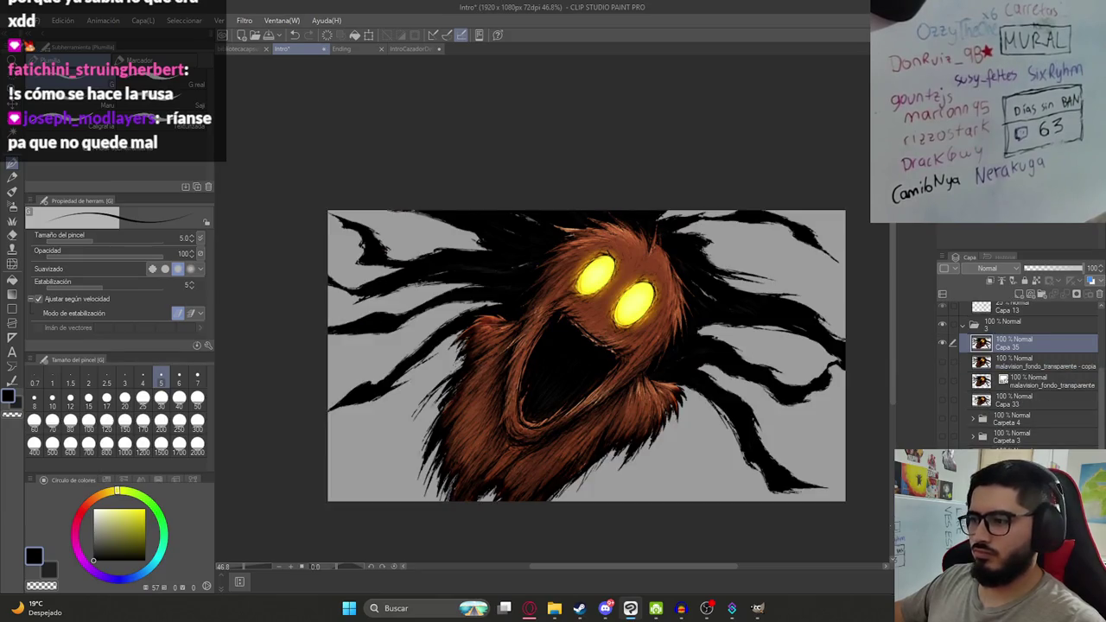
{"action": "left_click", "coordinate": [21, 20]}
{"action": "mouse_move", "coordinate": [57, 169]}
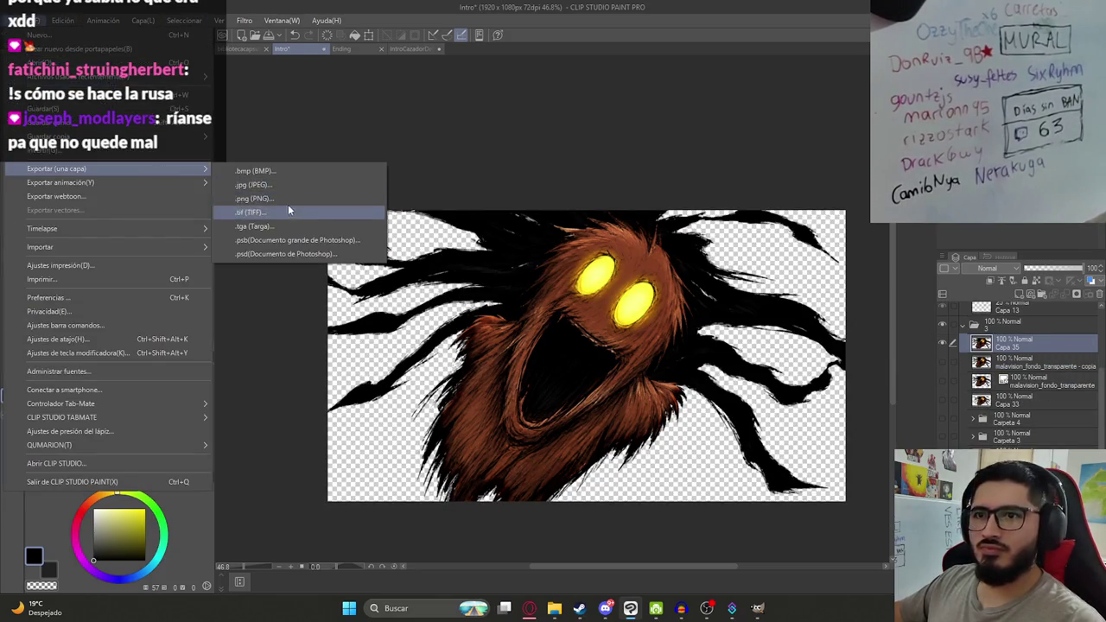
{"action": "left_click", "coordinate": [288, 198]}
{"action": "left_click", "coordinate": [571, 289]}
{"action": "double_click", "coordinate": [570, 297]}
{"action": "left_click", "coordinate": [576, 301]}
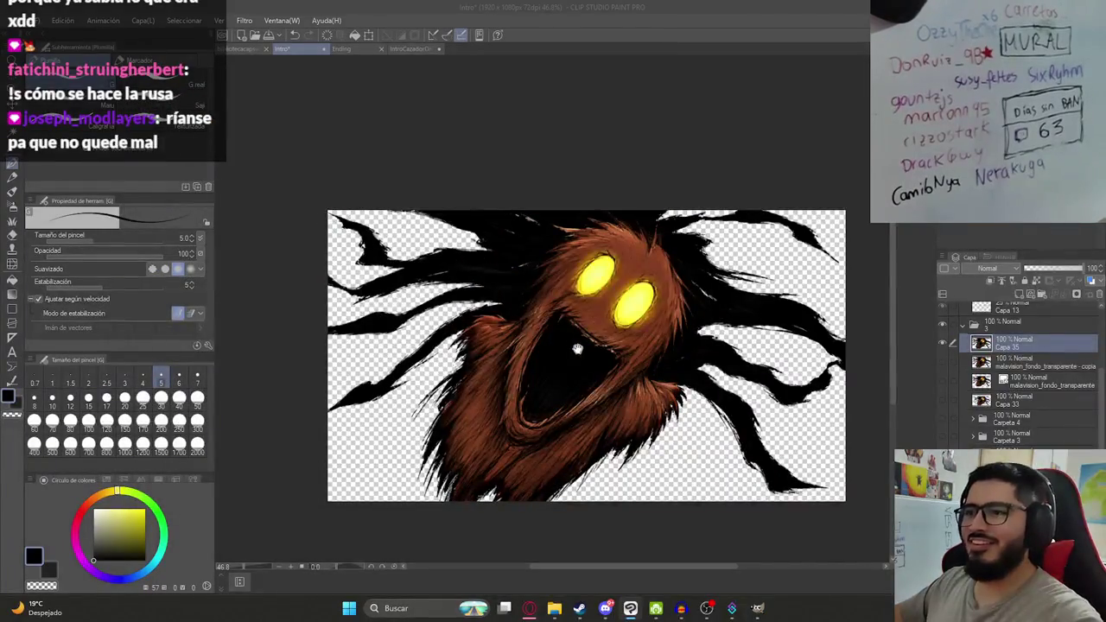
{"action": "scroll", "coordinate": [575, 397], "scroll_direction": "down", "scroll_amount": 2}
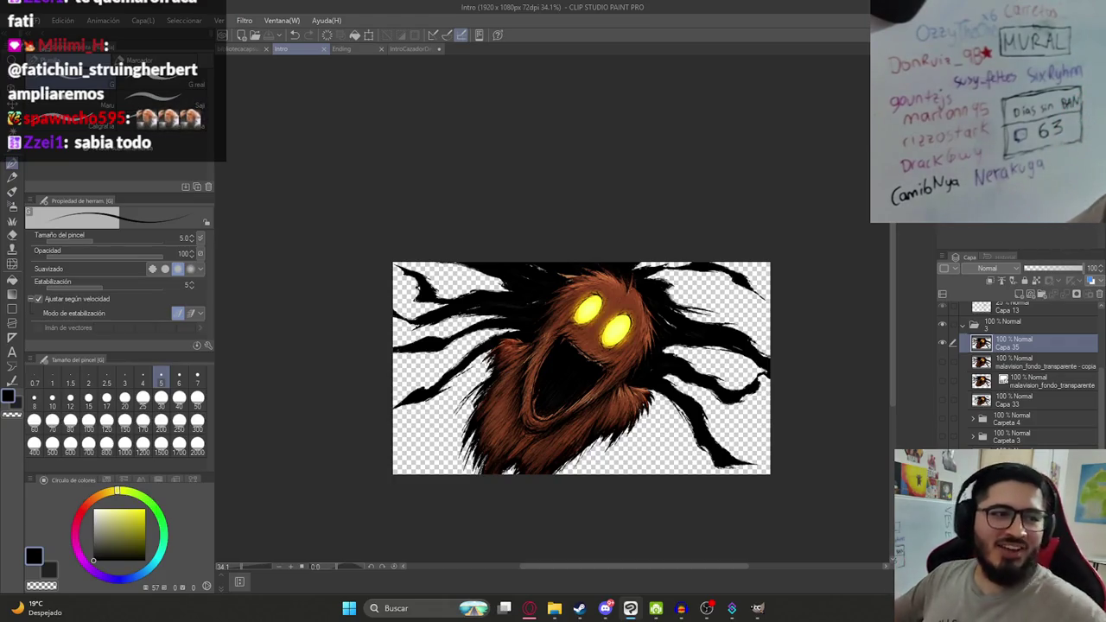
{"action": "scroll", "coordinate": [611, 373], "scroll_direction": "down", "scroll_amount": 2}
{"action": "scroll", "coordinate": [611, 373], "scroll_direction": "up", "scroll_amount": 4}
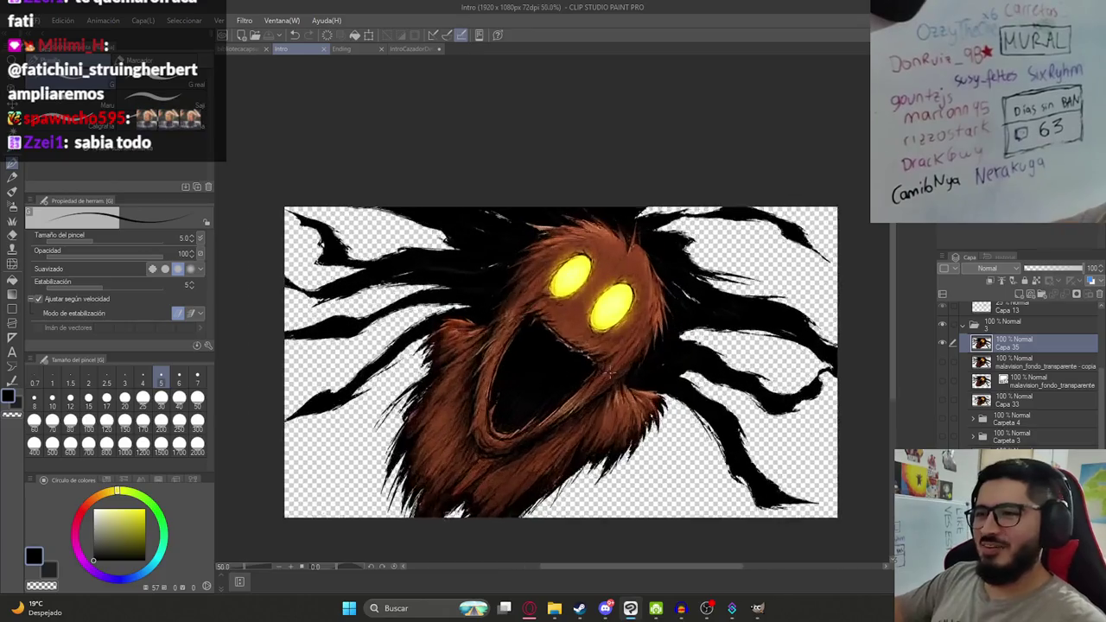
{"action": "scroll", "coordinate": [612, 372], "scroll_direction": "up", "scroll_amount": 1}
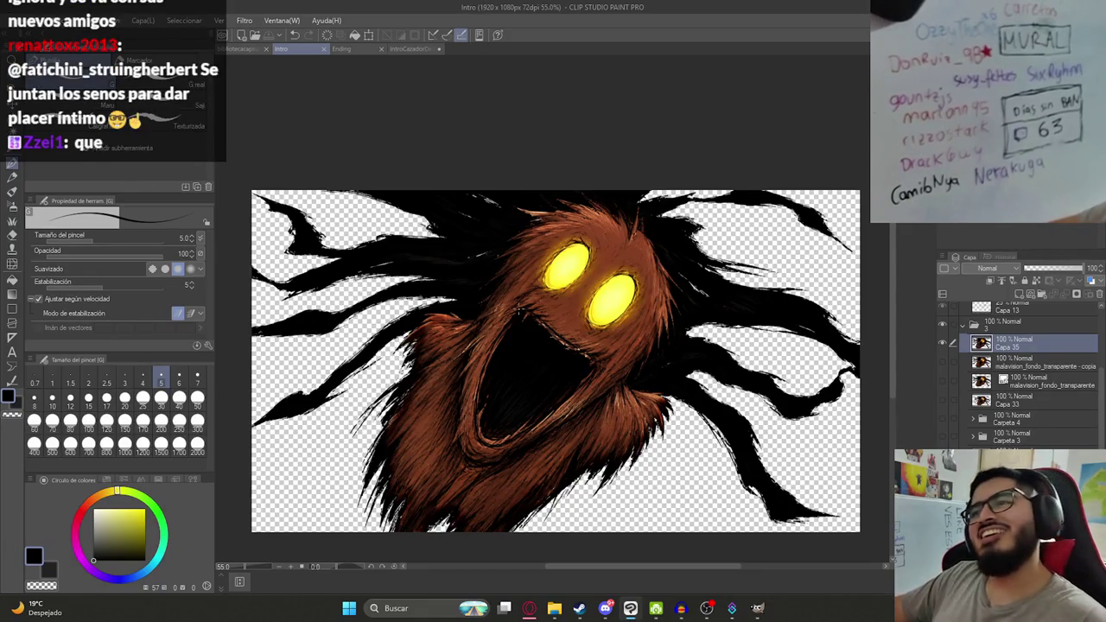
{"action": "key", "text": "ctrl+minus"}
{"action": "key", "text": "ctrl+minus"}
{"action": "scroll", "coordinate": [498, 343], "scroll_direction": "up", "scroll_amount": 3}
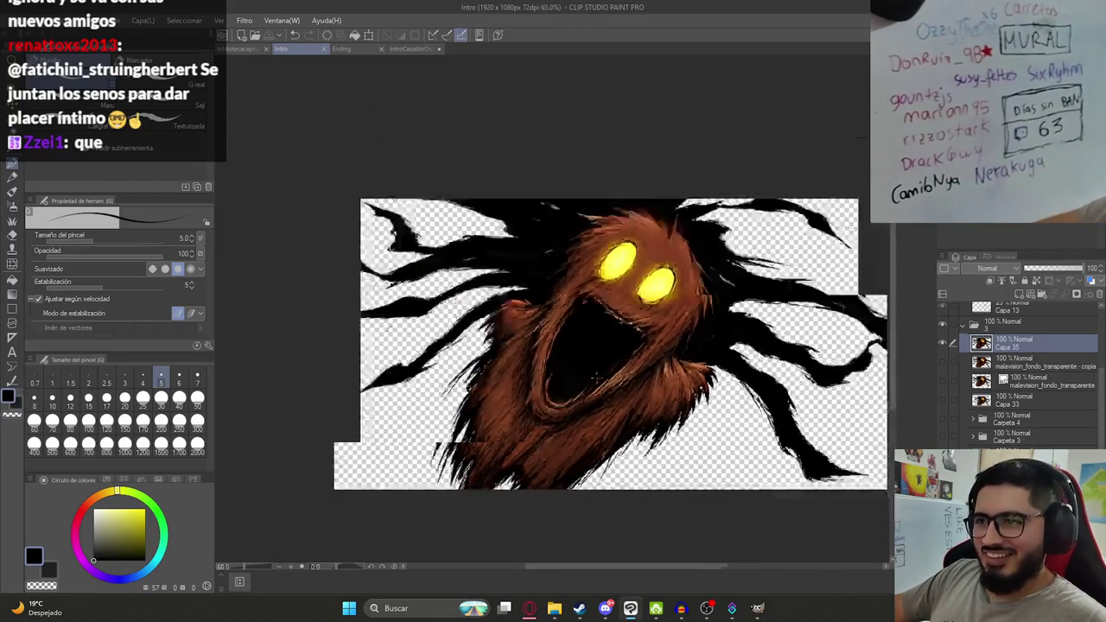
{"action": "scroll", "coordinate": [605, 353], "scroll_direction": "down", "scroll_amount": 3}
Collapse and hide folder 3, show the Capa 13 sketch, and select Capa 34.
{"action": "left_click", "coordinate": [961, 324]}
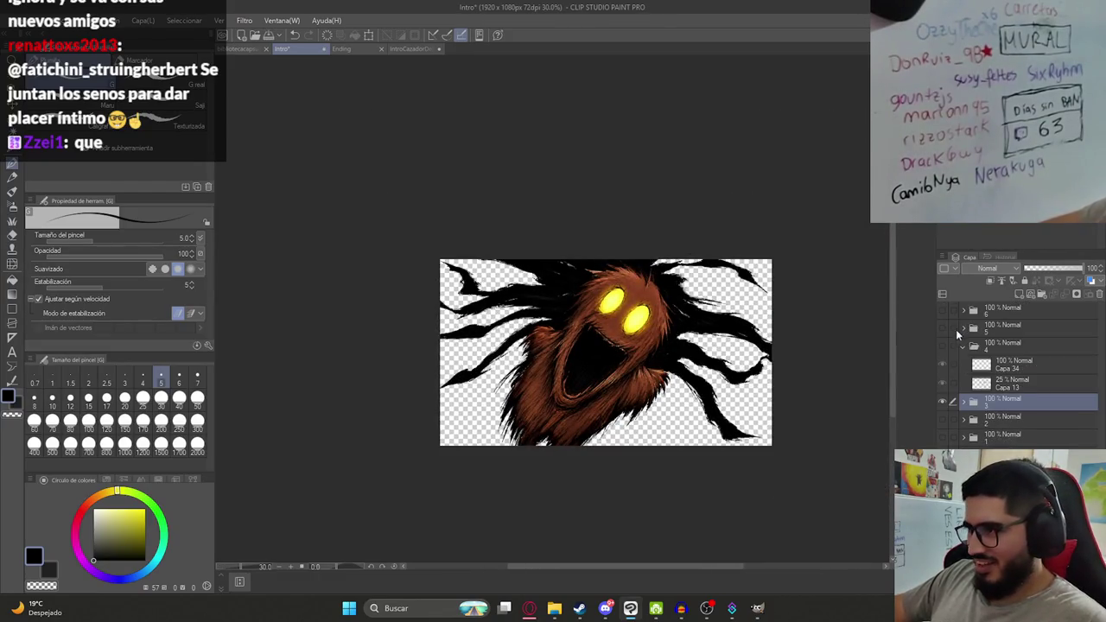
{"action": "left_click", "coordinate": [943, 403]}
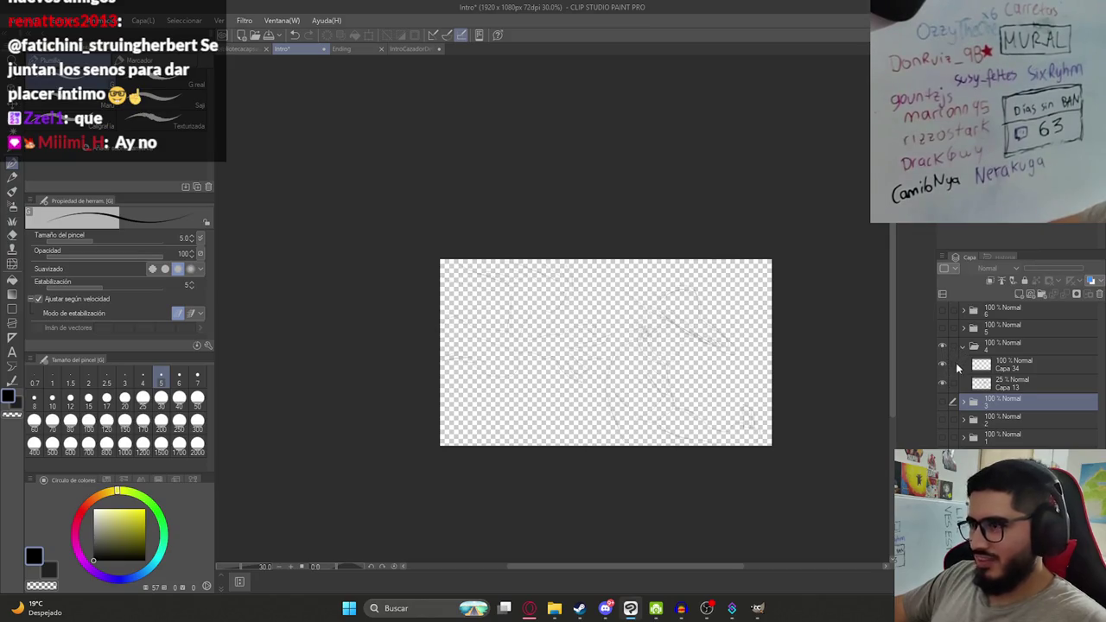
{"action": "left_click", "coordinate": [994, 384]}
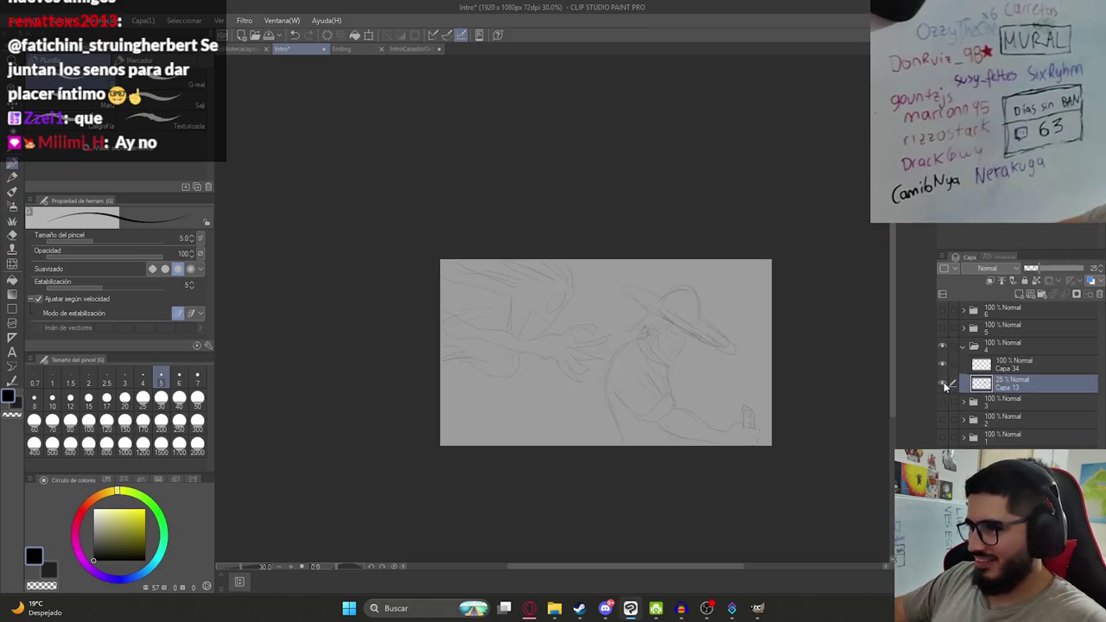
{"action": "left_click", "coordinate": [994, 364]}
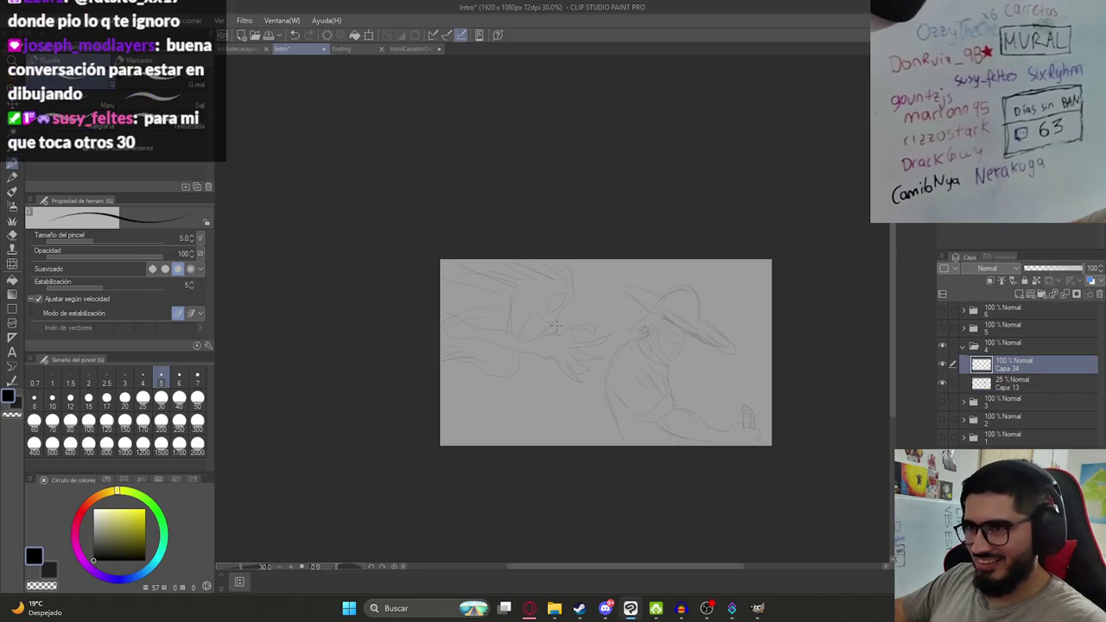
{"action": "scroll", "coordinate": [567, 331], "scroll_direction": "up", "scroll_amount": 2}
Draw trial strokes over the character's head on Capa 34.
{"action": "left_click_drag", "start_coordinate": [605, 329], "coordinate": [654, 357]}
{"action": "key", "text": "ctrl+z"}
{"action": "key", "text": "ctrl+z"}
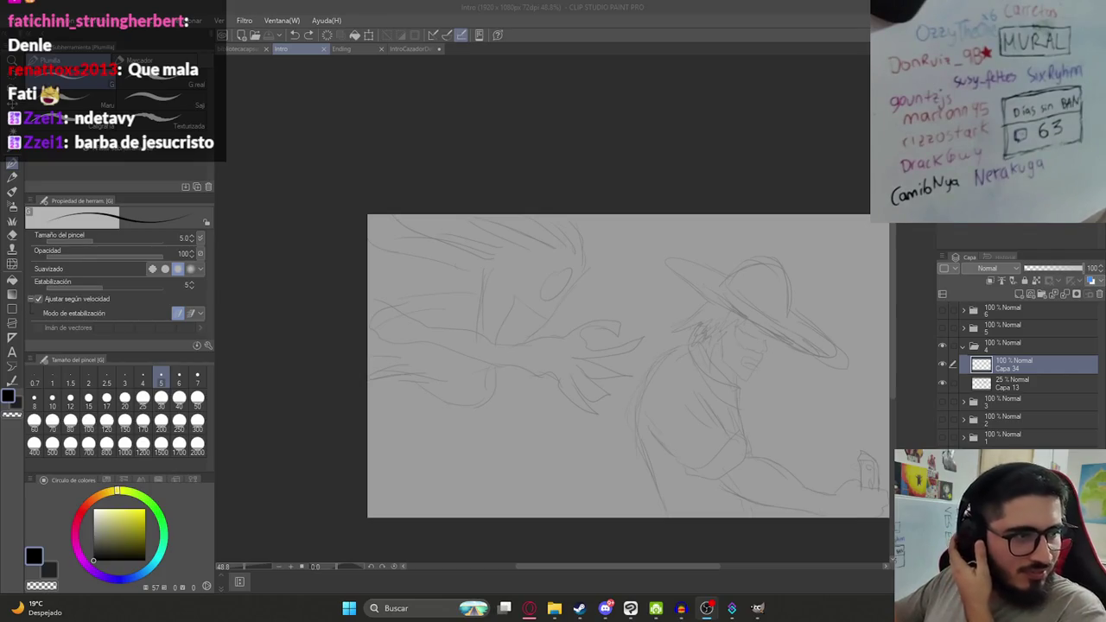
{"action": "mouse_move", "coordinate": [609, 305]}
{"action": "left_mouse_down"}
{"action": "mouse_move", "coordinate": [571, 363]}
{"action": "mouse_move", "coordinate": [666, 342]}
{"action": "mouse_move", "coordinate": [573, 291]}
{"action": "left_mouse_up"}
{"action": "key", "text": "ctrl+z"}
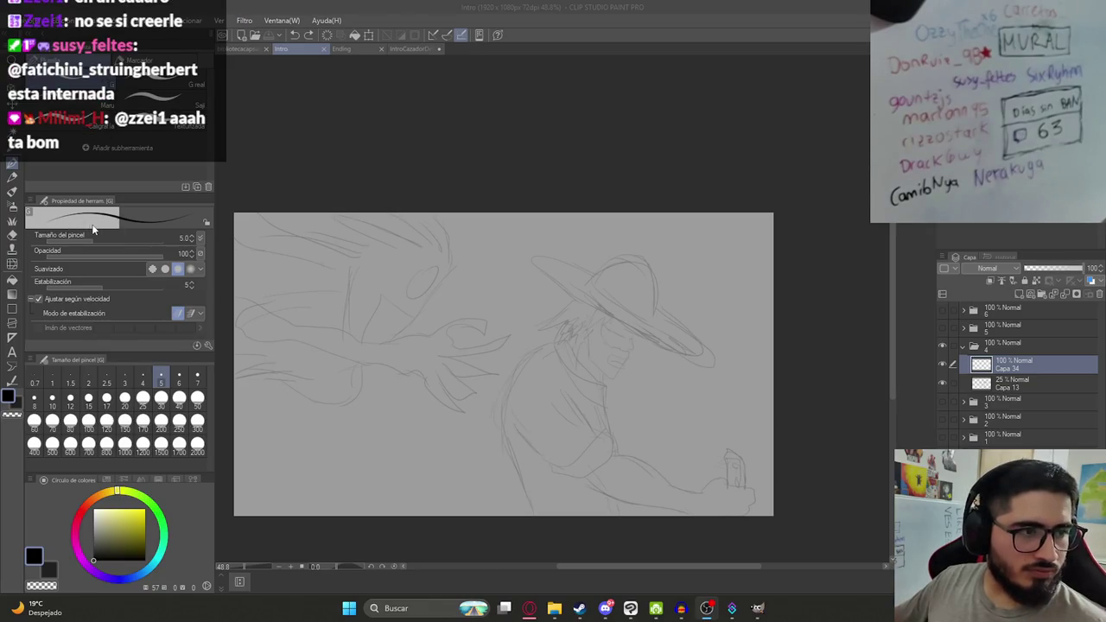
{"action": "mouse_move", "coordinate": [497, 303]}
{"action": "left_mouse_down"}
{"action": "mouse_move", "coordinate": [597, 298]}
{"action": "mouse_move", "coordinate": [536, 303]}
{"action": "left_mouse_up"}
{"action": "key", "text": "ctrl+z"}
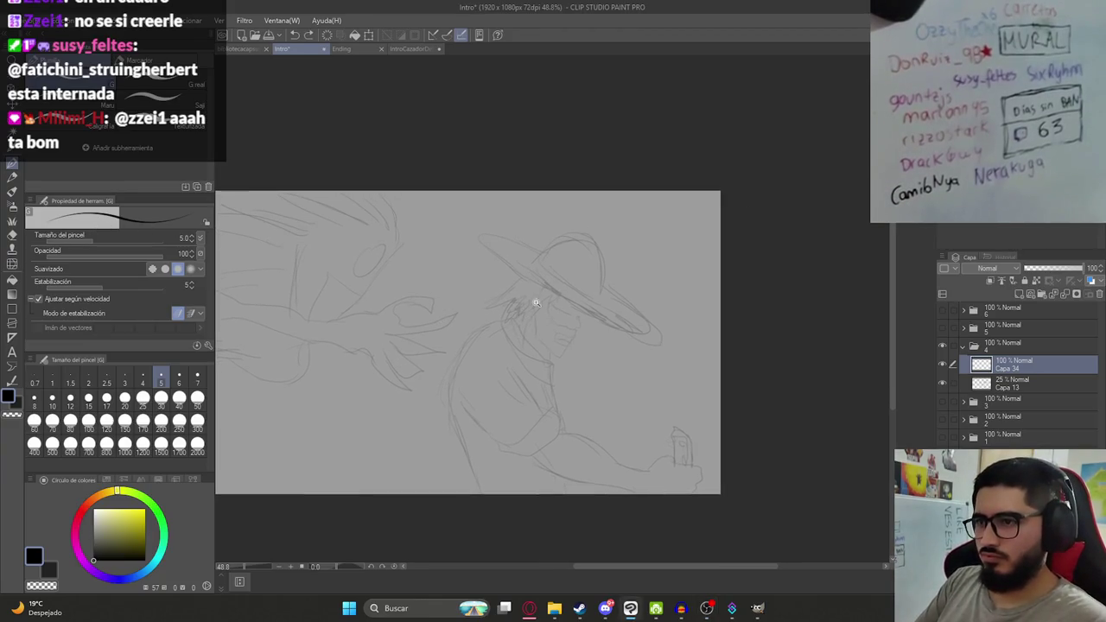
{"action": "scroll", "coordinate": [527, 302], "scroll_direction": "up", "scroll_amount": 3}
{"action": "scroll", "coordinate": [526, 301], "scroll_direction": "up", "scroll_amount": 1}
{"action": "scroll", "coordinate": [502, 346], "scroll_direction": "down", "scroll_amount": 2}
{"action": "scroll", "coordinate": [518, 337], "scroll_direction": "down", "scroll_amount": 2}
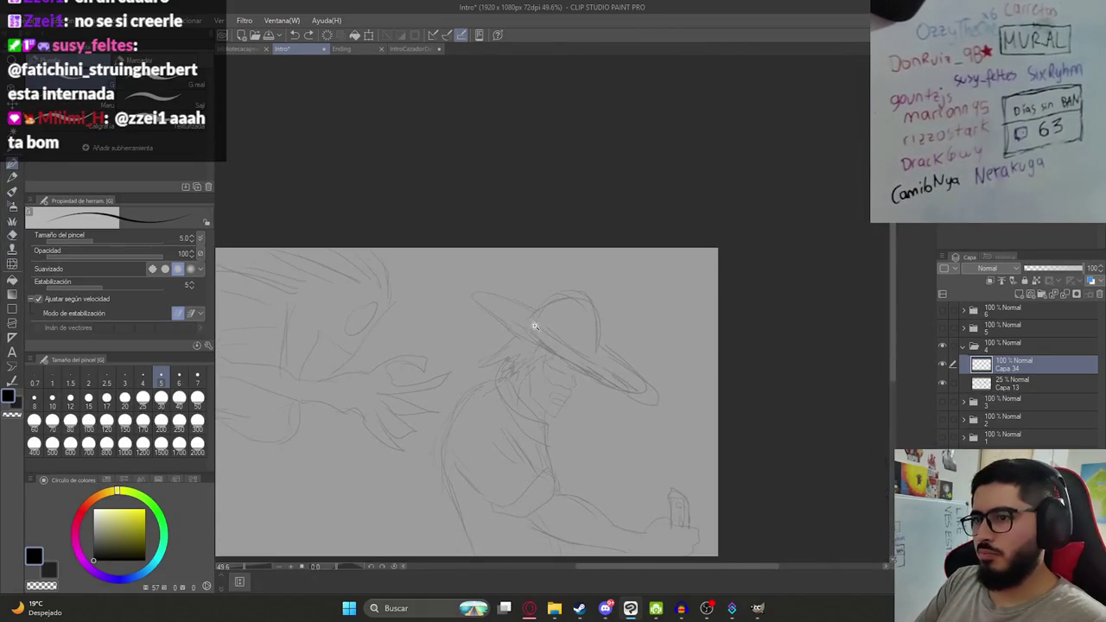
{"action": "scroll", "coordinate": [545, 355], "scroll_direction": "up", "scroll_amount": 4}
Tilt the canvas view and retry the ink stroke along the hat brim.
{"action": "key", "text": "ctrl+z"}
{"action": "left_click_drag", "start_coordinate": [396, 285], "coordinate": [523, 356]}
{"action": "key", "text": "ctrl+z"}
{"action": "left_click_drag", "start_coordinate": [331, 562], "coordinate": [337, 570]}
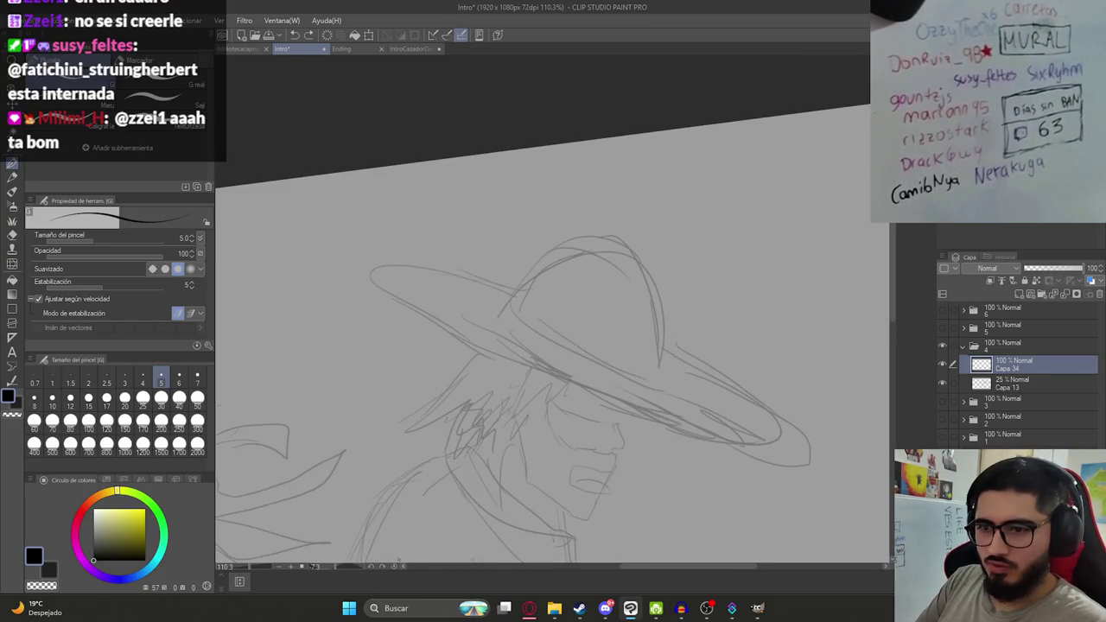
{"action": "left_click", "coordinate": [371, 567]}
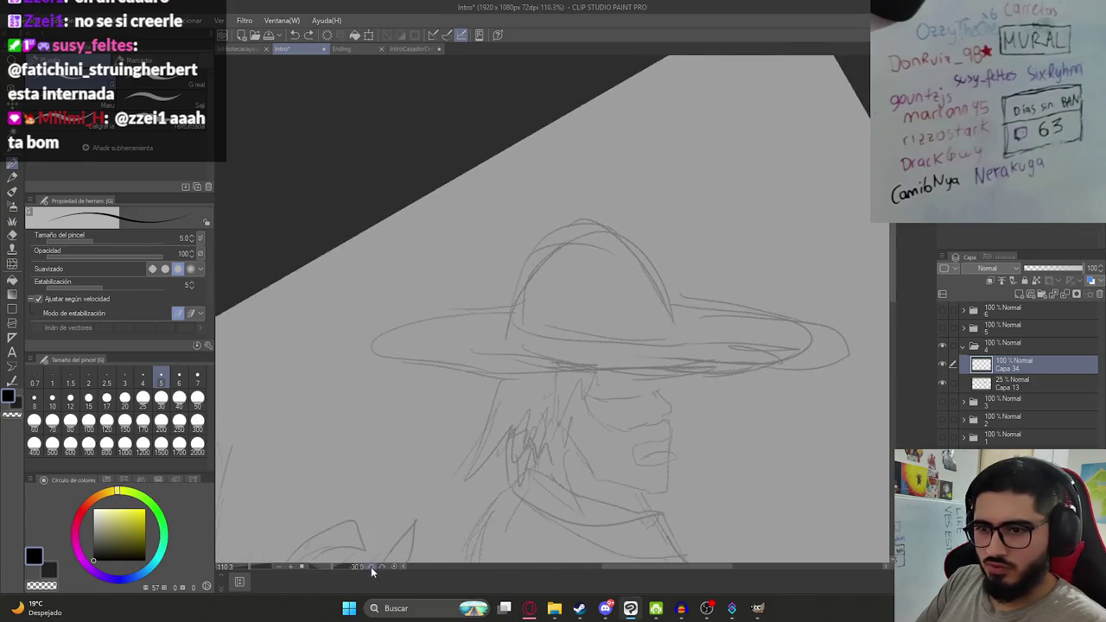
{"action": "left_click", "coordinate": [371, 566]}
{"action": "left_click", "coordinate": [381, 565]}
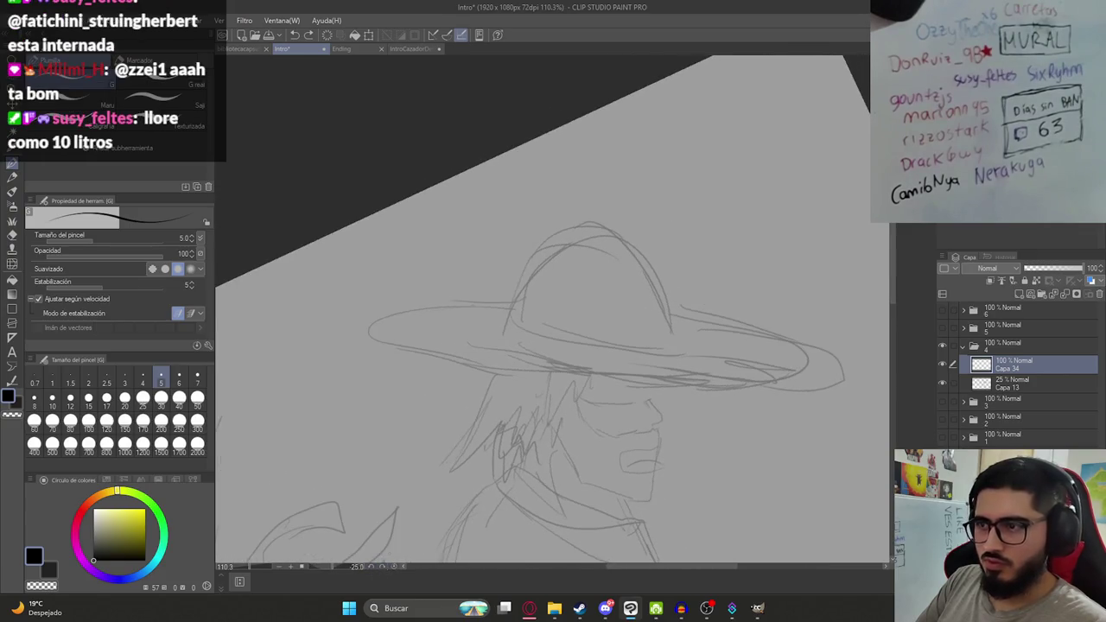
{"action": "left_click_drag", "start_coordinate": [384, 350], "coordinate": [567, 374]}
{"action": "key", "text": "ctrl+z"}
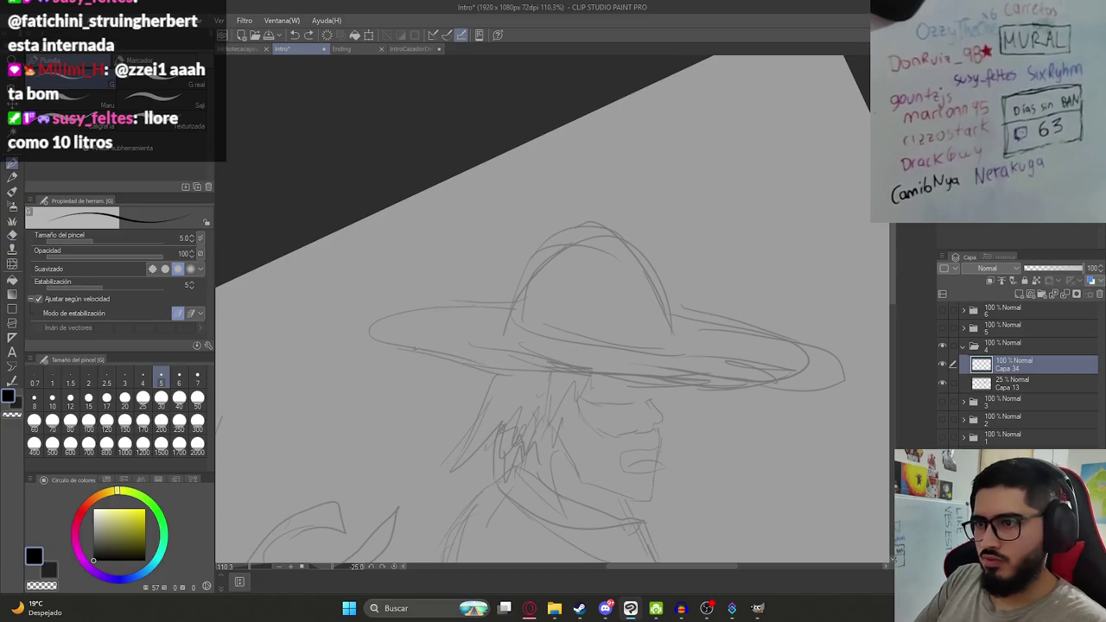
Rotate the canvas to about -90 degrees so the hat brim stands upright.
{"action": "left_click_drag", "start_coordinate": [302, 567], "coordinate": [322, 568]}
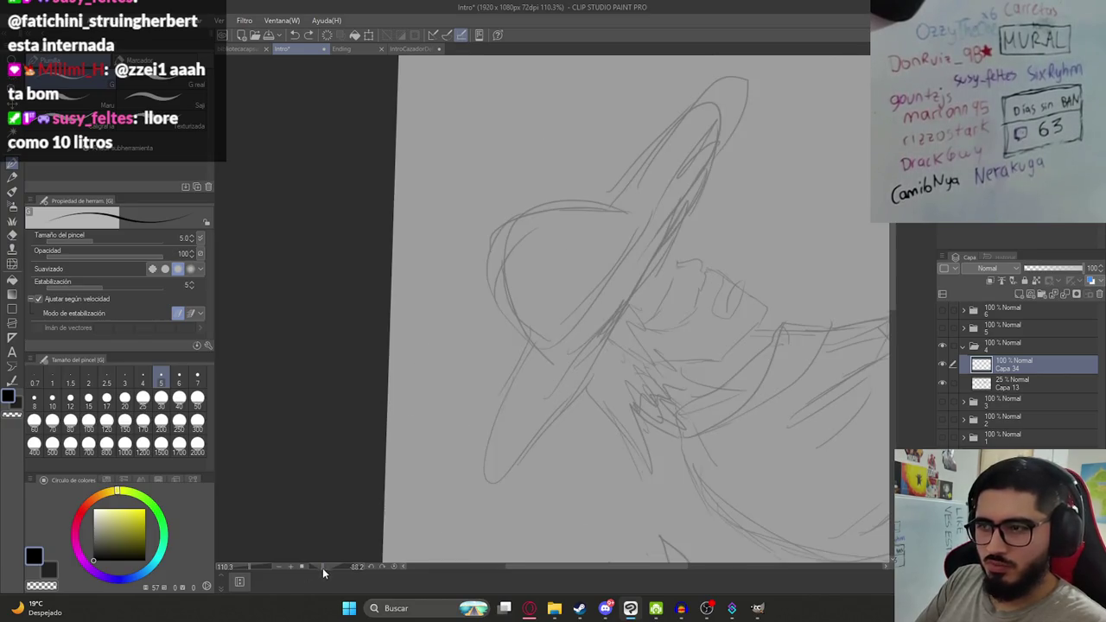
{"action": "left_click", "coordinate": [381, 566]}
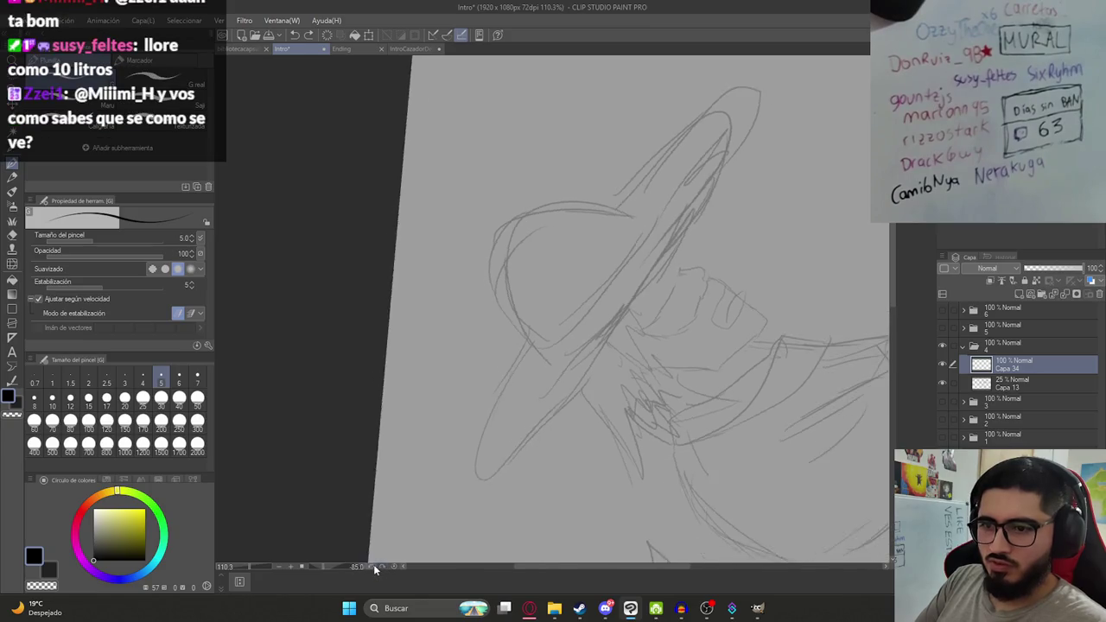
{"action": "left_click", "coordinate": [373, 565]}
{"action": "left_click", "coordinate": [386, 565]}
{"action": "left_click", "coordinate": [383, 565]}
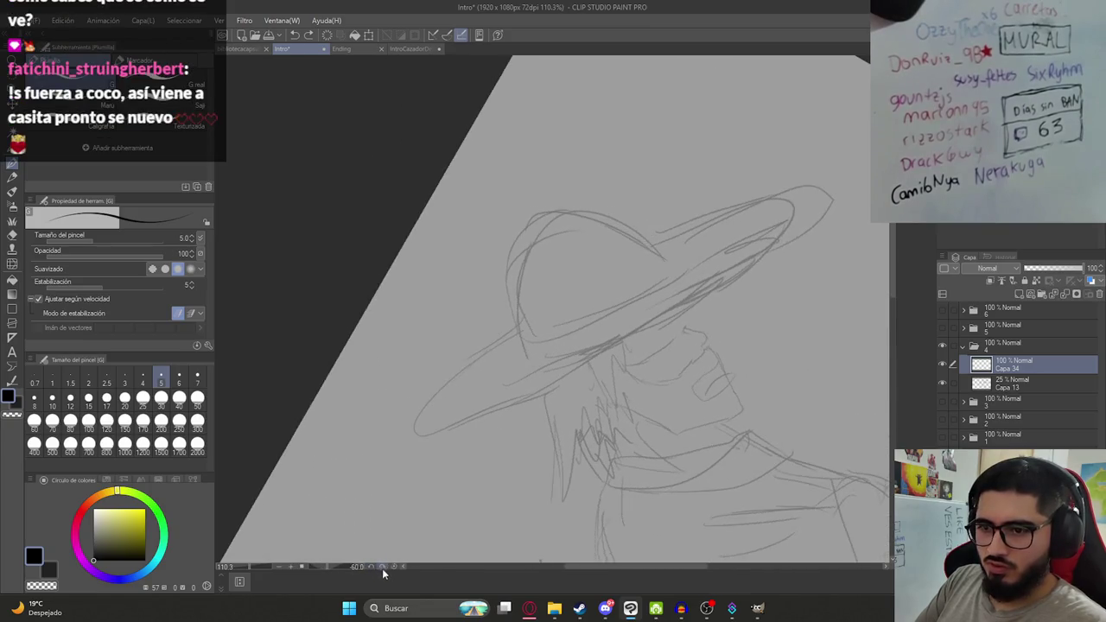
{"action": "left_click", "coordinate": [382, 567]}
{"action": "left_click", "coordinate": [380, 566]}
{"action": "left_click", "coordinate": [380, 566]}
{"action": "left_click", "coordinate": [386, 564]}
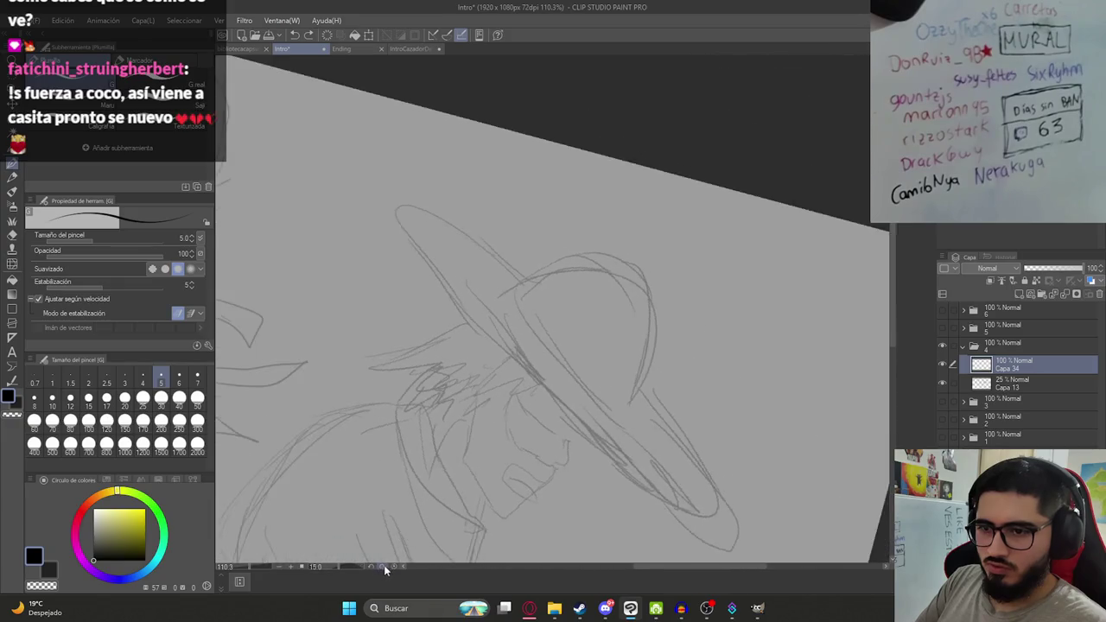
{"action": "left_click", "coordinate": [384, 566]}
{"action": "left_click", "coordinate": [382, 568]}
{"action": "left_click", "coordinate": [383, 565]}
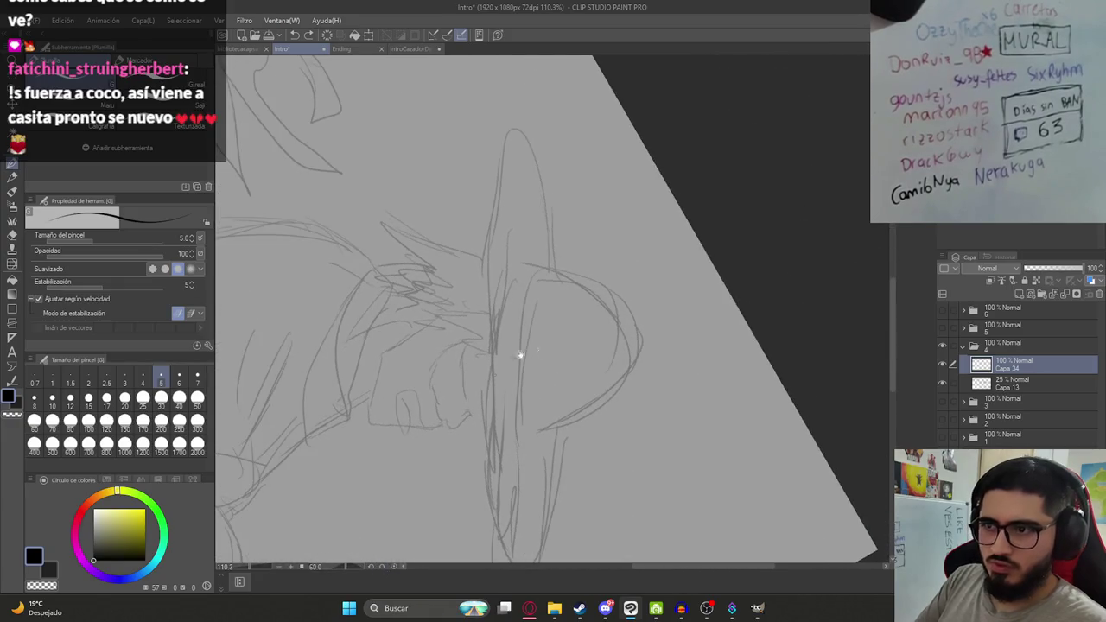
{"action": "scroll", "coordinate": [519, 353], "scroll_direction": "down", "scroll_amount": 1}
{"action": "scroll", "coordinate": [510, 332], "scroll_direction": "down", "scroll_amount": 1}
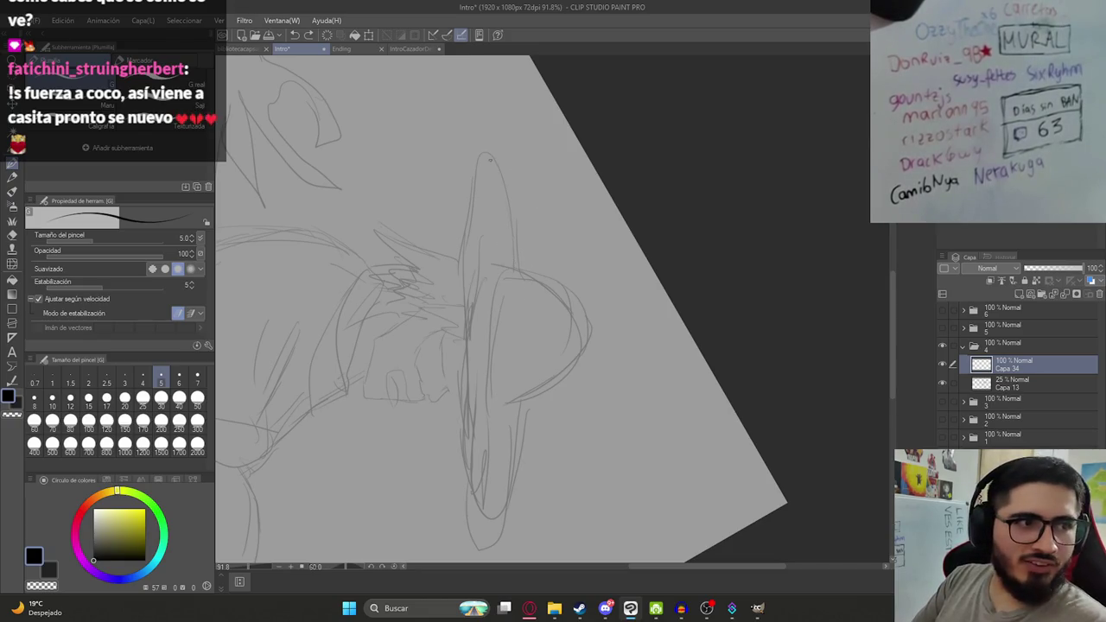
Ink the left and right edges of the hat brim, retrying the strokes.
{"action": "left_click_drag", "start_coordinate": [481, 155], "coordinate": [457, 363]}
{"action": "key", "text": "ctrl+z"}
{"action": "left_click_drag", "start_coordinate": [489, 156], "coordinate": [462, 445]}
{"action": "key", "text": "ctrl+z"}
{"action": "left_click_drag", "start_coordinate": [480, 157], "coordinate": [467, 447]}
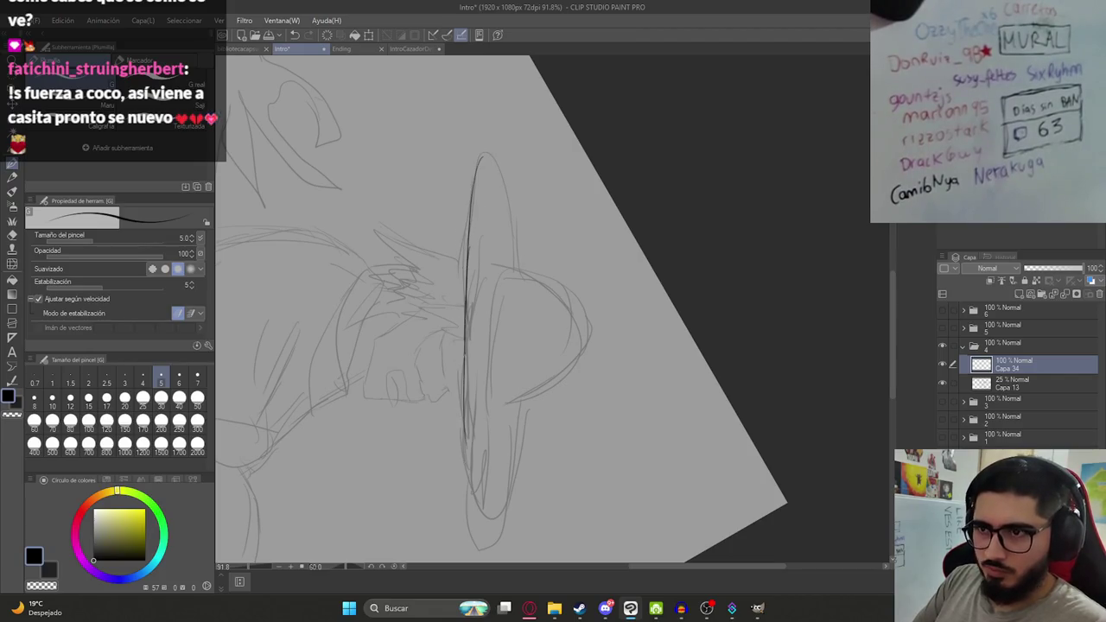
{"action": "key", "text": "ctrl+z"}
{"action": "left_click_drag", "start_coordinate": [469, 331], "coordinate": [476, 510]}
{"action": "key", "text": "ctrl+z"}
{"action": "left_click_drag", "start_coordinate": [467, 412], "coordinate": [484, 521]}
{"action": "key", "text": "ctrl+z"}
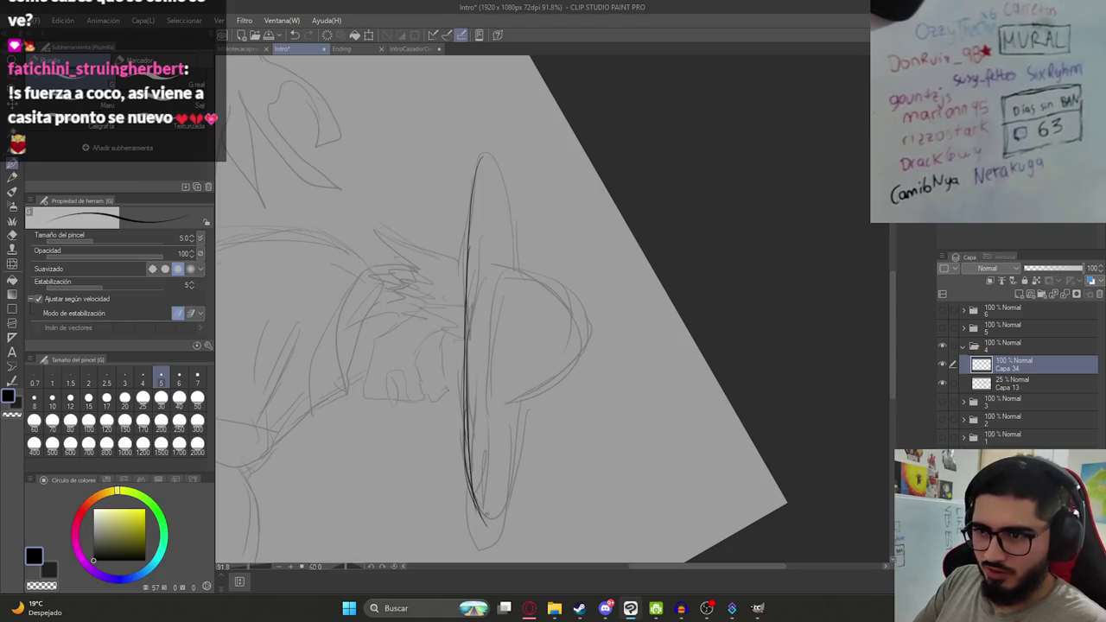
{"action": "left_click_drag", "start_coordinate": [516, 488], "coordinate": [526, 415]}
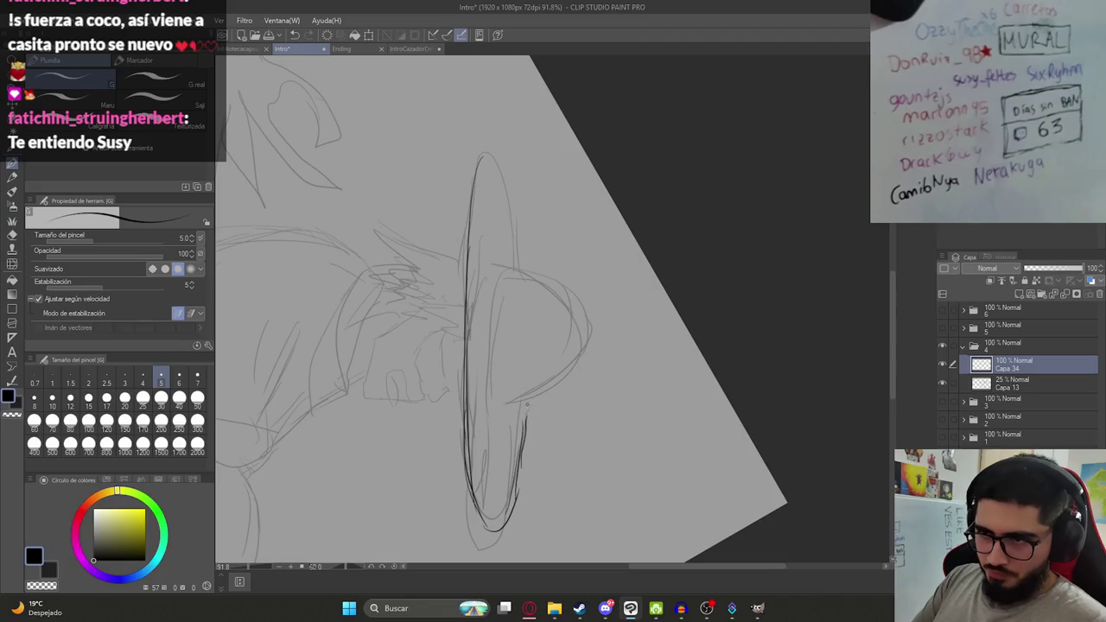
Ink the crown's right edge and its inner curve.
{"action": "scroll", "coordinate": [511, 294], "scroll_direction": "up", "scroll_amount": 1}
{"action": "scroll", "coordinate": [511, 294], "scroll_direction": "up", "scroll_amount": 3}
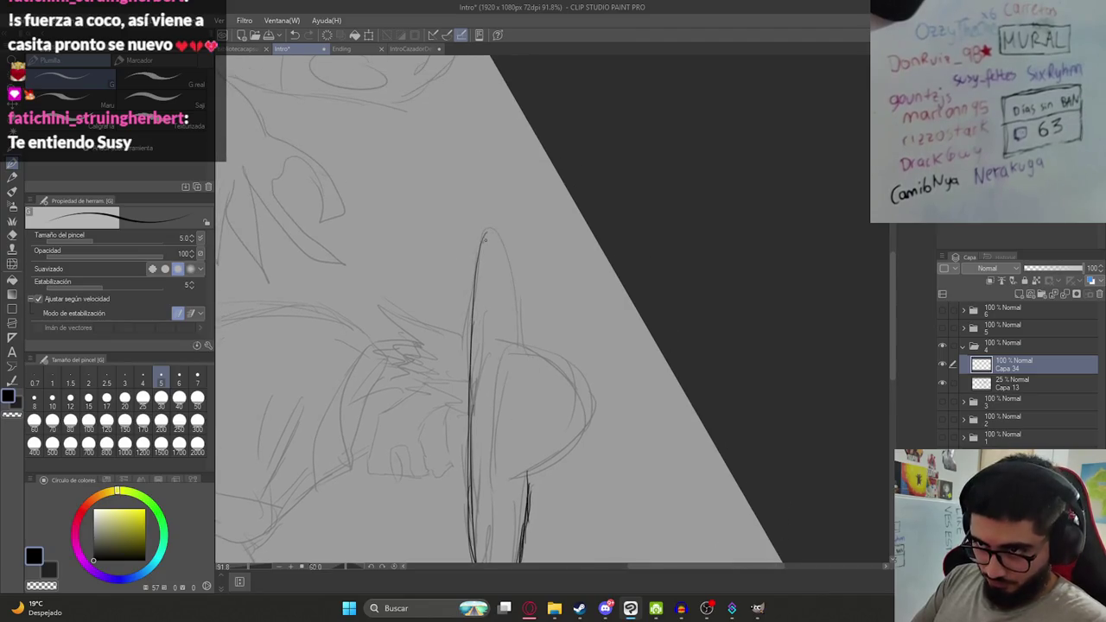
{"action": "mouse_move", "coordinate": [497, 229]}
{"action": "left_mouse_down"}
{"action": "mouse_move", "coordinate": [516, 330]}
{"action": "mouse_move", "coordinate": [493, 300]}
{"action": "mouse_move", "coordinate": [562, 299]}
{"action": "left_mouse_up"}
{"action": "key", "text": "ctrl+z"}
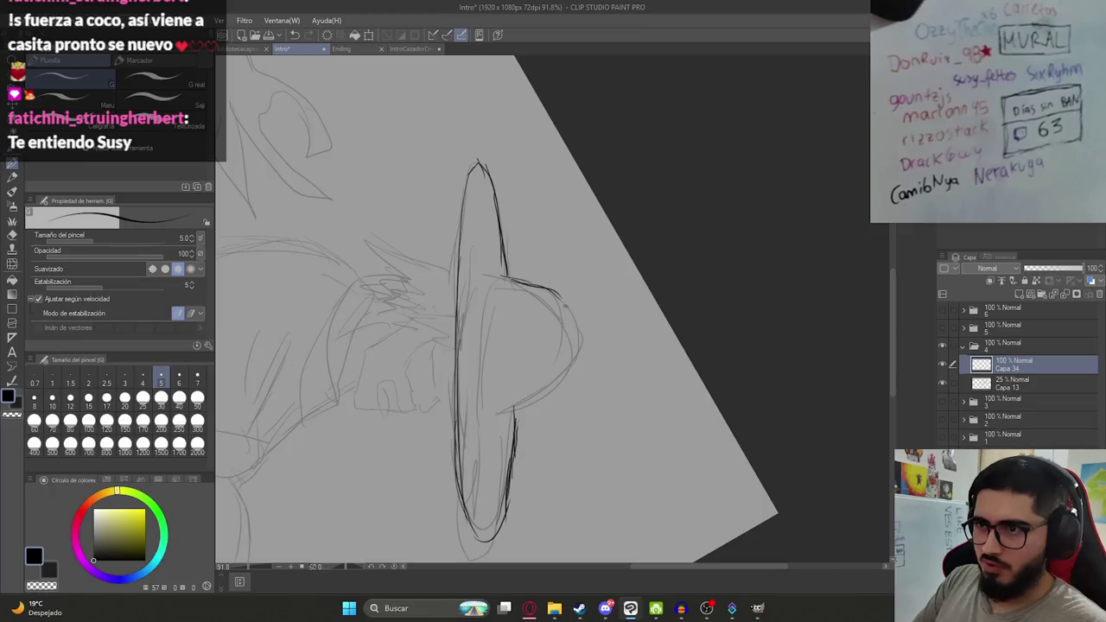
{"action": "left_click_drag", "start_coordinate": [580, 347], "coordinate": [577, 377]}
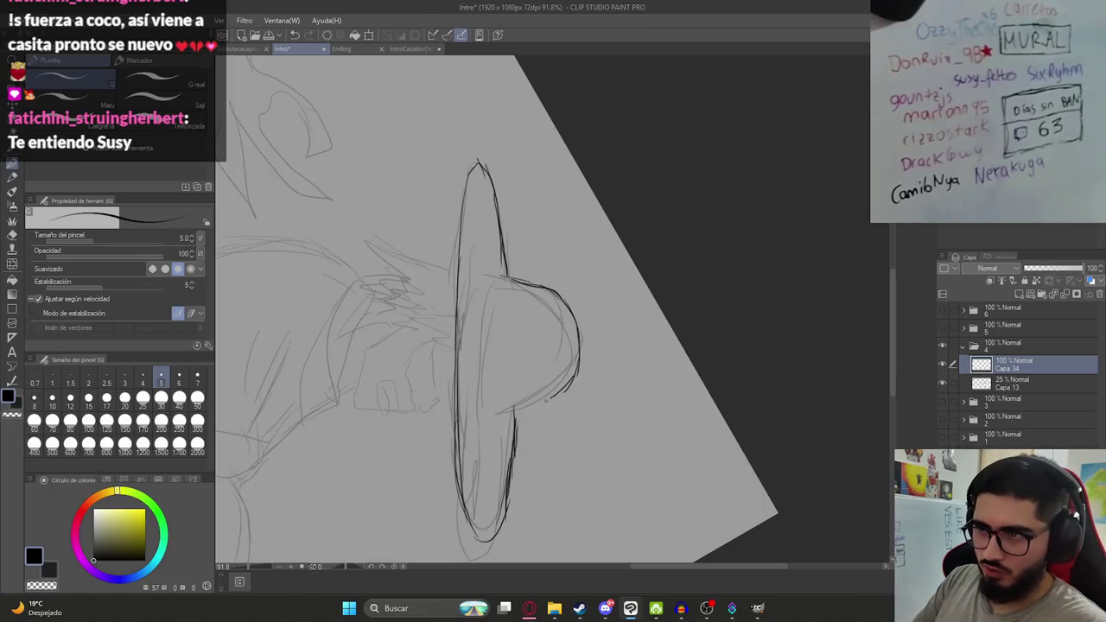
{"action": "left_click_drag", "start_coordinate": [495, 282], "coordinate": [493, 403]}
{"action": "key", "text": "ctrl+z"}
{"action": "left_click_drag", "start_coordinate": [493, 285], "coordinate": [479, 390]}
{"action": "key", "text": "ctrl+z"}
{"action": "left_click_drag", "start_coordinate": [495, 284], "coordinate": [488, 403]}
Reset the canvas view upright and redraw the short stroke under the brim.
{"action": "scroll", "coordinate": [497, 376], "scroll_direction": "down", "scroll_amount": 3}
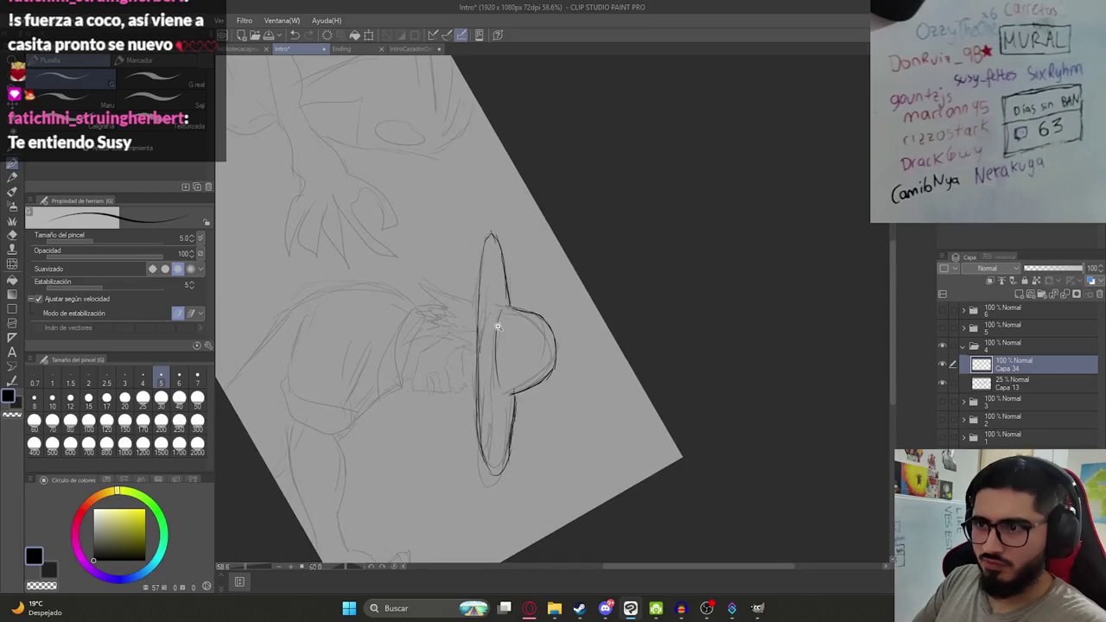
{"action": "key", "text": "ctrl+@"}
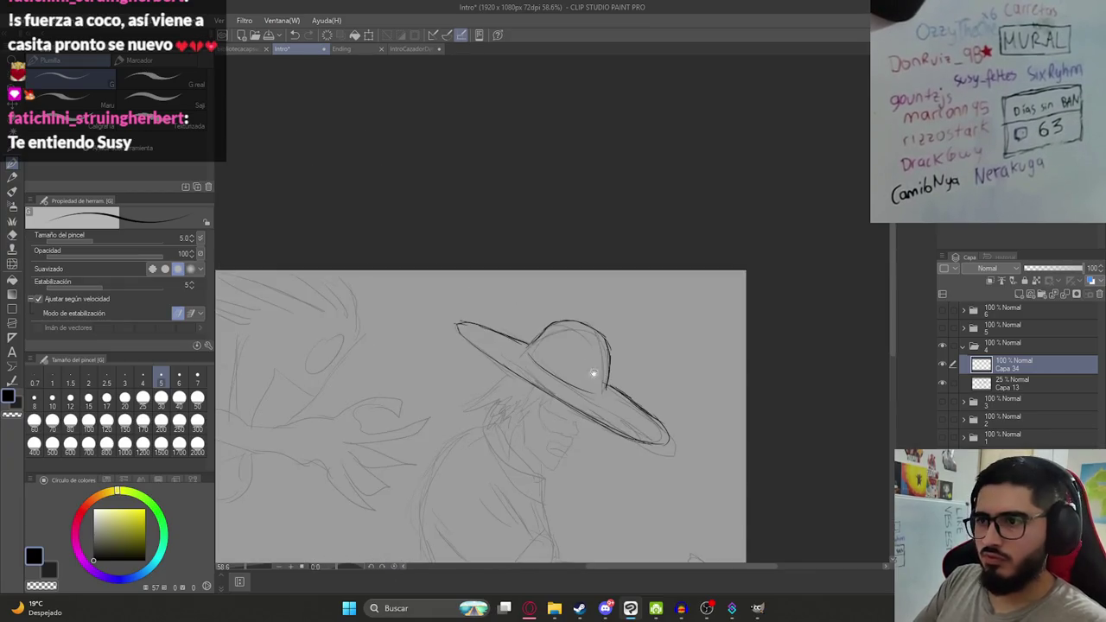
{"action": "scroll", "coordinate": [593, 375], "scroll_direction": "up", "scroll_amount": 1}
{"action": "scroll", "coordinate": [531, 301], "scroll_direction": "up", "scroll_amount": 3}
{"action": "scroll", "coordinate": [630, 364], "scroll_direction": "down", "scroll_amount": 1}
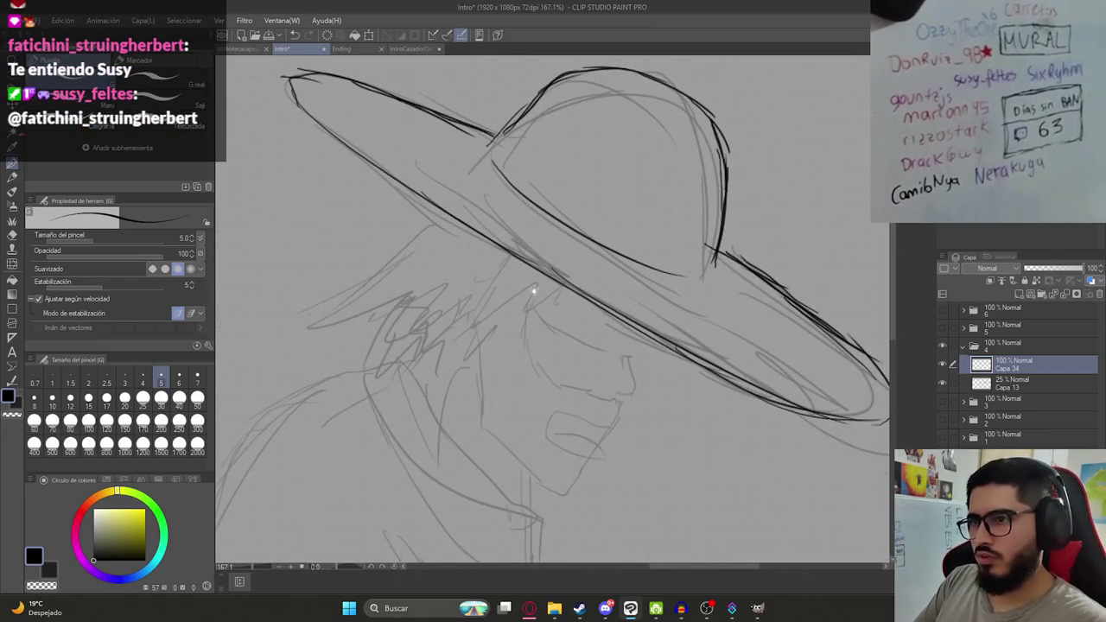
{"action": "scroll", "coordinate": [531, 291], "scroll_direction": "down", "scroll_amount": 1}
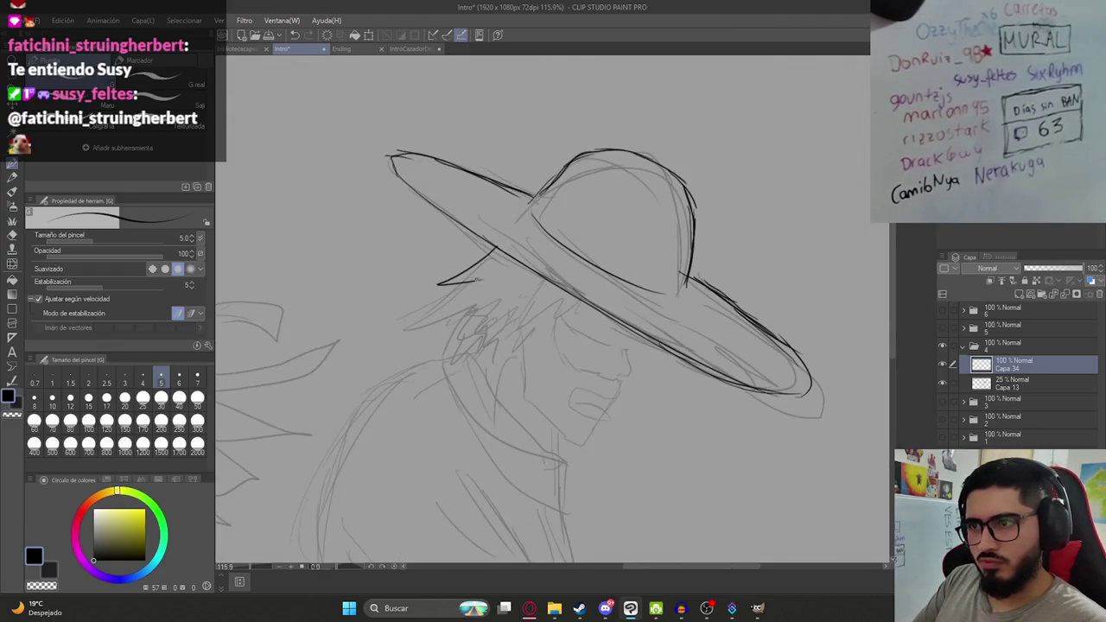
{"action": "key", "text": "ctrl+z"}
{"action": "mouse_move", "coordinate": [420, 303]}
{"action": "left_mouse_down"}
{"action": "mouse_move", "coordinate": [444, 302]}
{"action": "mouse_move", "coordinate": [396, 339]}
{"action": "left_mouse_up"}
Add a zigzag of hair strands and redraw the jaw stroke beside the face.
{"action": "key", "text": "ctrl+z"}
{"action": "key", "text": "ctrl+z"}
{"action": "mouse_move", "coordinate": [457, 308]}
{"action": "left_mouse_down"}
{"action": "mouse_move", "coordinate": [423, 329]}
{"action": "mouse_move", "coordinate": [441, 275]}
{"action": "left_mouse_up"}
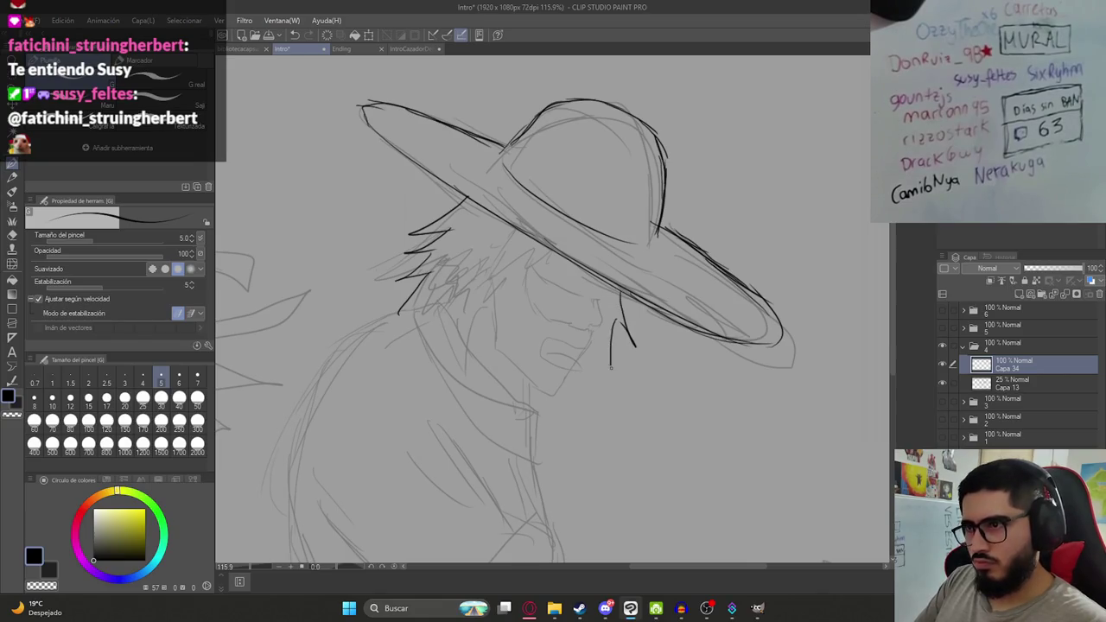
{"action": "key", "text": "ctrl+z"}
{"action": "left_click_drag", "start_coordinate": [610, 333], "coordinate": [594, 364]}
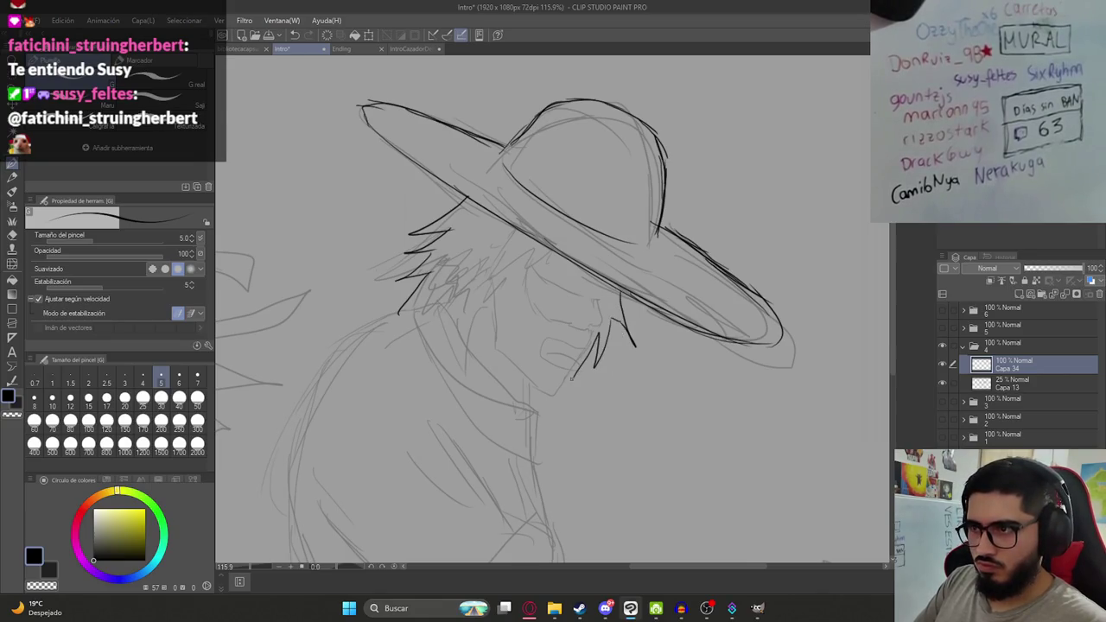
{"action": "scroll", "coordinate": [597, 291], "scroll_direction": "up", "scroll_amount": 2}
{"action": "scroll", "coordinate": [629, 278], "scroll_direction": "up", "scroll_amount": 2}
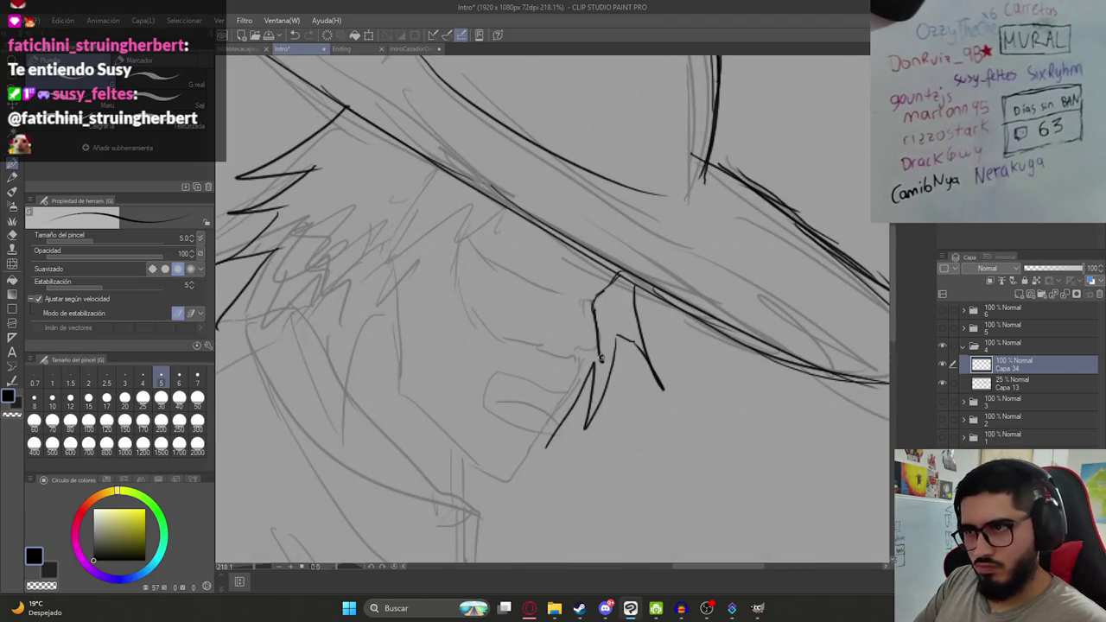
{"action": "left_click_drag", "start_coordinate": [577, 358], "coordinate": [608, 303]}
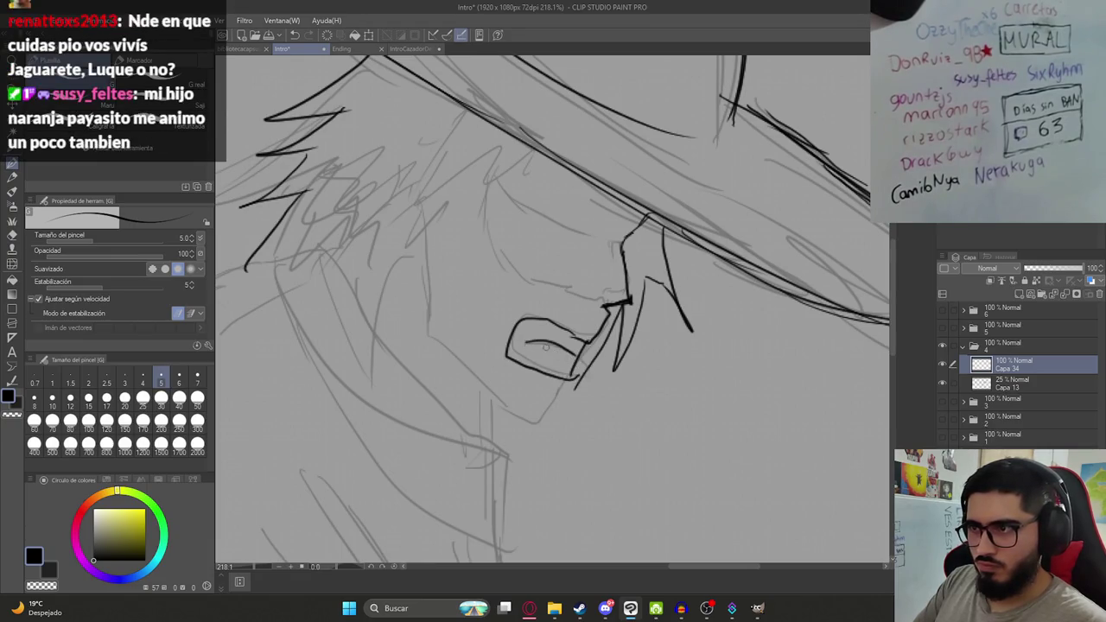
Save the file and erase part of the mouth strokes with the stronger eraser.
{"action": "scroll", "coordinate": [579, 366], "scroll_direction": "down", "scroll_amount": 4}
{"action": "scroll", "coordinate": [566, 355], "scroll_direction": "down", "scroll_amount": 1}
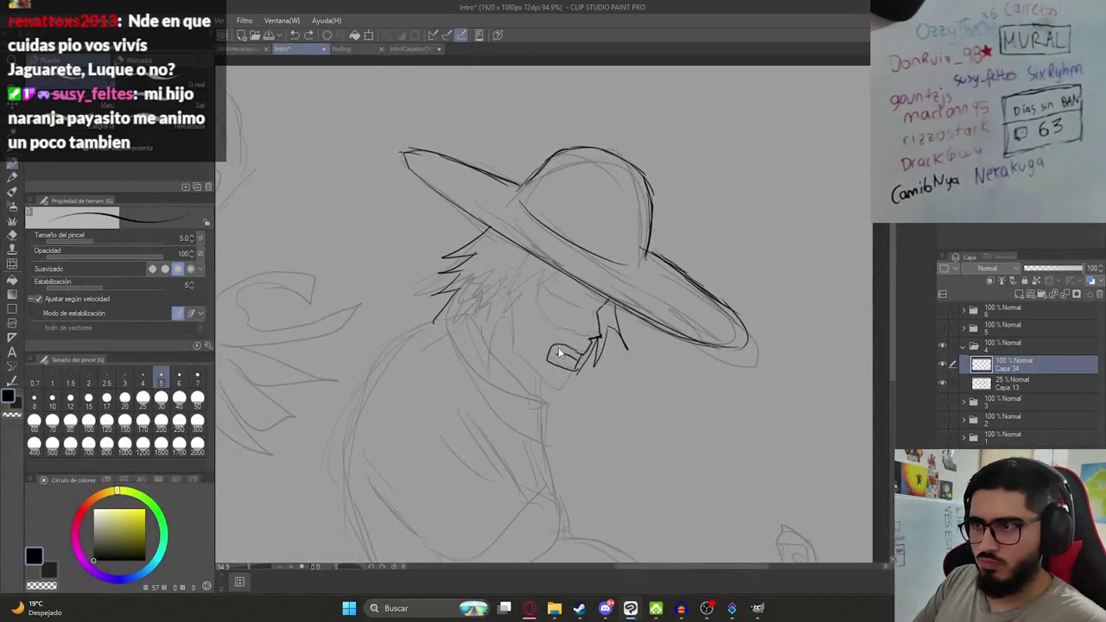
{"action": "key", "text": "ctrl+s"}
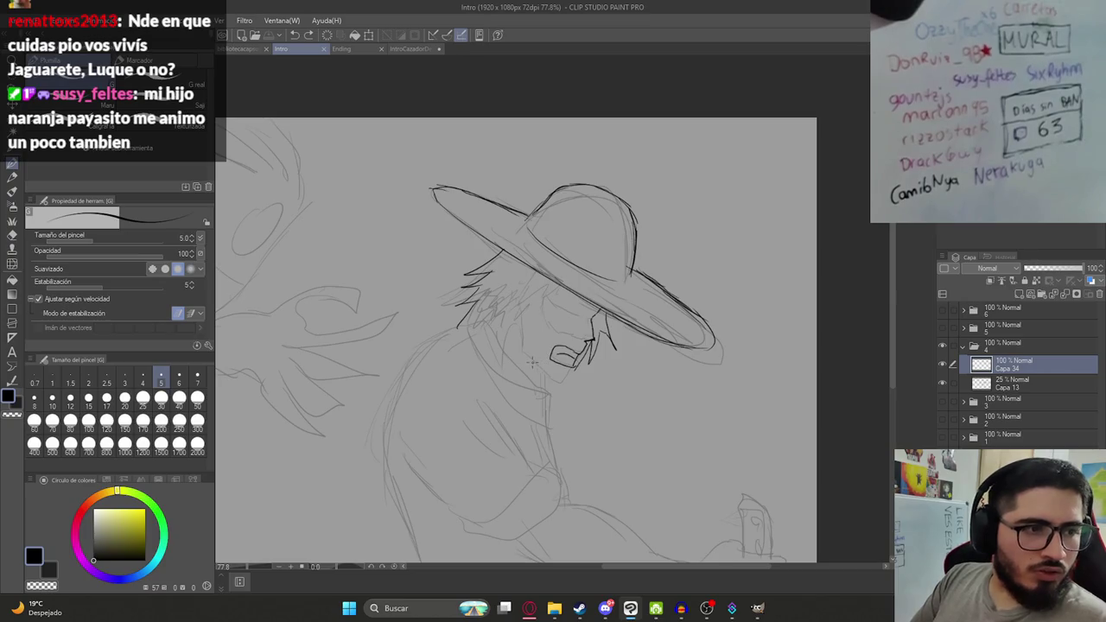
{"action": "scroll", "coordinate": [583, 361], "scroll_direction": "down", "scroll_amount": 1}
{"action": "scroll", "coordinate": [582, 361], "scroll_direction": "up", "scroll_amount": 2}
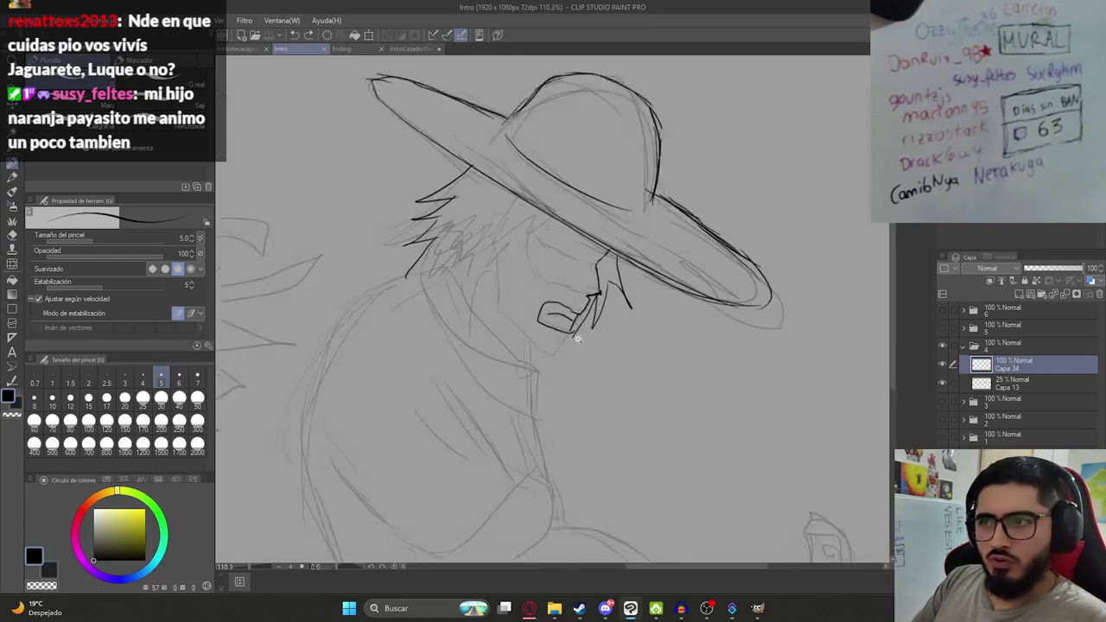
{"action": "scroll", "coordinate": [581, 354], "scroll_direction": "up", "scroll_amount": 1}
{"action": "key", "text": "e"}
{"action": "left_click", "coordinate": [577, 340]}
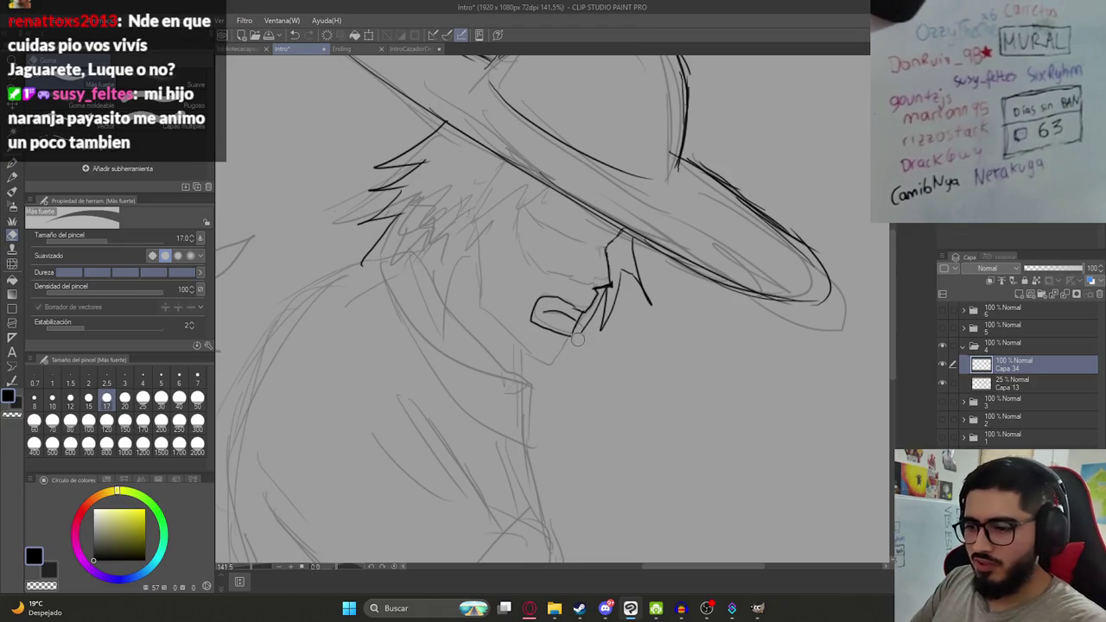
{"action": "left_click_drag", "start_coordinate": [585, 332], "coordinate": [605, 296]}
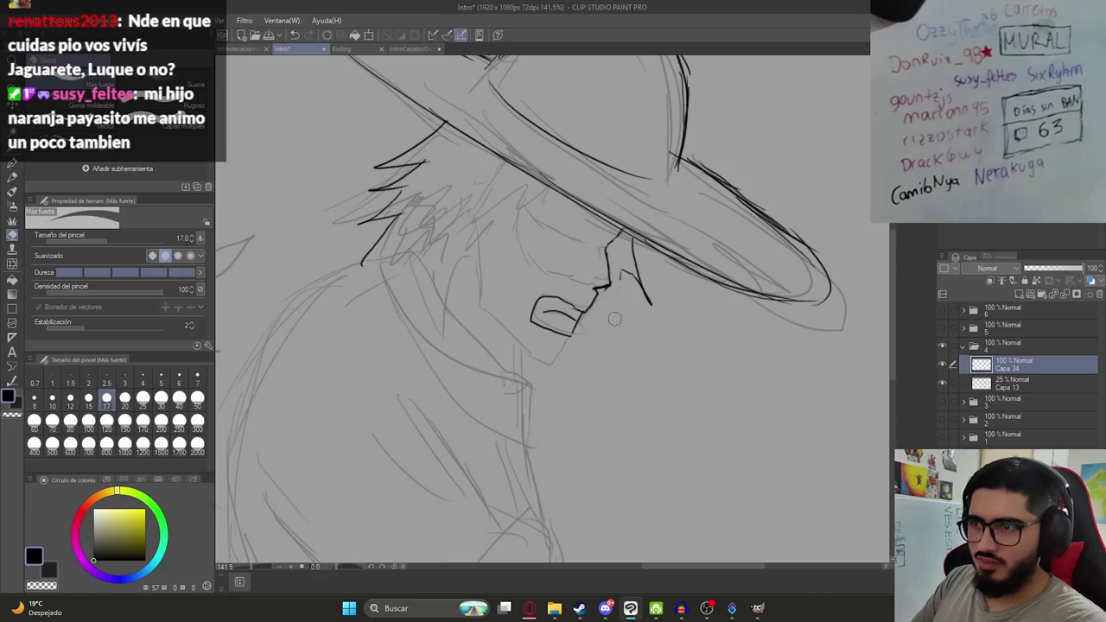
Erase the lower mouth outline and redraw the left edge of the lips.
{"action": "key", "text": "p"}
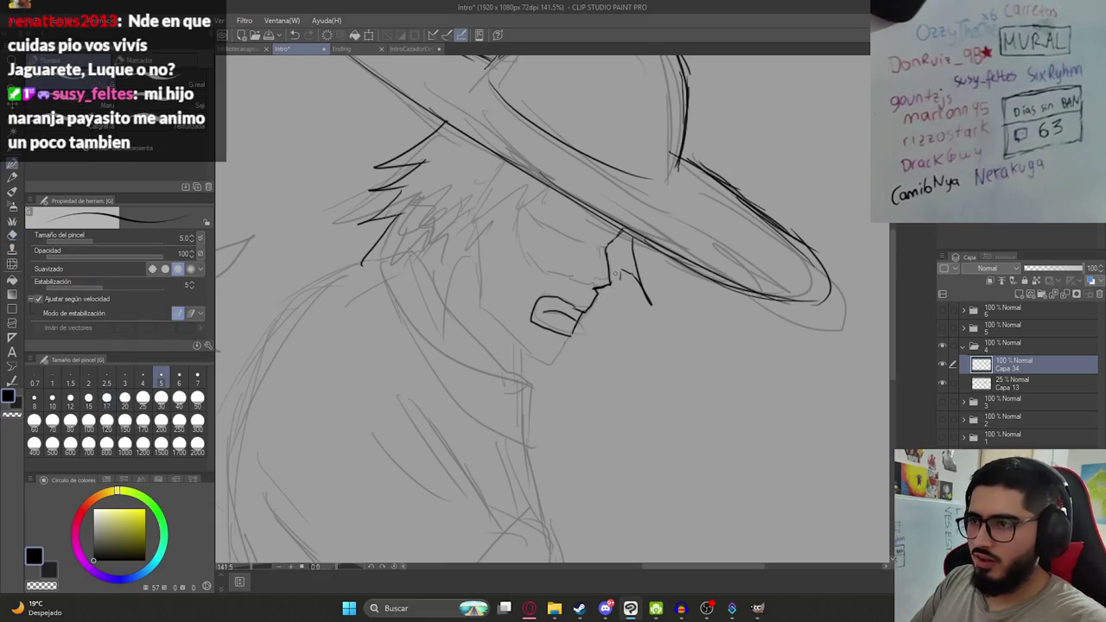
{"action": "scroll", "coordinate": [616, 297], "scroll_direction": "up", "scroll_amount": 2}
{"action": "mouse_move", "coordinate": [631, 277]}
{"action": "left_mouse_down"}
{"action": "mouse_move", "coordinate": [609, 379]}
{"action": "mouse_move", "coordinate": [593, 296]}
{"action": "mouse_move", "coordinate": [629, 316]}
{"action": "mouse_move", "coordinate": [620, 347]}
{"action": "left_mouse_up"}
{"action": "key", "text": "ctrl+z"}
{"action": "key", "text": "ctrl+z"}
{"action": "key", "text": "ctrl+z"}
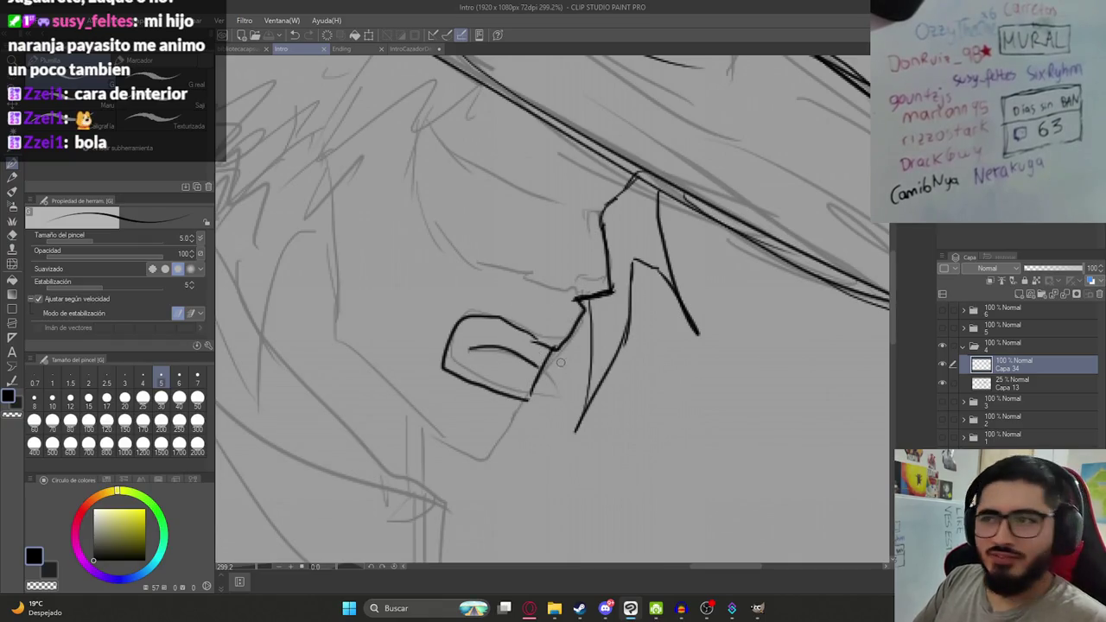
{"action": "left_click_drag", "start_coordinate": [536, 356], "coordinate": [597, 340]}
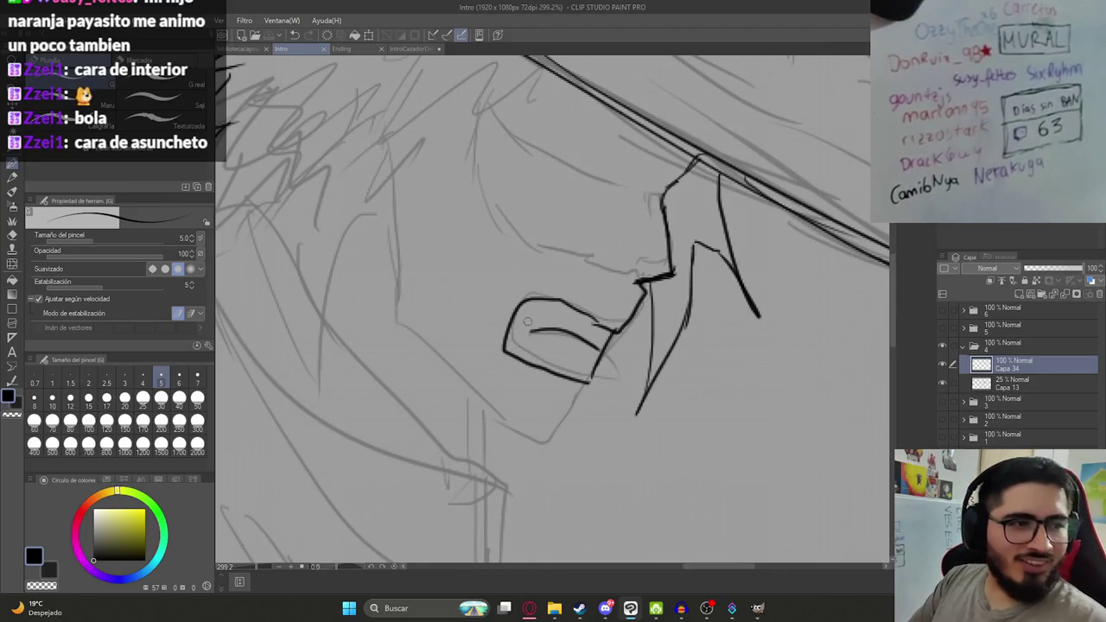
{"action": "left_click_drag", "start_coordinate": [586, 316], "coordinate": [560, 313]}
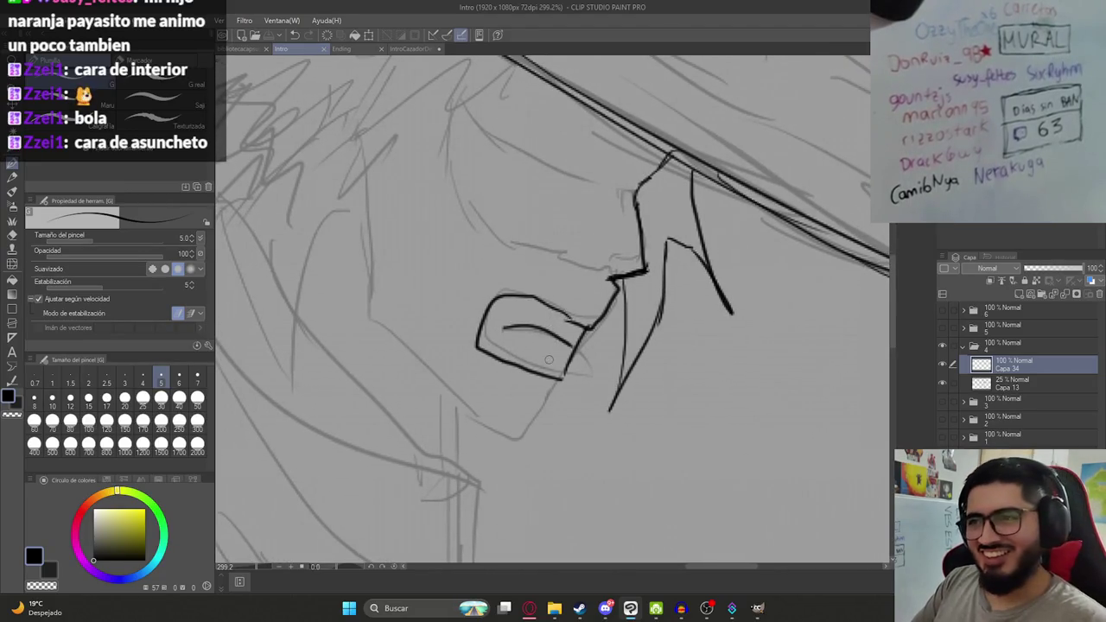
{"action": "key", "text": "e"}
{"action": "left_click_drag", "start_coordinate": [481, 342], "coordinate": [560, 381]}
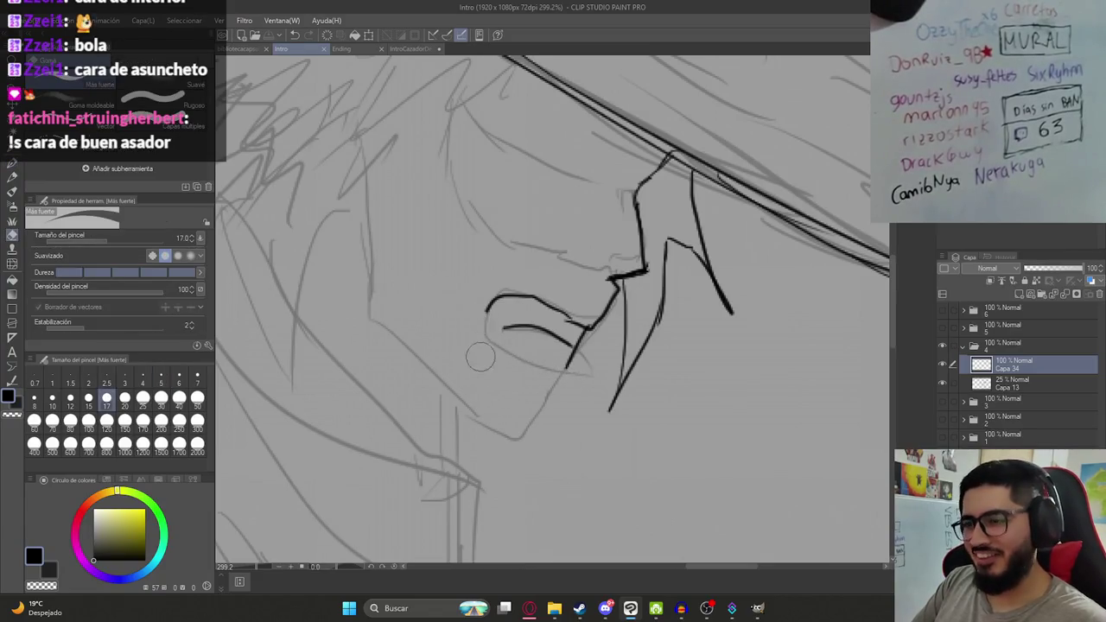
{"action": "key", "text": "p"}
{"action": "left_click_drag", "start_coordinate": [486, 313], "coordinate": [500, 352]}
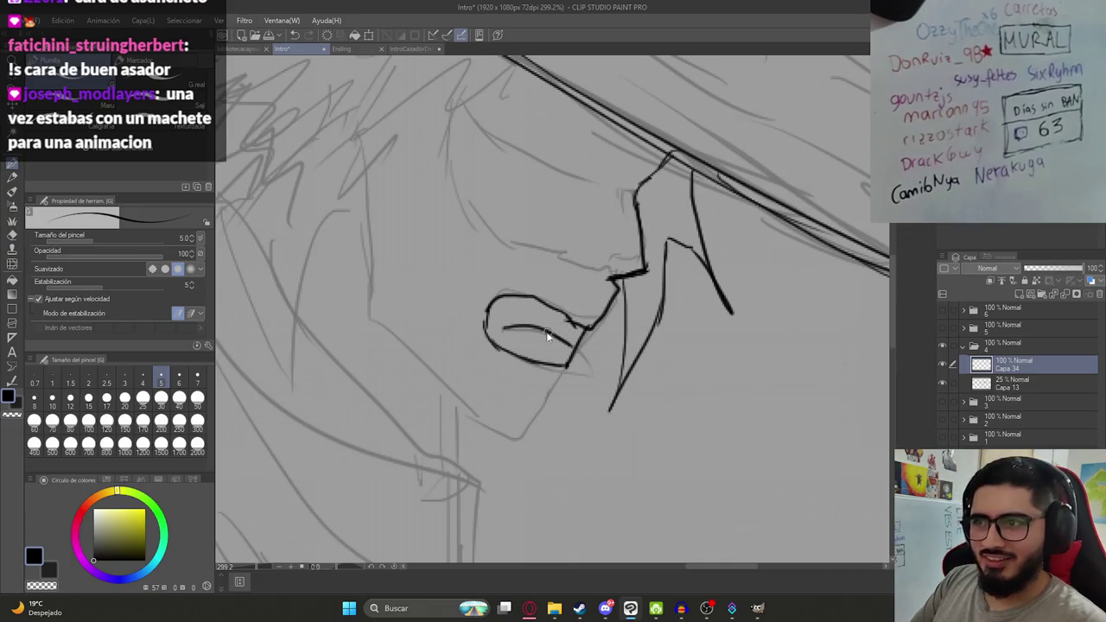
Ink the chin line below the lips and the cheek contour from the hat down to the nose.
{"action": "left_click_drag", "start_coordinate": [529, 287], "coordinate": [564, 322]}
{"action": "left_click_drag", "start_coordinate": [596, 417], "coordinate": [557, 484]}
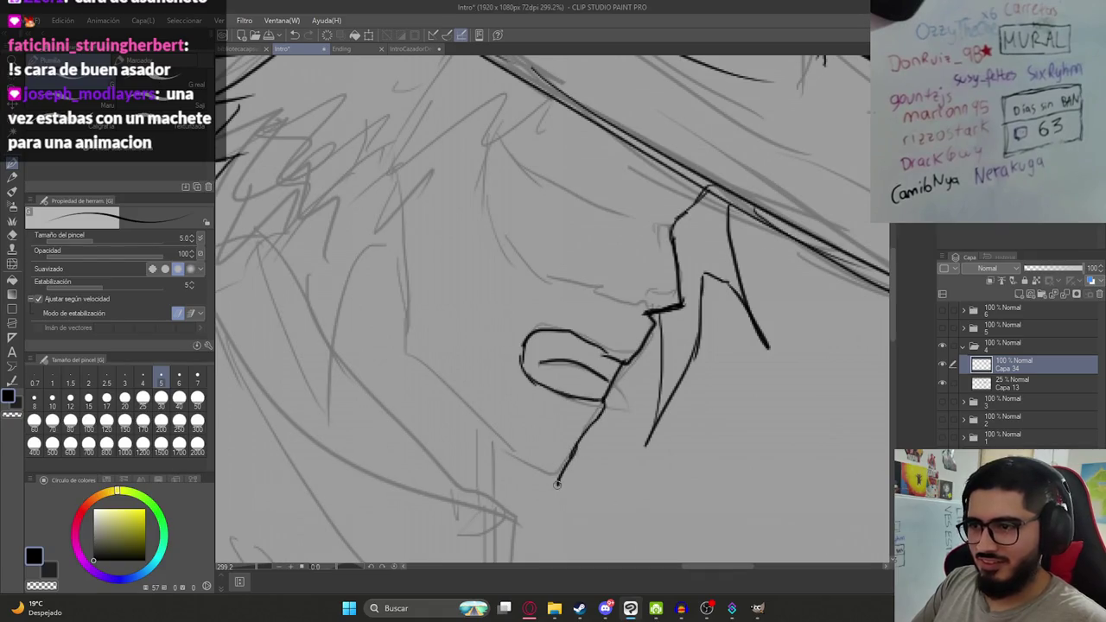
{"action": "left_click_drag", "start_coordinate": [498, 288], "coordinate": [472, 330]}
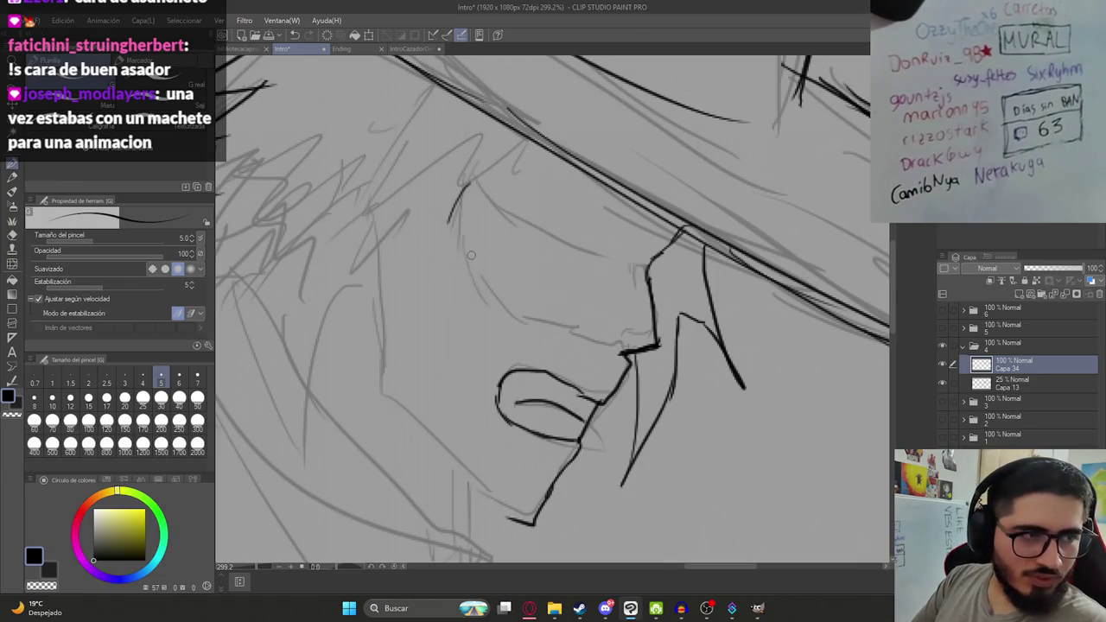
{"action": "left_click_drag", "start_coordinate": [470, 182], "coordinate": [449, 238]}
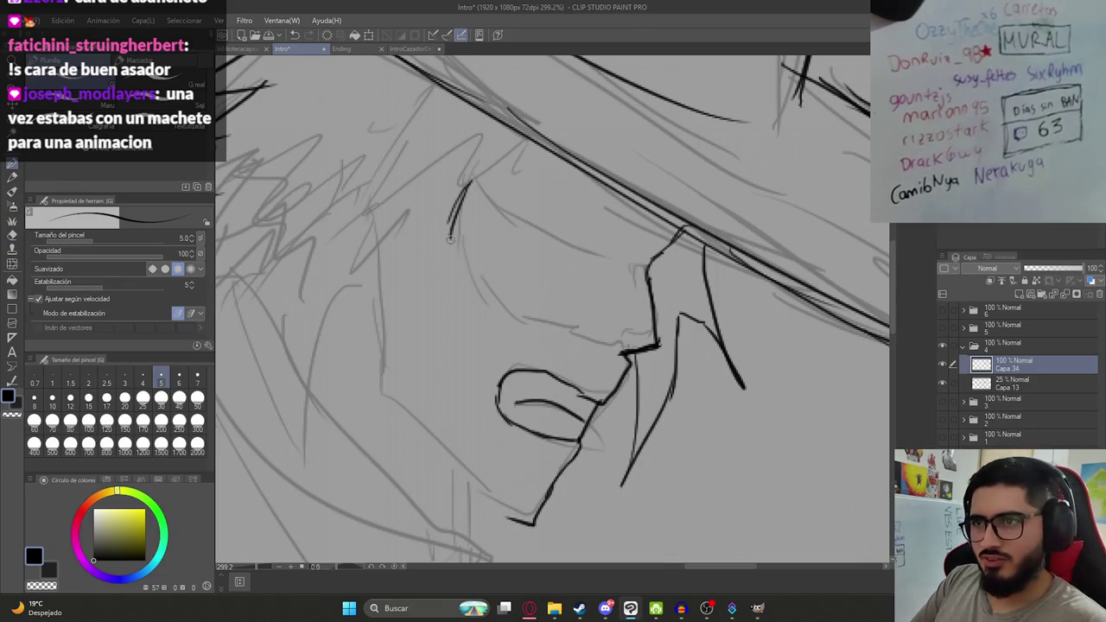
{"action": "left_click_drag", "start_coordinate": [484, 295], "coordinate": [586, 335]}
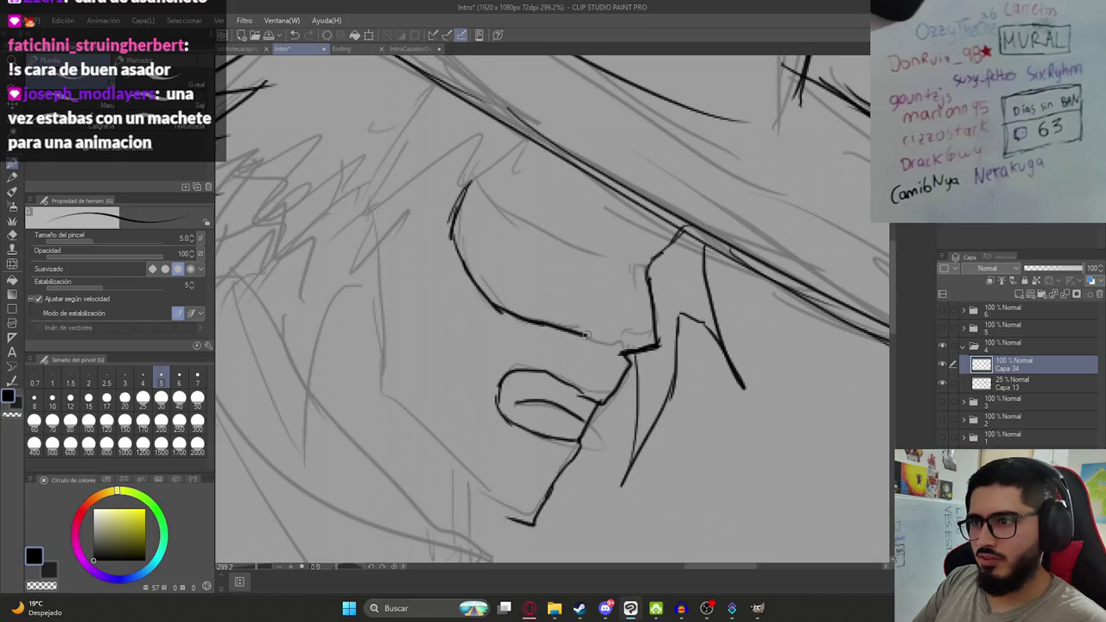
{"action": "scroll", "coordinate": [611, 352], "scroll_direction": "down", "scroll_amount": 5}
Ink the underside of the chin and the jawline up toward the ear.
{"action": "scroll", "coordinate": [526, 321], "scroll_direction": "up", "scroll_amount": 2}
{"action": "scroll", "coordinate": [499, 316], "scroll_direction": "up", "scroll_amount": 2}
{"action": "scroll", "coordinate": [490, 332], "scroll_direction": "up", "scroll_amount": 1}
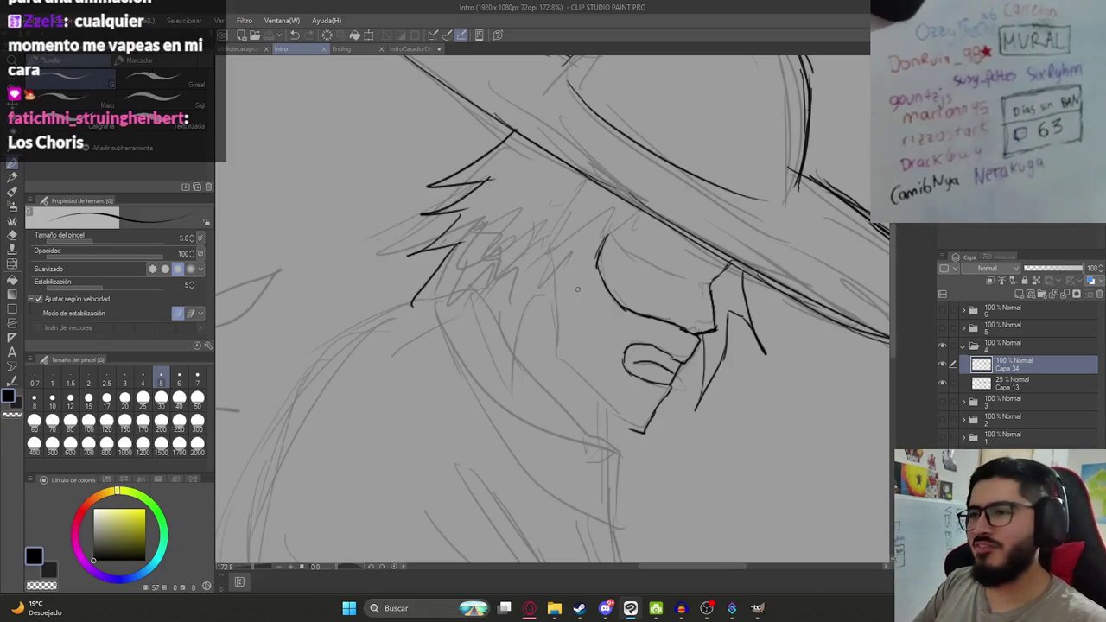
{"action": "mouse_move", "coordinate": [640, 431]}
{"action": "left_mouse_down"}
{"action": "mouse_move", "coordinate": [610, 415]}
{"action": "mouse_move", "coordinate": [563, 343]}
{"action": "left_mouse_up"}
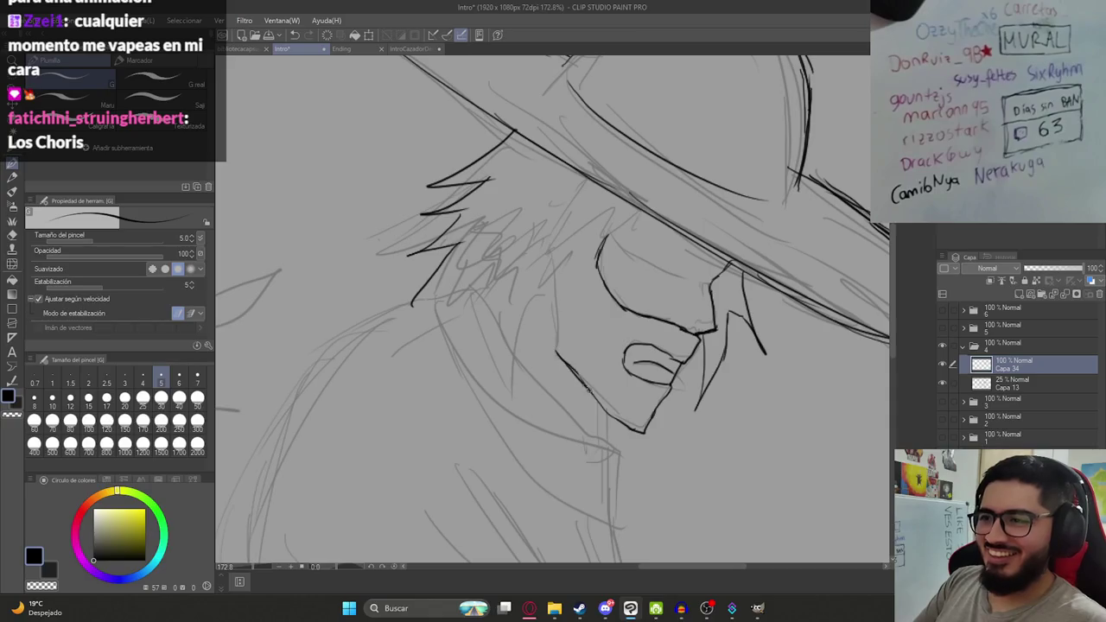
{"action": "left_click_drag", "start_coordinate": [553, 342], "coordinate": [546, 304]}
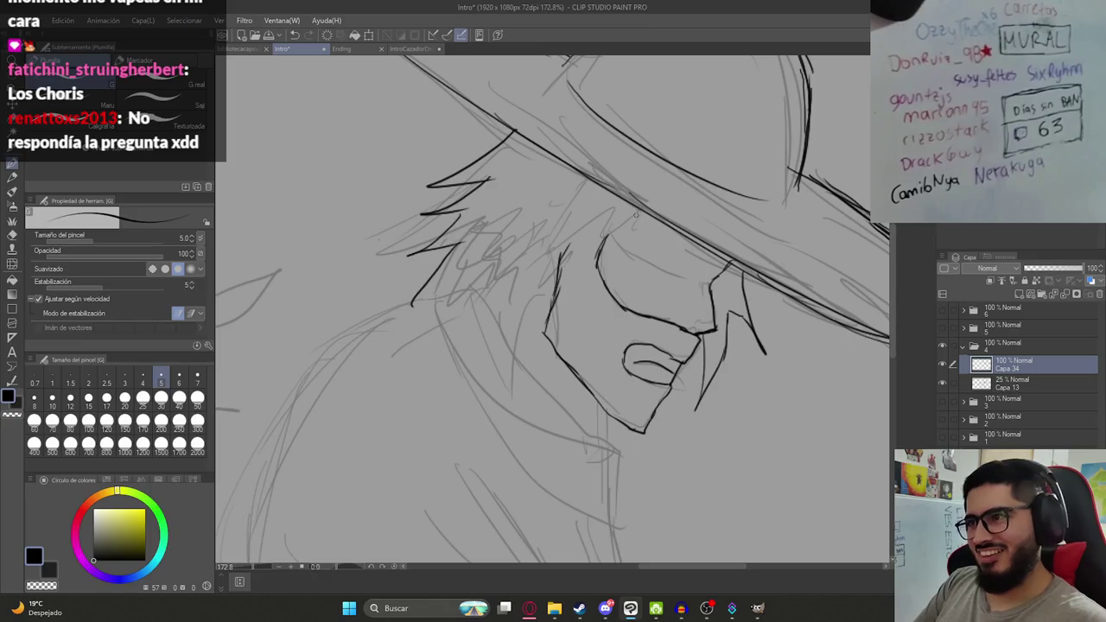
{"action": "key", "text": "ctrl+z"}
{"action": "mouse_move", "coordinate": [641, 214]}
{"action": "left_mouse_down"}
{"action": "mouse_move", "coordinate": [612, 348]}
{"action": "mouse_move", "coordinate": [605, 226]}
{"action": "mouse_move", "coordinate": [573, 302]}
{"action": "left_mouse_up"}
Ink hair strands over the face, touch up the ear, and save the Intro file.
{"action": "left_click_drag", "start_coordinate": [569, 280], "coordinate": [573, 346]}
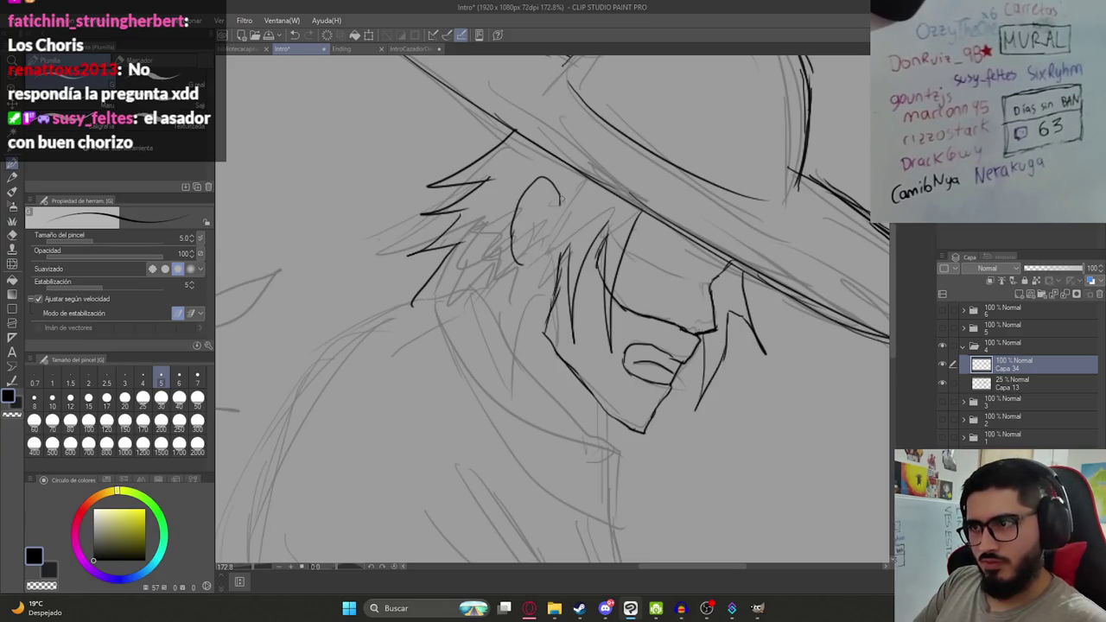
{"action": "left_click_drag", "start_coordinate": [558, 237], "coordinate": [536, 329]}
{"action": "left_click_drag", "start_coordinate": [567, 263], "coordinate": [542, 325]}
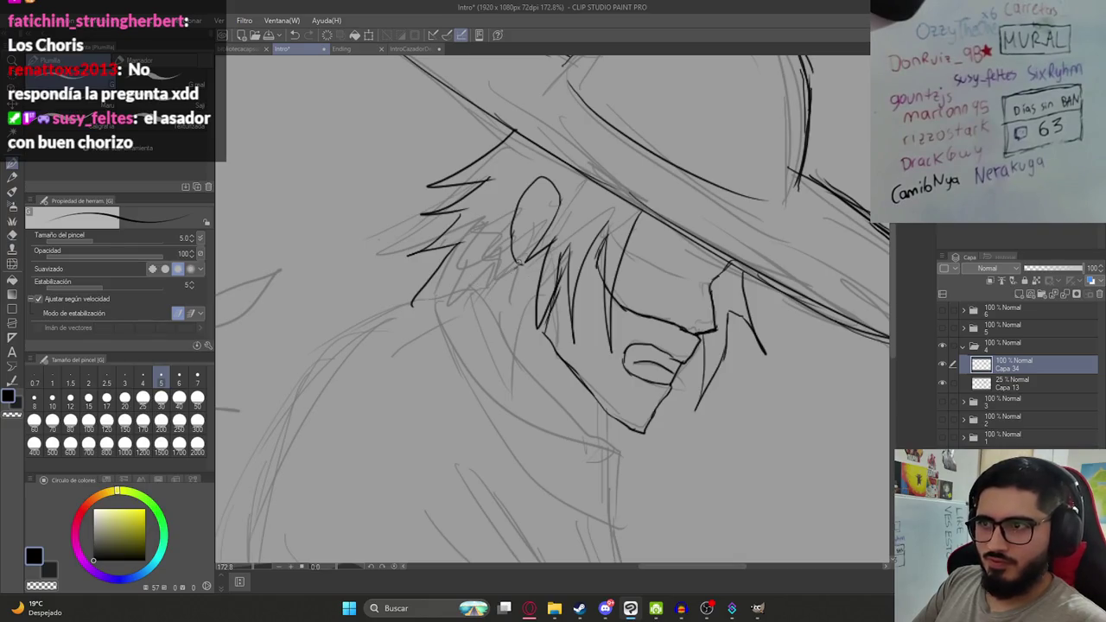
{"action": "left_click_drag", "start_coordinate": [510, 250], "coordinate": [484, 286]}
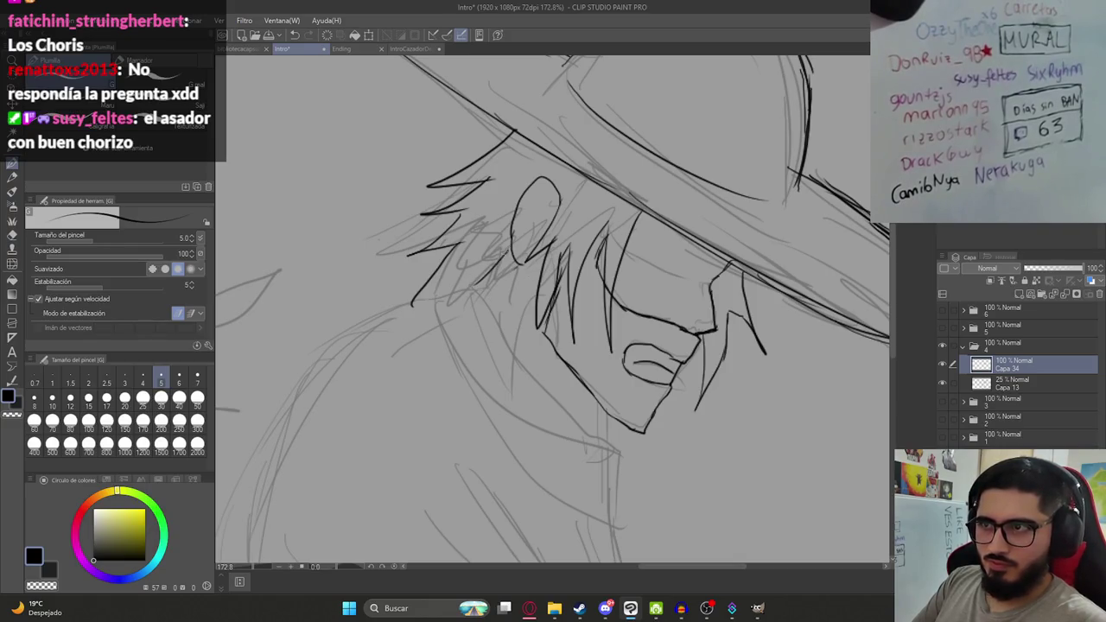
{"action": "scroll", "coordinate": [519, 294], "scroll_direction": "down", "scroll_amount": 5}
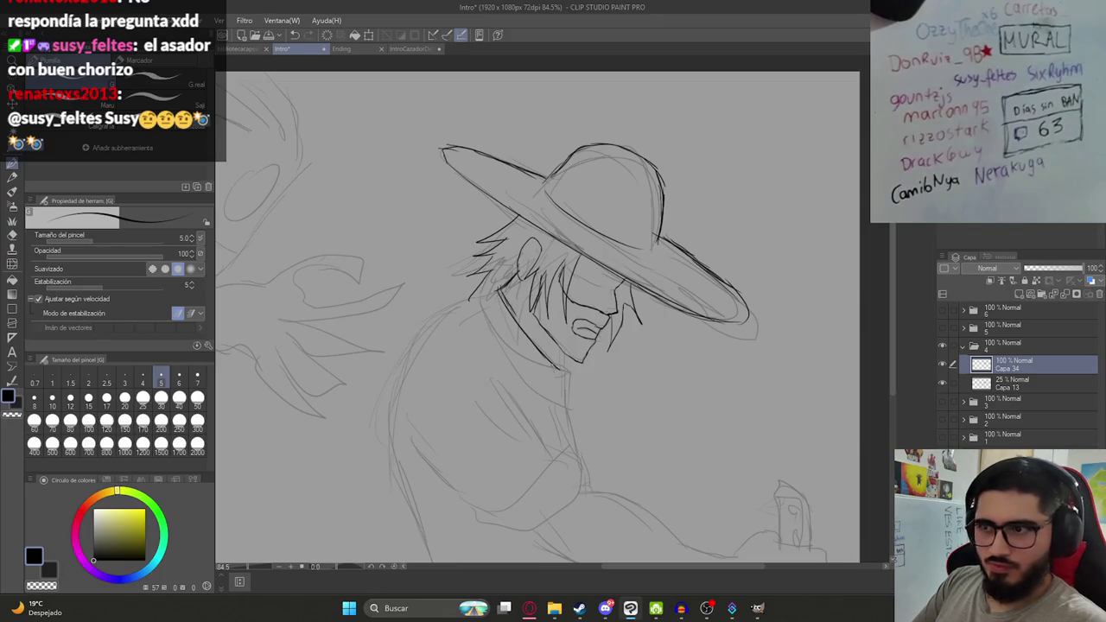
{"action": "key", "text": "ctrl+s"}
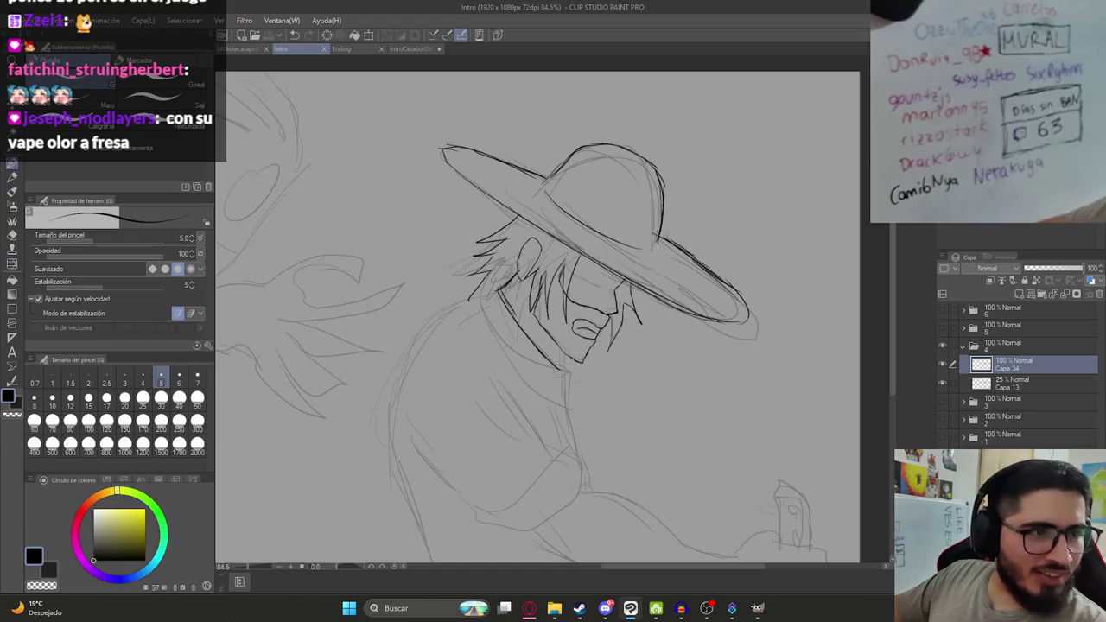
Ink more hair strands over the face, undoing a stray stroke on the chest.
{"action": "left_click_drag", "start_coordinate": [545, 255], "coordinate": [519, 320]}
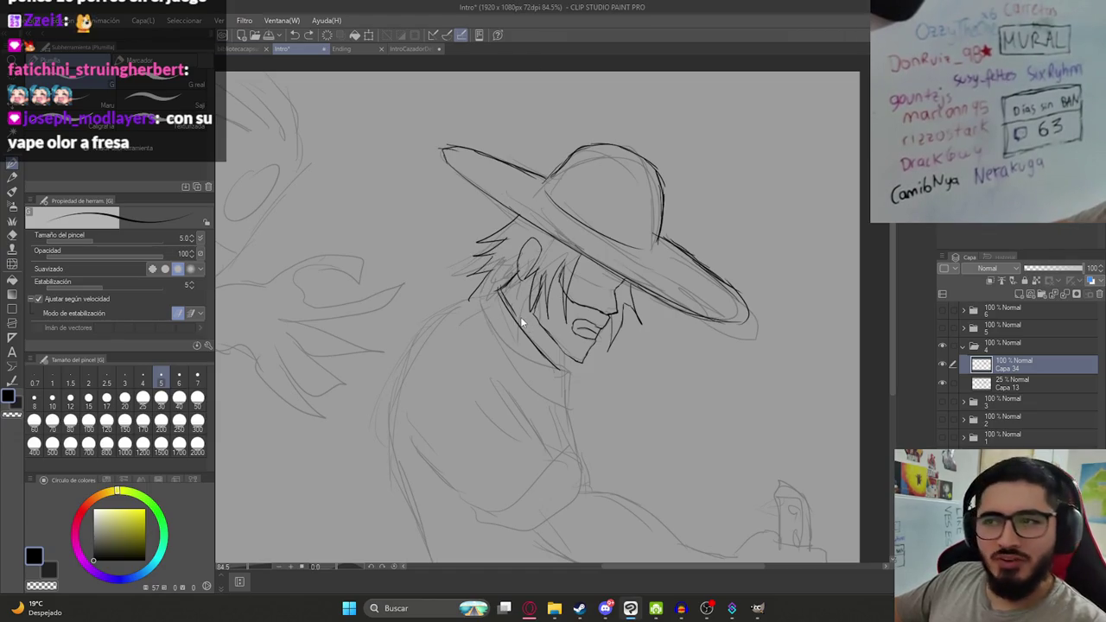
{"action": "key", "text": "ctrl+s"}
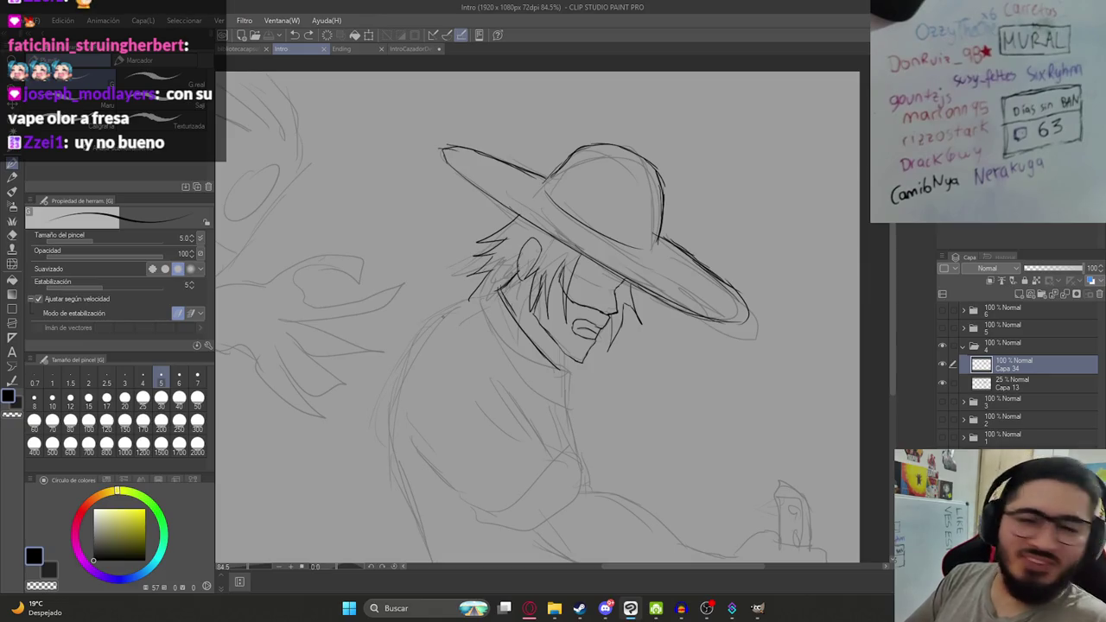
{"action": "left_click_drag", "start_coordinate": [471, 298], "coordinate": [519, 346]}
{"action": "key", "text": "ctrl+z"}
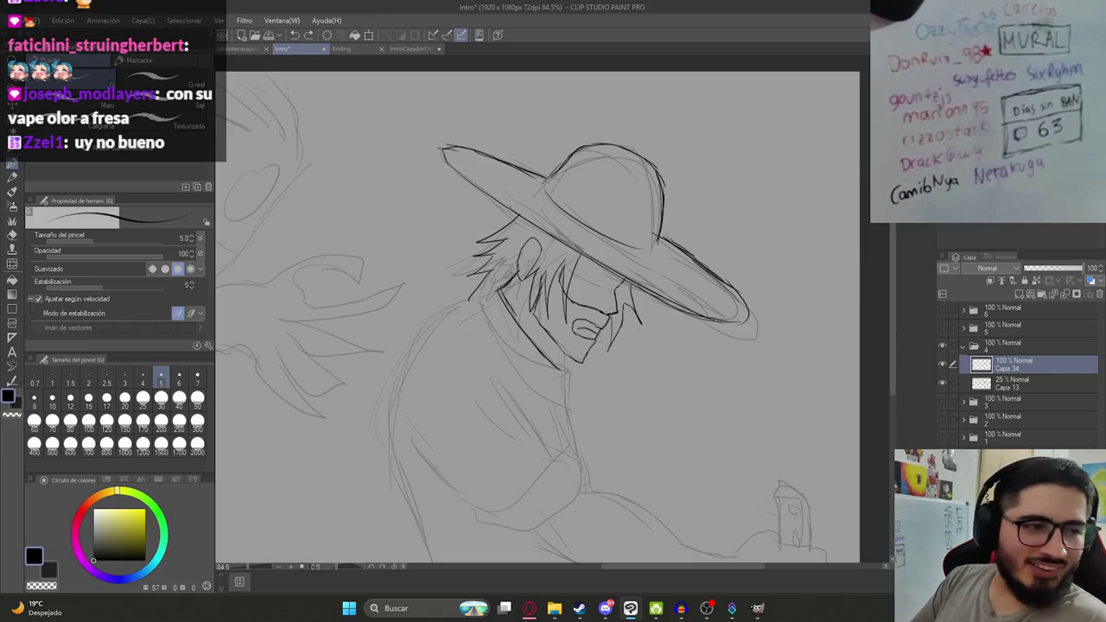
{"action": "scroll", "coordinate": [484, 260], "scroll_direction": "up", "scroll_amount": 1}
{"action": "scroll", "coordinate": [484, 260], "scroll_direction": "up", "scroll_amount": 2}
{"action": "key", "text": "e"}
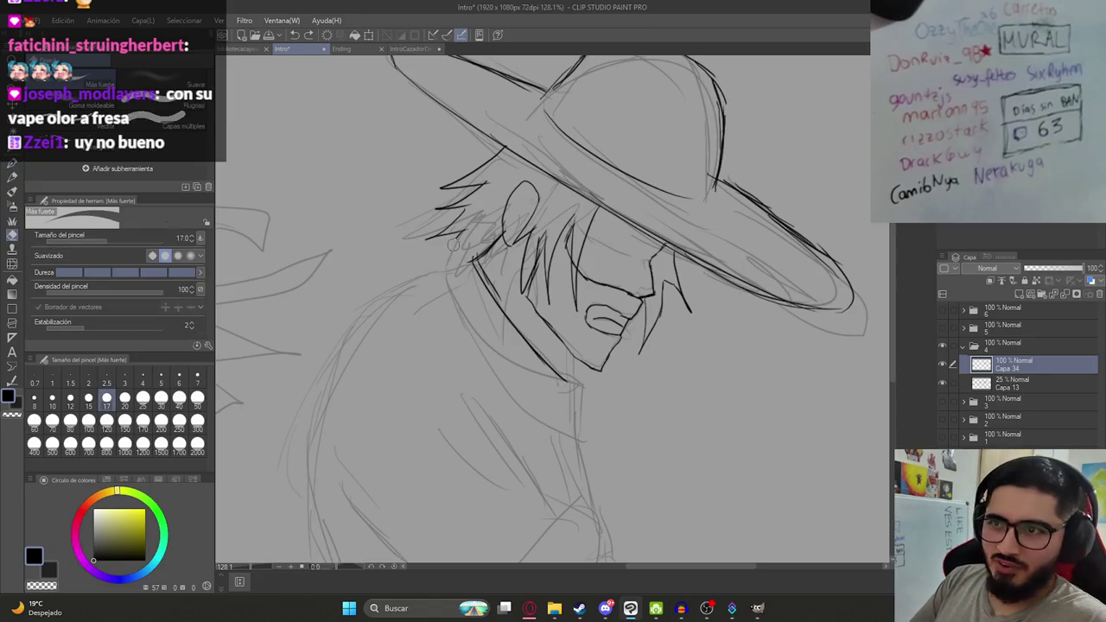
{"action": "key", "text": "p"}
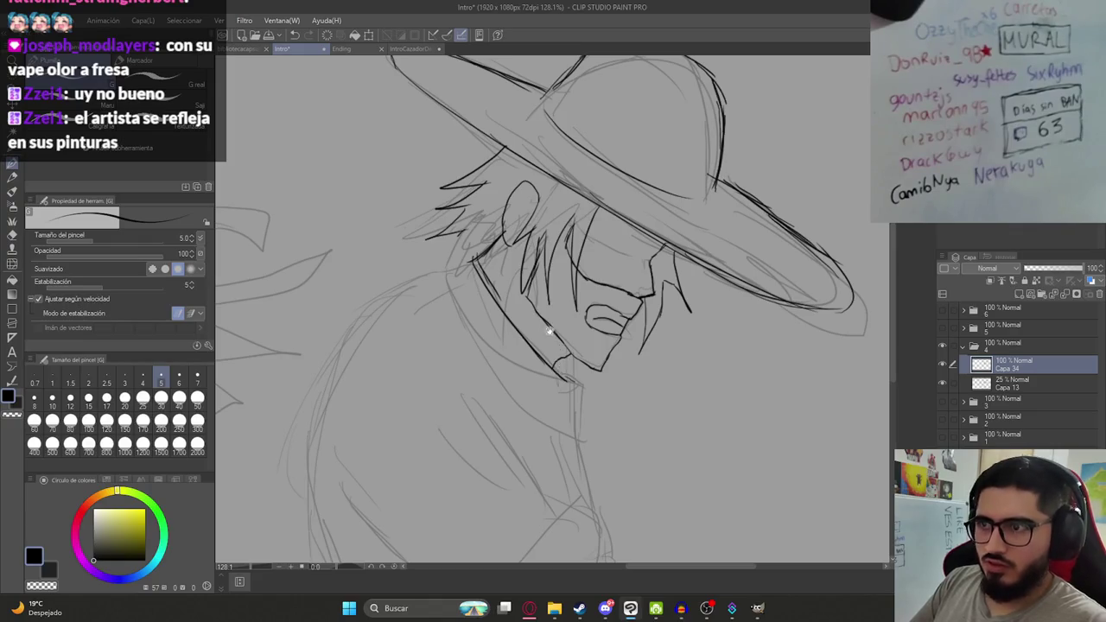
{"action": "scroll", "coordinate": [550, 332], "scroll_direction": "down", "scroll_amount": 2}
{"action": "left_click_drag", "start_coordinate": [534, 361], "coordinate": [562, 310]}
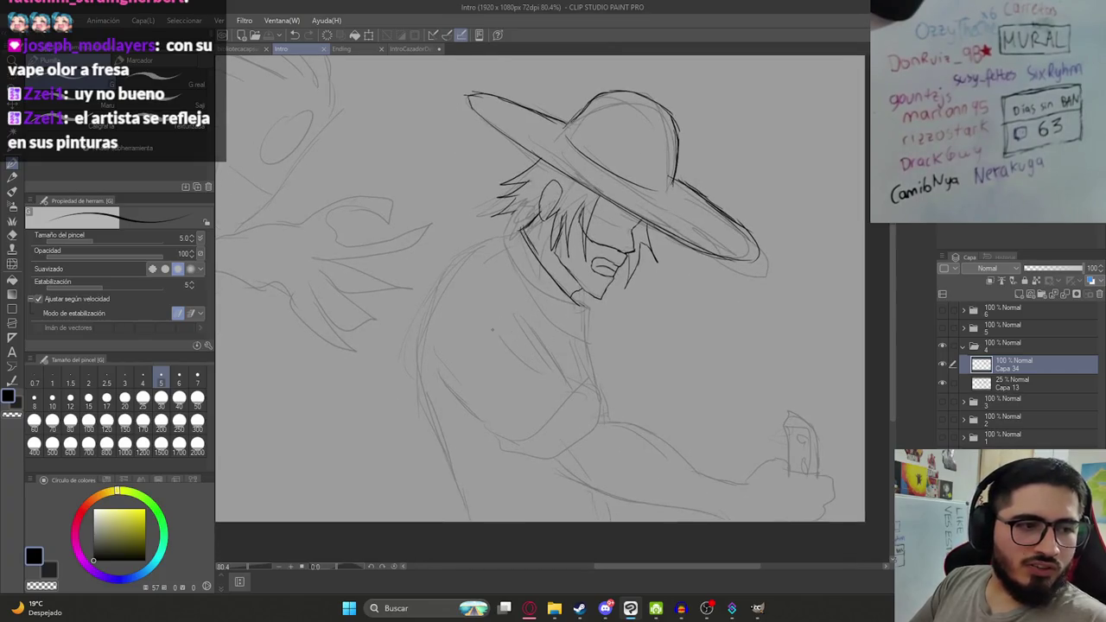
{"action": "scroll", "coordinate": [516, 218], "scroll_direction": "up", "scroll_amount": 3}
{"action": "left_click_drag", "start_coordinate": [524, 237], "coordinate": [553, 299]}
{"action": "left_click_drag", "start_coordinate": [540, 214], "coordinate": [527, 229]}
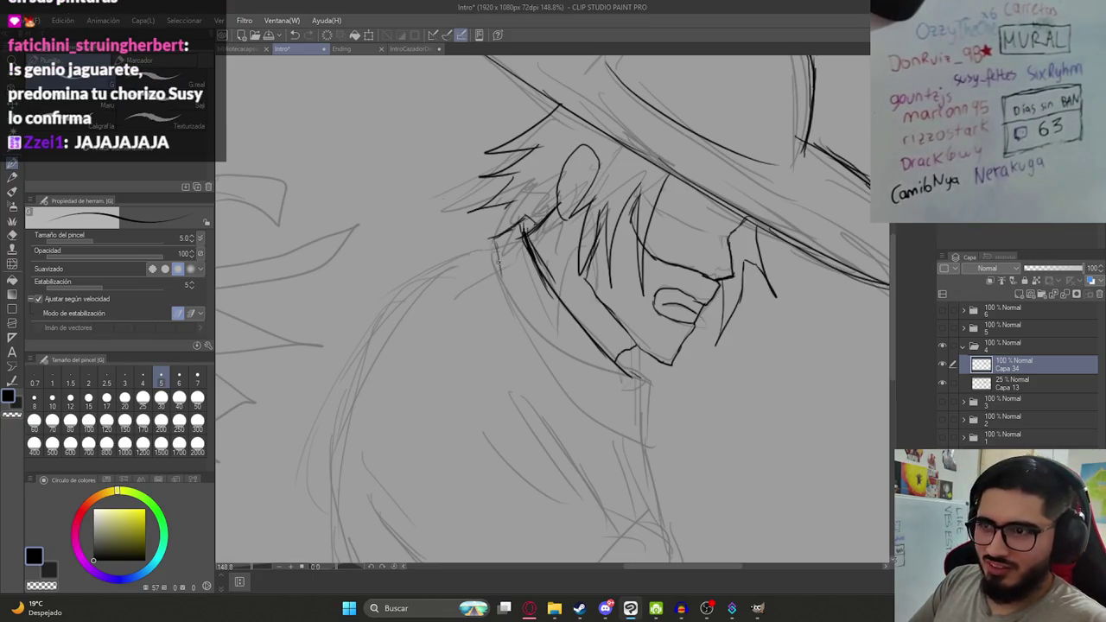
Ink a long jaw-to-neck line on the left side, redrawing it until clean, and save.
{"action": "mouse_move", "coordinate": [491, 242]}
{"action": "left_mouse_down"}
{"action": "mouse_move", "coordinate": [524, 344]}
{"action": "mouse_move", "coordinate": [558, 386]}
{"action": "left_mouse_up"}
{"action": "key", "text": "ctrl+z"}
{"action": "key", "text": "ctrl+z"}
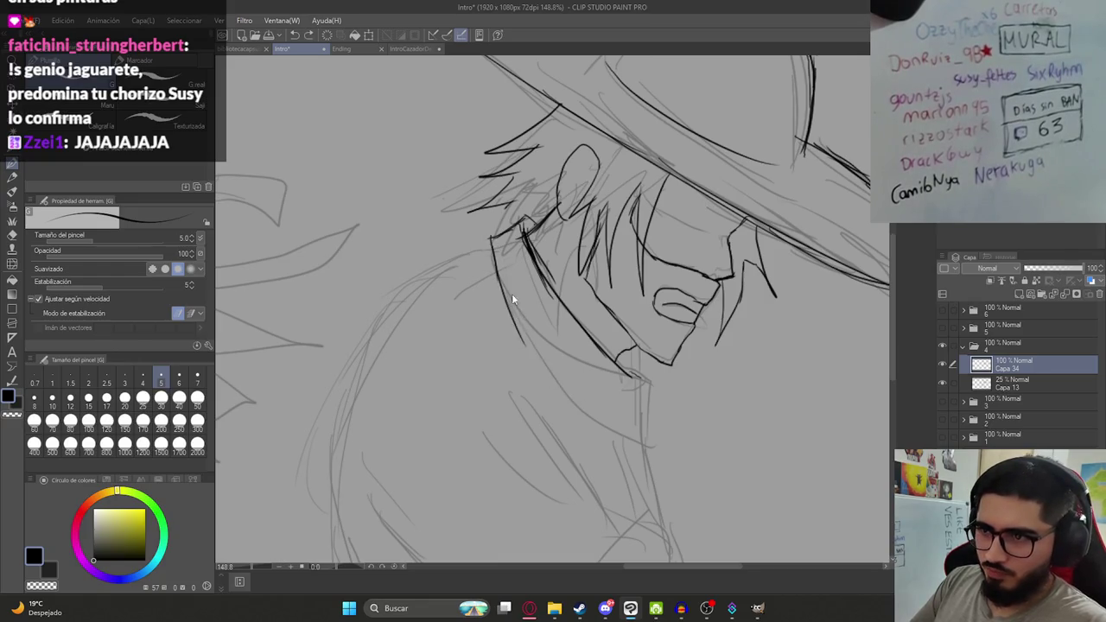
{"action": "left_click_drag", "start_coordinate": [496, 268], "coordinate": [543, 361]}
{"action": "left_click_drag", "start_coordinate": [496, 268], "coordinate": [586, 391]}
{"action": "key", "text": "ctrl+z"}
{"action": "left_click_drag", "start_coordinate": [498, 268], "coordinate": [608, 416]}
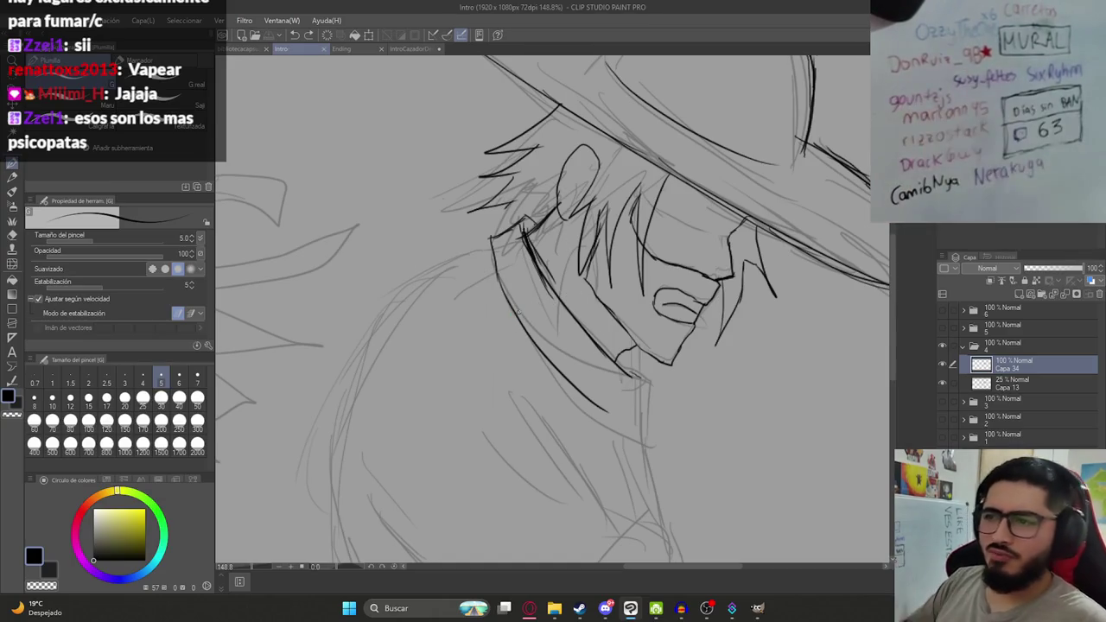
{"action": "key", "text": "ctrl+s"}
Ink the collar edge below the chin and save the drawing.
{"action": "scroll", "coordinate": [554, 289], "scroll_direction": "down", "scroll_amount": 1}
{"action": "scroll", "coordinate": [555, 290], "scroll_direction": "down", "scroll_amount": 1}
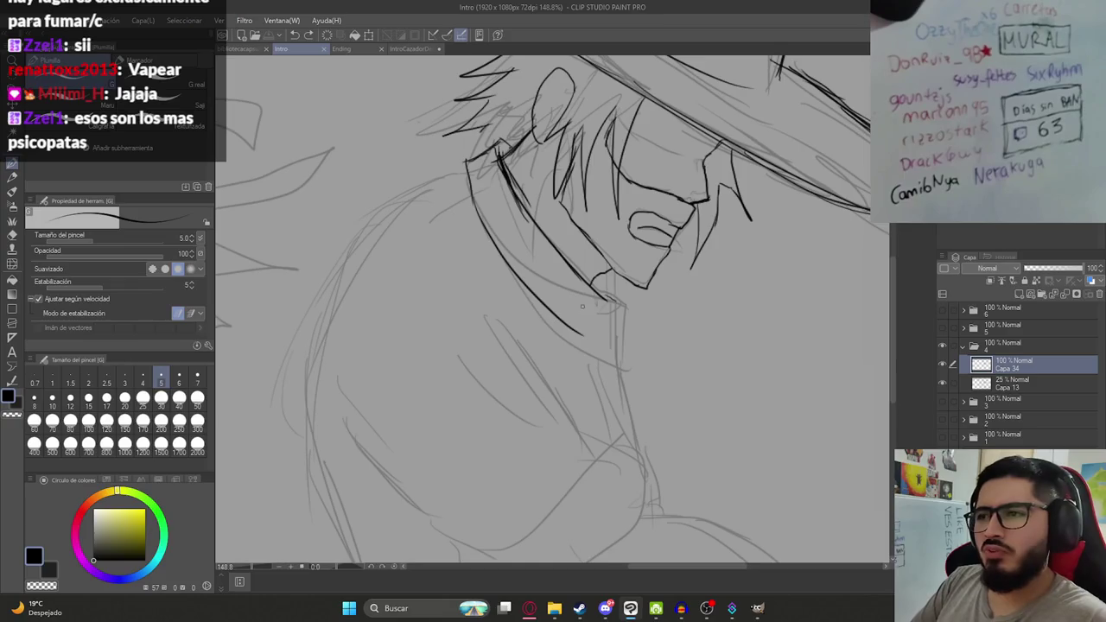
{"action": "left_click_drag", "start_coordinate": [610, 305], "coordinate": [594, 343]}
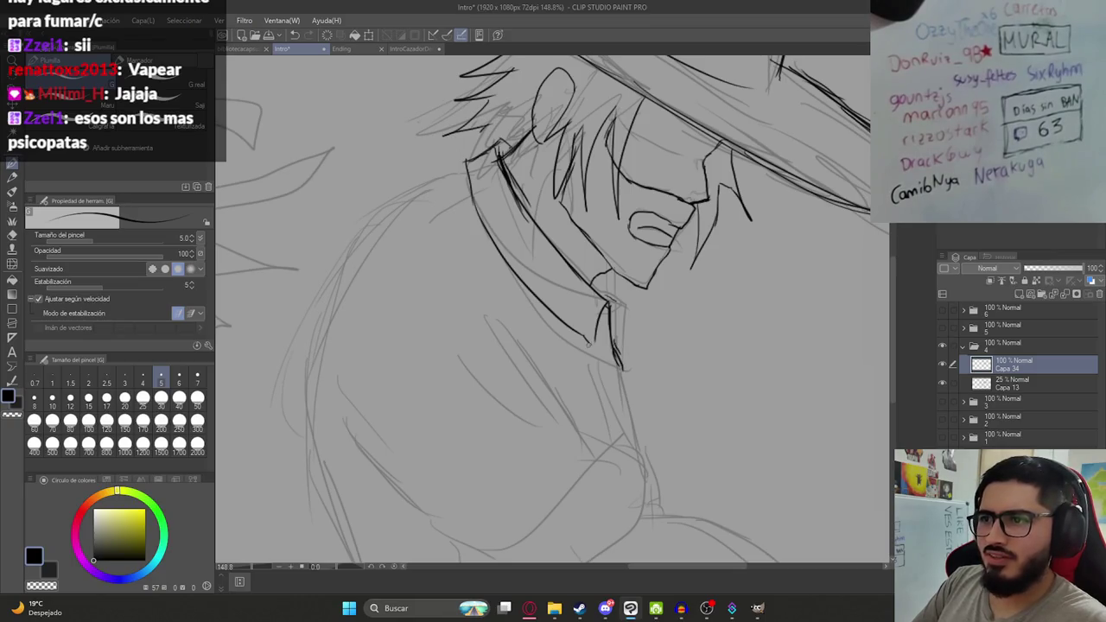
{"action": "scroll", "coordinate": [593, 285], "scroll_direction": "down", "scroll_amount": 2}
{"action": "key", "text": "ctrl+s"}
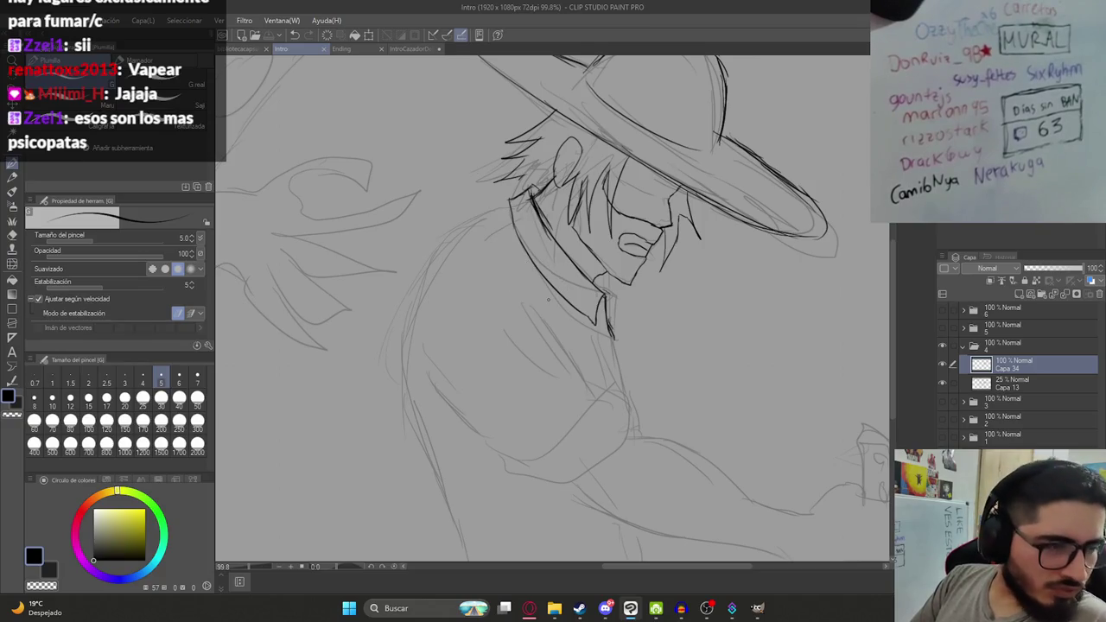
Ink the upper shoulder outline and continue the body contour down the side.
{"action": "left_click", "coordinate": [493, 210]}
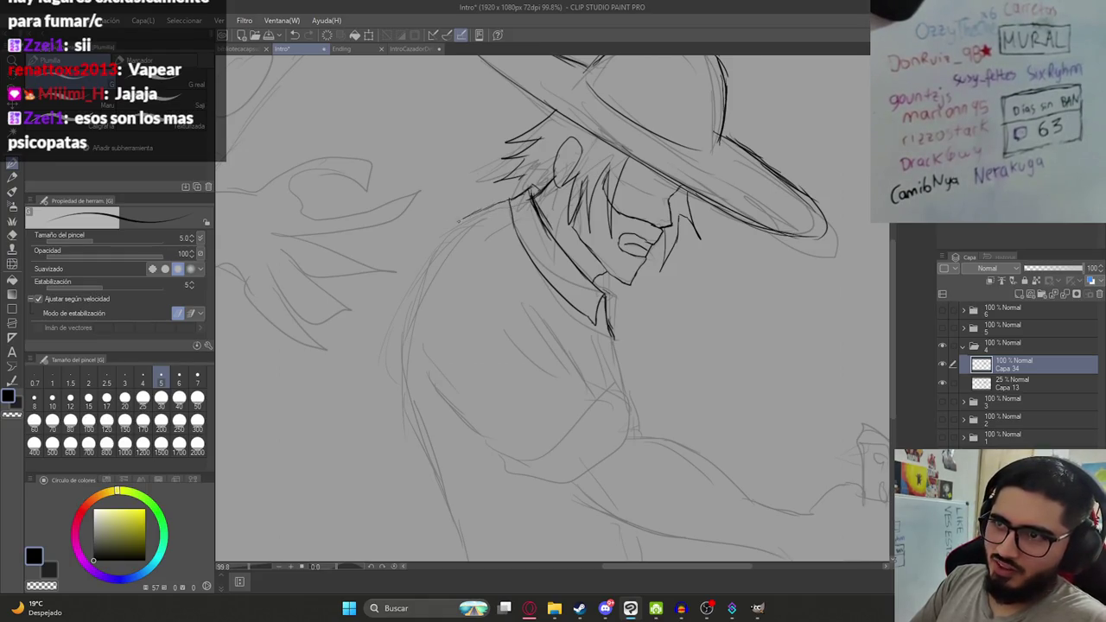
{"action": "key", "text": "ctrl+z"}
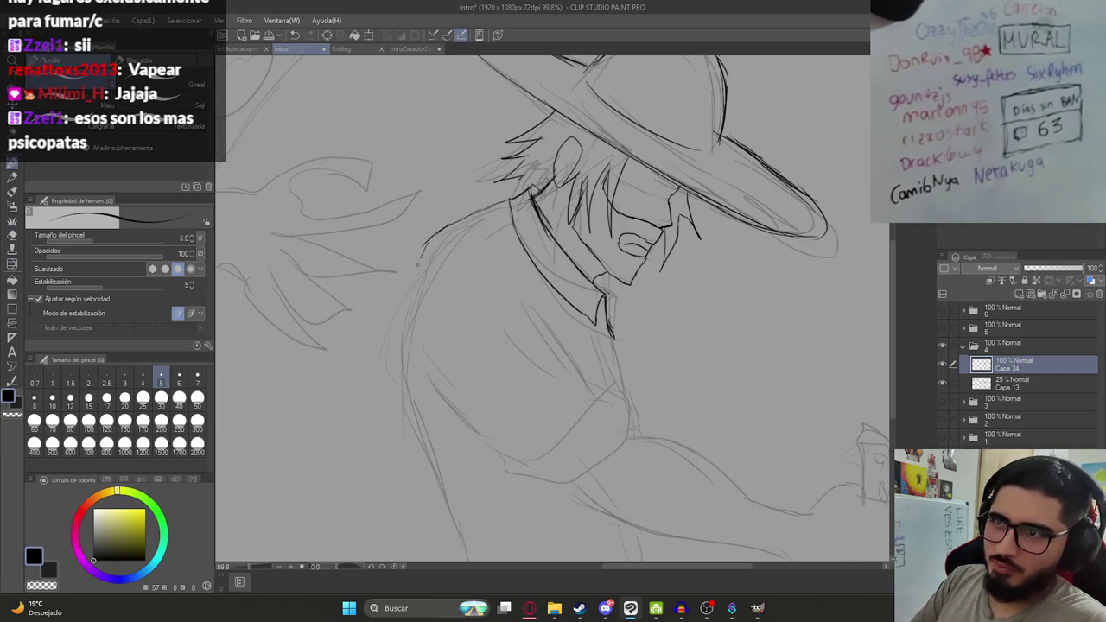
{"action": "mouse_move", "coordinate": [416, 251]}
{"action": "left_mouse_down"}
{"action": "mouse_move", "coordinate": [389, 320]}
{"action": "mouse_move", "coordinate": [397, 415]}
{"action": "left_mouse_up"}
{"action": "mouse_move", "coordinate": [388, 308]}
{"action": "left_mouse_down"}
{"action": "mouse_move", "coordinate": [395, 429]}
{"action": "mouse_move", "coordinate": [412, 471]}
{"action": "left_mouse_up"}
{"action": "scroll", "coordinate": [447, 427], "scroll_direction": "down", "scroll_amount": 3}
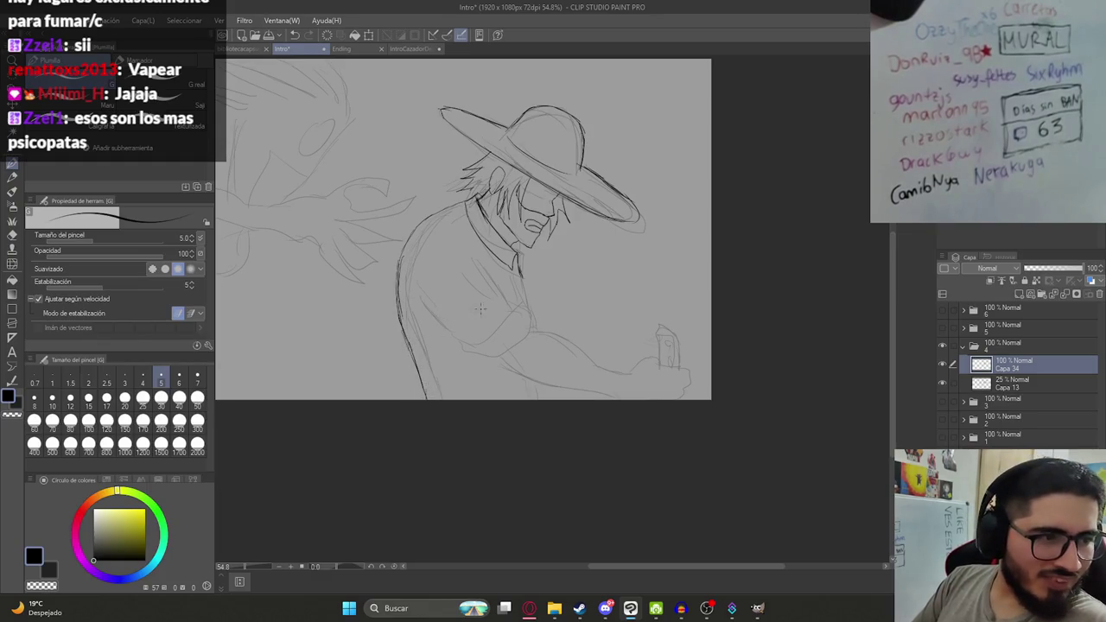
Remove the left body outline strokes and recenter the view on the figure.
{"action": "scroll", "coordinate": [484, 326], "scroll_direction": "up", "scroll_amount": 1}
{"action": "scroll", "coordinate": [486, 325], "scroll_direction": "up", "scroll_amount": 1}
{"action": "key", "text": "ctrl+z"}
{"action": "key", "text": "ctrl+z"}
{"action": "key", "text": "ctrl+z"}
{"action": "key", "text": "ctrl+z"}
{"action": "key", "text": "ctrl+z"}
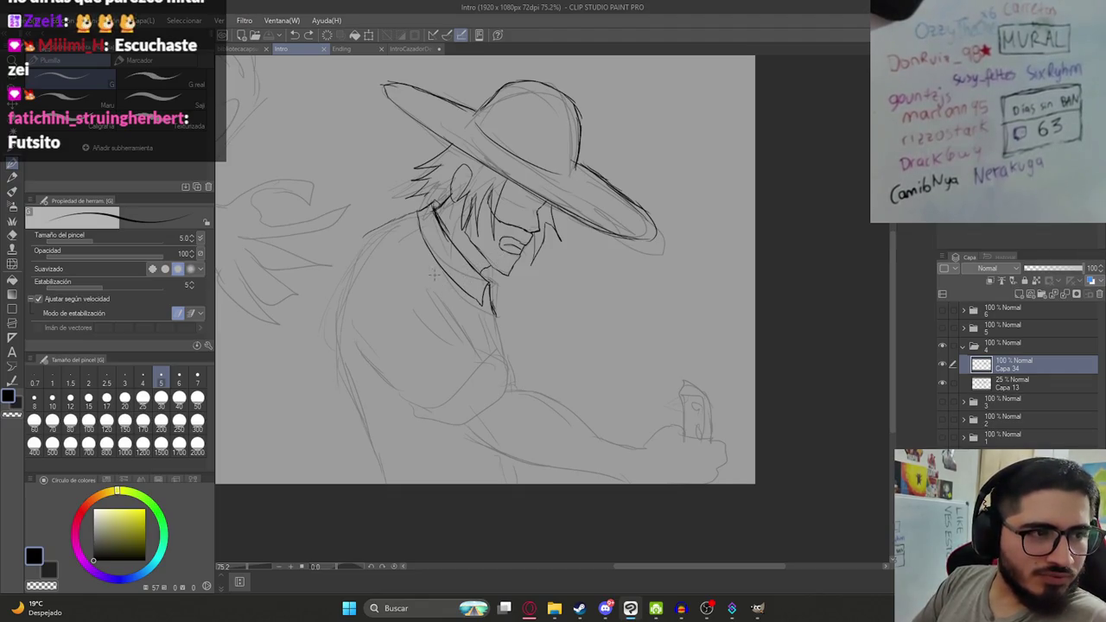
{"action": "left_click_drag", "start_coordinate": [423, 266], "coordinate": [448, 295]}
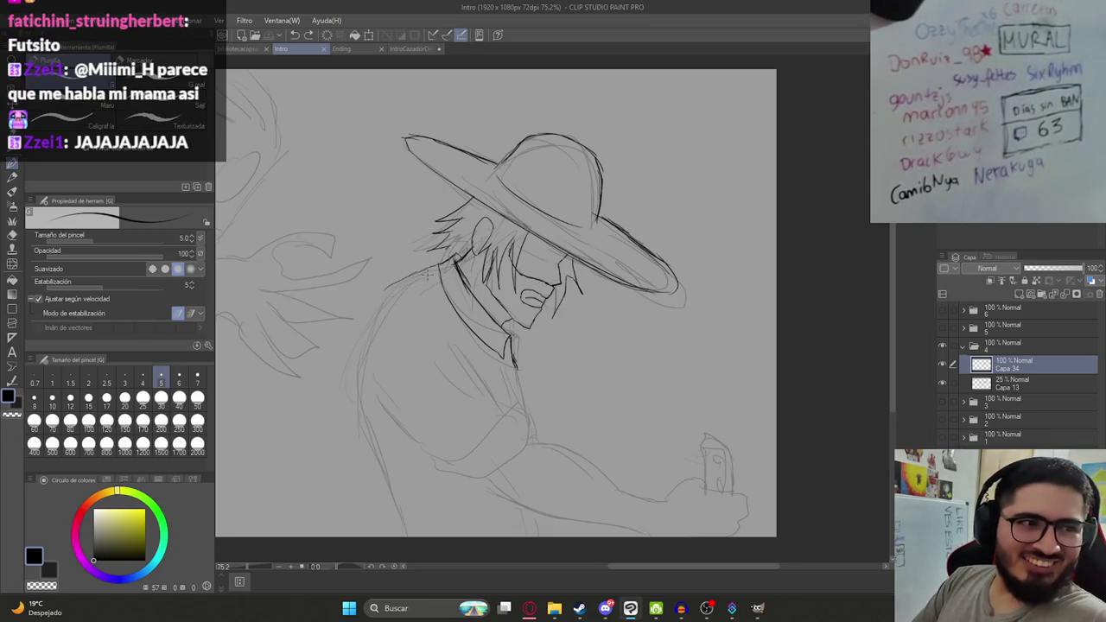
Trace the coat's left outline downward in dark strokes and save the Intro file.
{"action": "left_click_drag", "start_coordinate": [391, 289], "coordinate": [364, 313]}
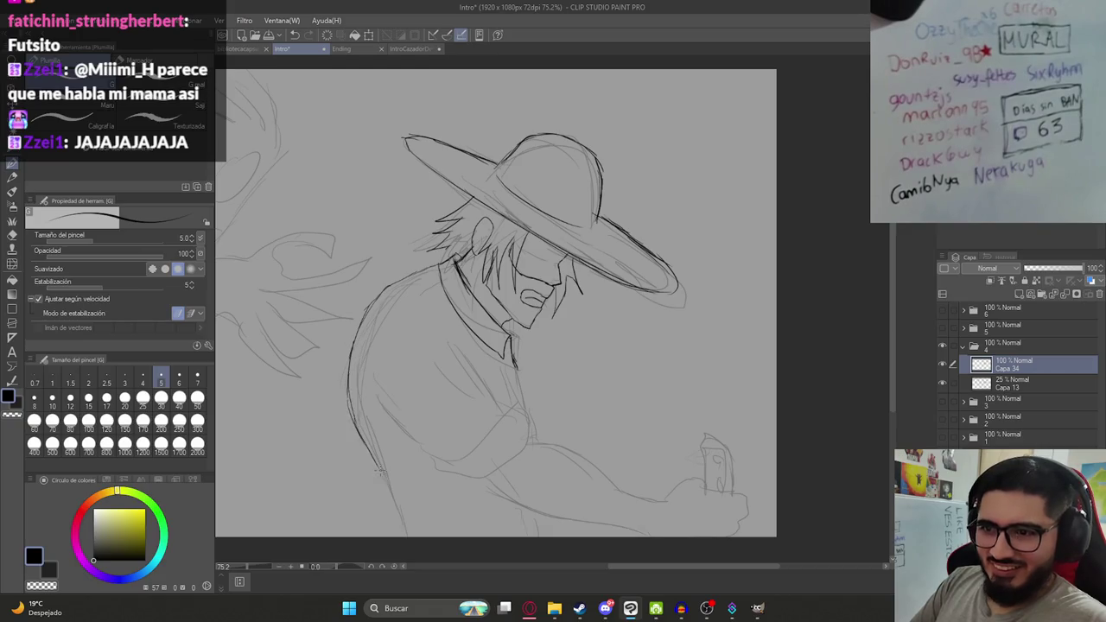
{"action": "left_click_drag", "start_coordinate": [367, 443], "coordinate": [394, 508]}
{"action": "left_click_drag", "start_coordinate": [378, 471], "coordinate": [397, 530]}
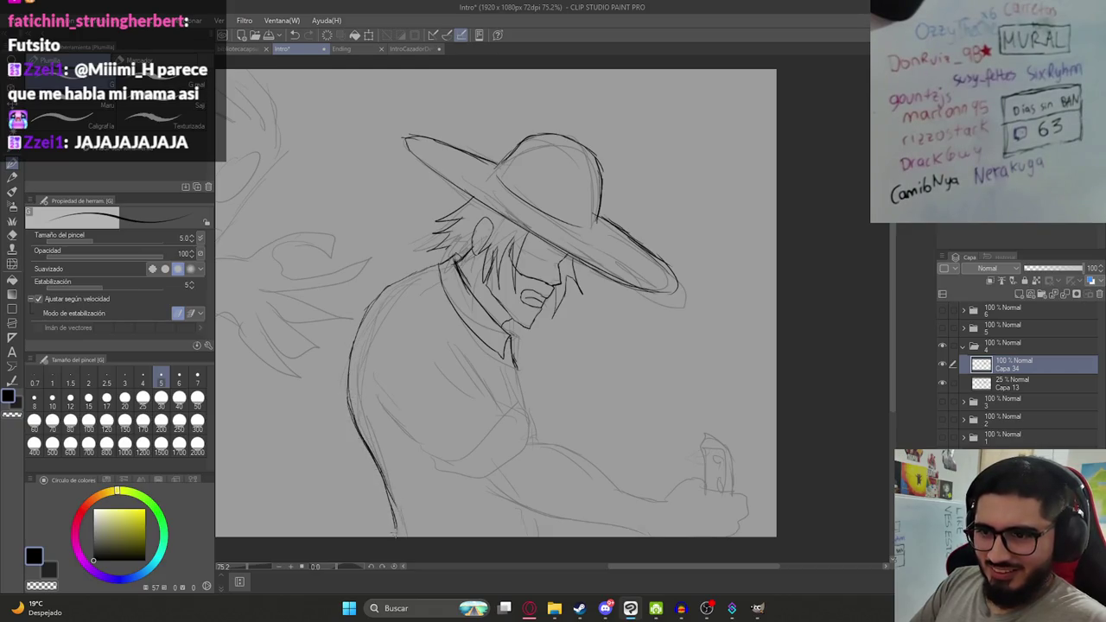
{"action": "scroll", "coordinate": [435, 291], "scroll_direction": "down", "scroll_amount": 3}
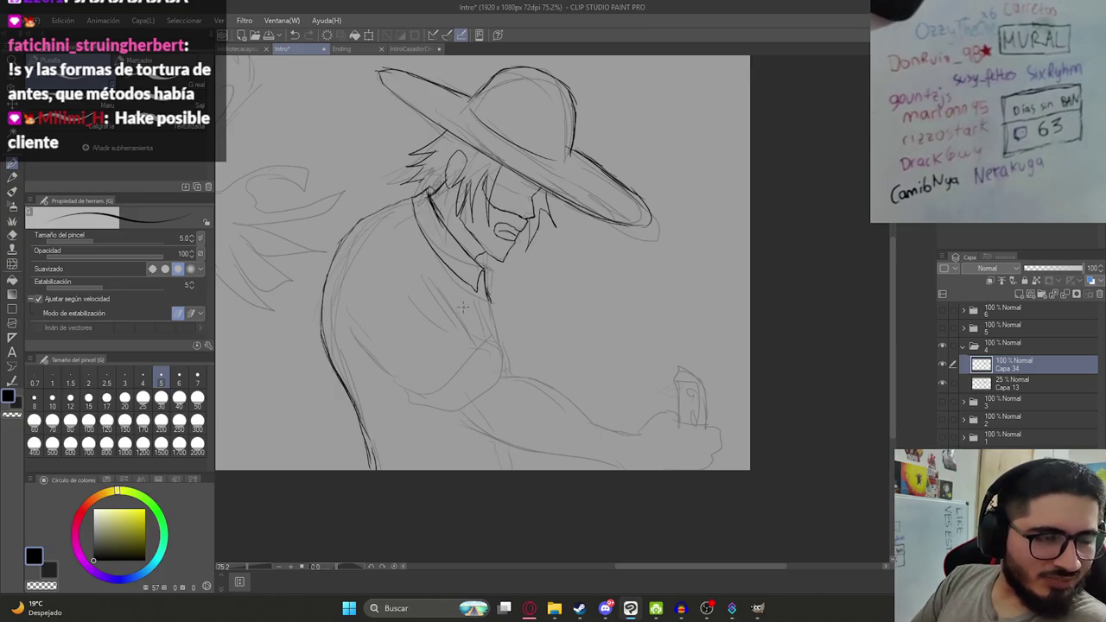
{"action": "key", "text": "ctrl+s"}
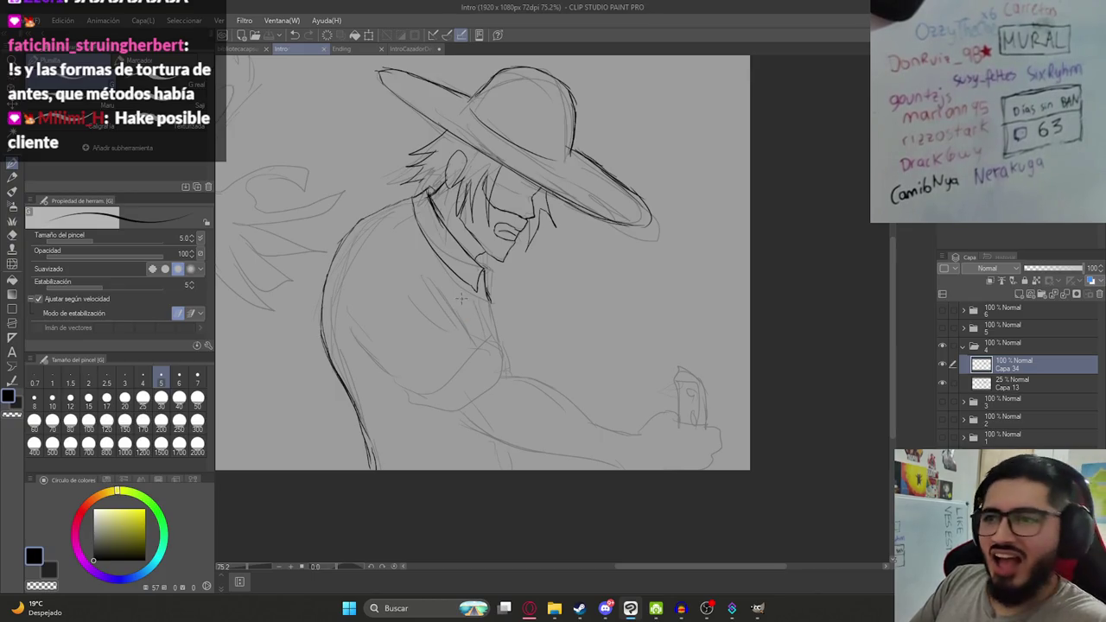
Redraw the line along the coat and add a short line on the coat front.
{"action": "left_click", "coordinate": [448, 288]}
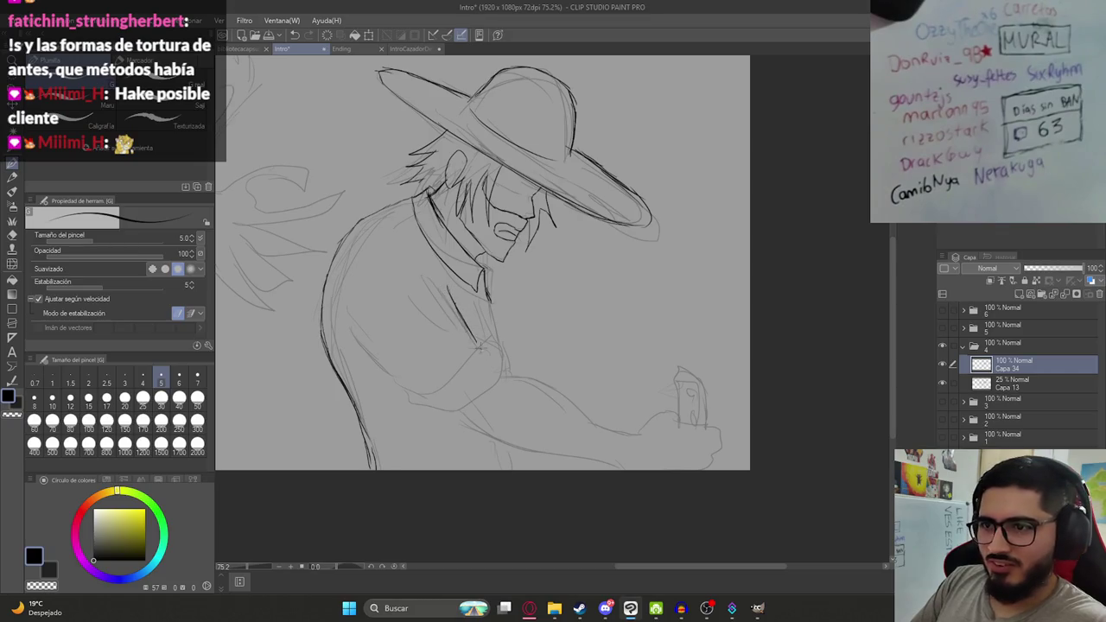
{"action": "key", "text": "ctrl+z"}
{"action": "left_click_drag", "start_coordinate": [447, 289], "coordinate": [487, 344]}
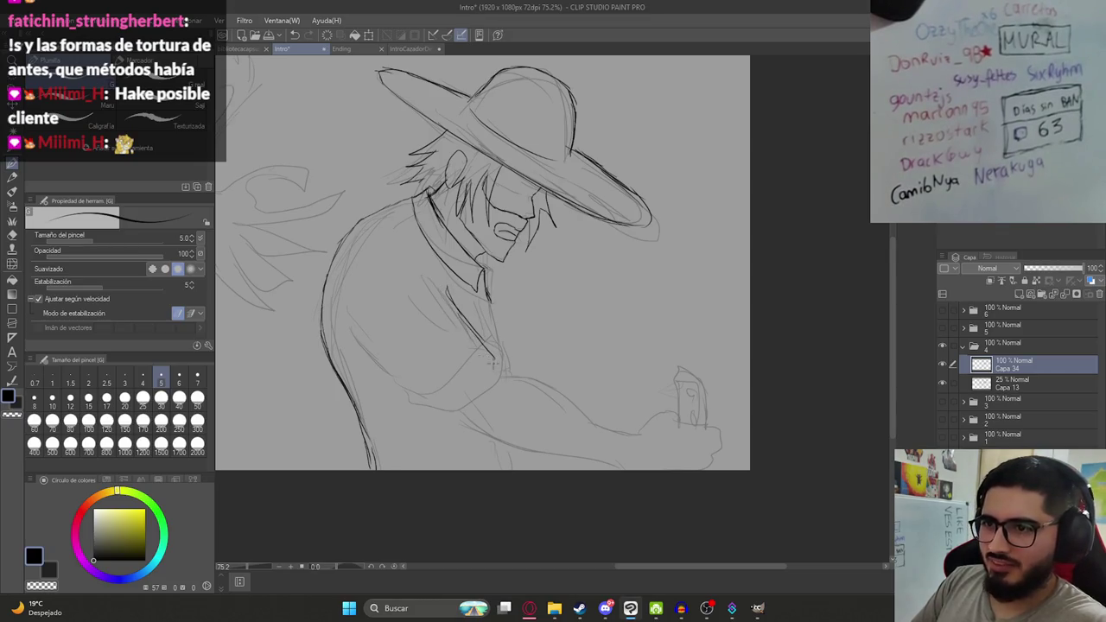
{"action": "mouse_move", "coordinate": [352, 317]}
{"action": "left_mouse_down"}
{"action": "mouse_move", "coordinate": [406, 389]}
{"action": "mouse_move", "coordinate": [445, 400]}
{"action": "left_mouse_up"}
{"action": "key", "text": "ctrl+z"}
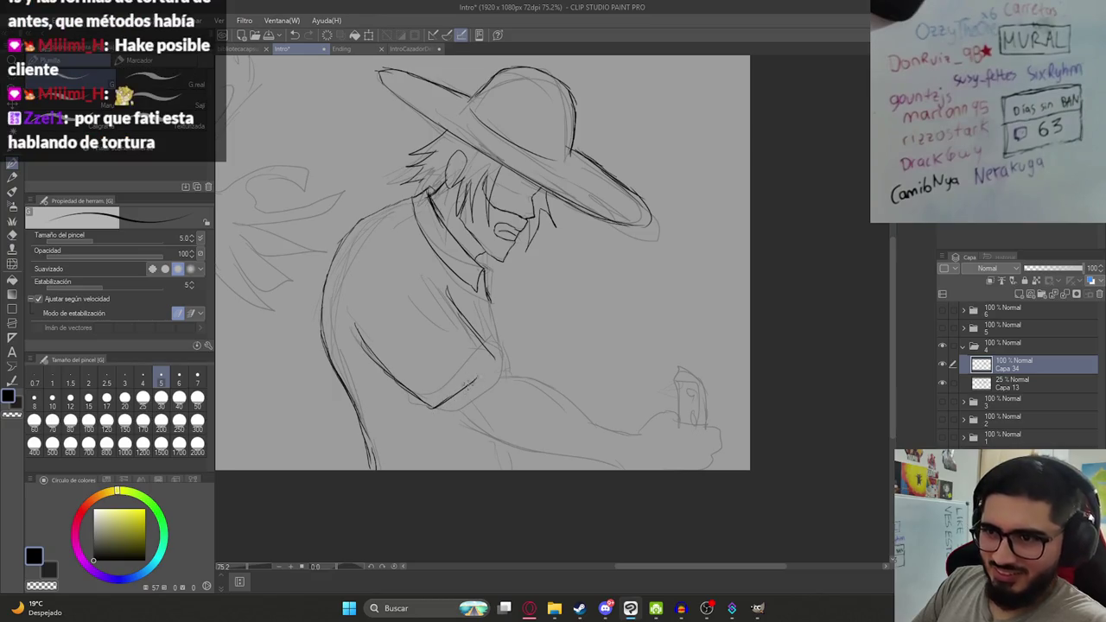
{"action": "key", "text": "e"}
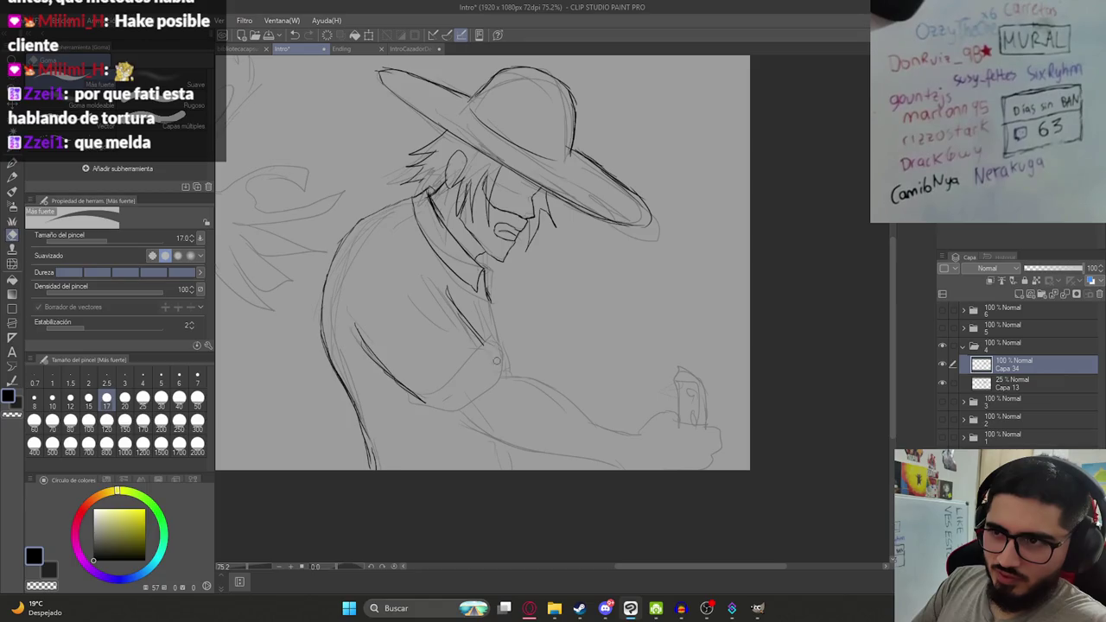
Ink the sleeve's lower end, right edge and cuff edge, plus a short line near the hand.
{"action": "key", "text": "p"}
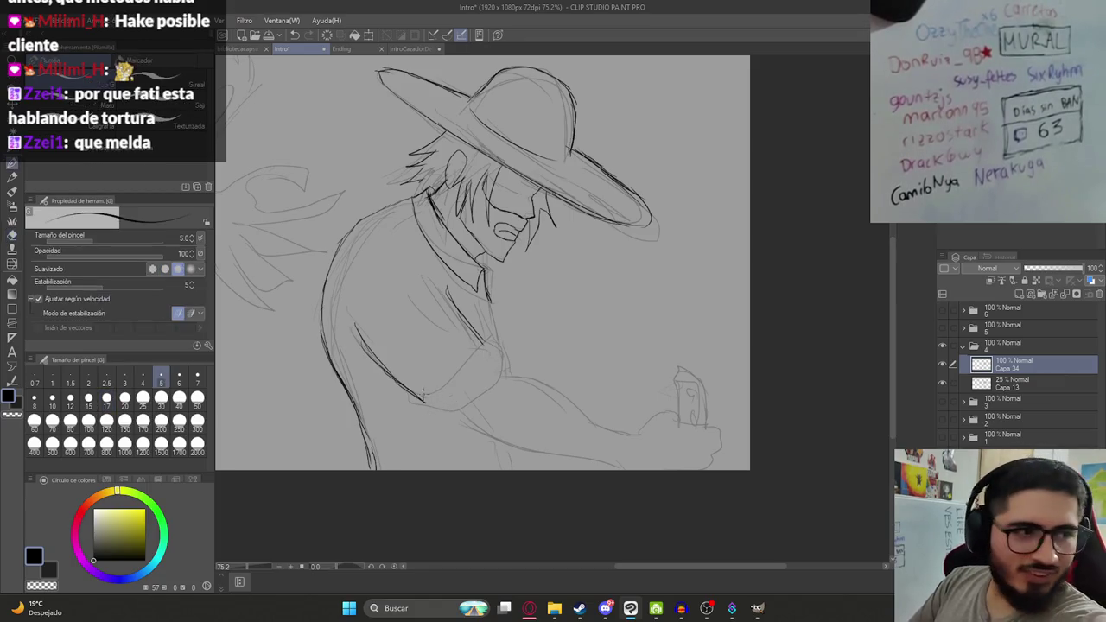
{"action": "scroll", "coordinate": [424, 397], "scroll_direction": "up", "scroll_amount": 2}
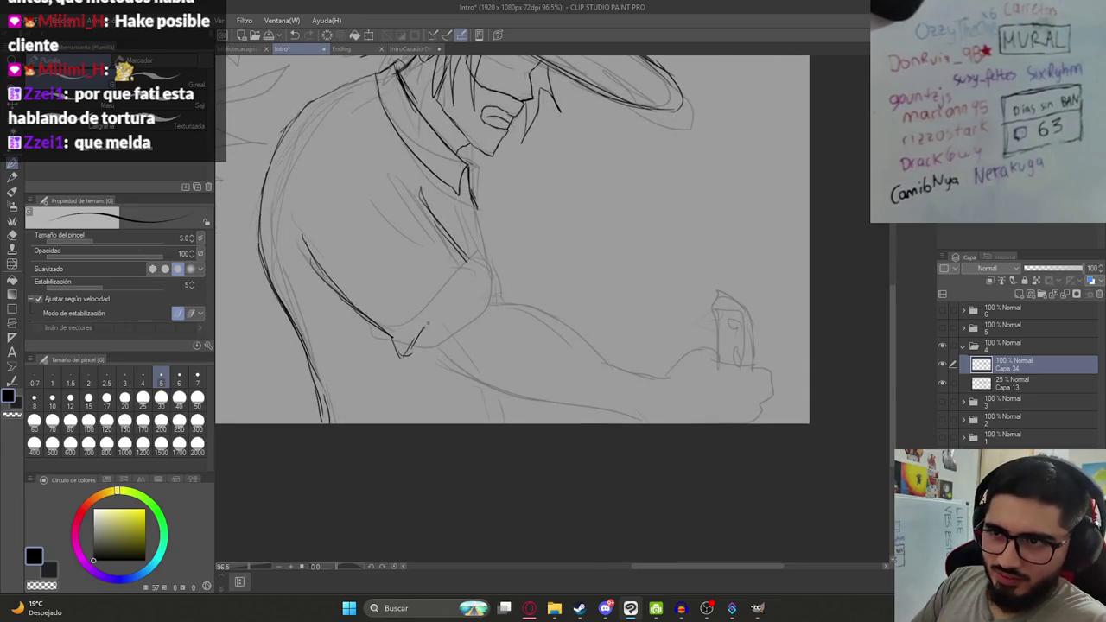
{"action": "left_click_drag", "start_coordinate": [403, 358], "coordinate": [406, 367]}
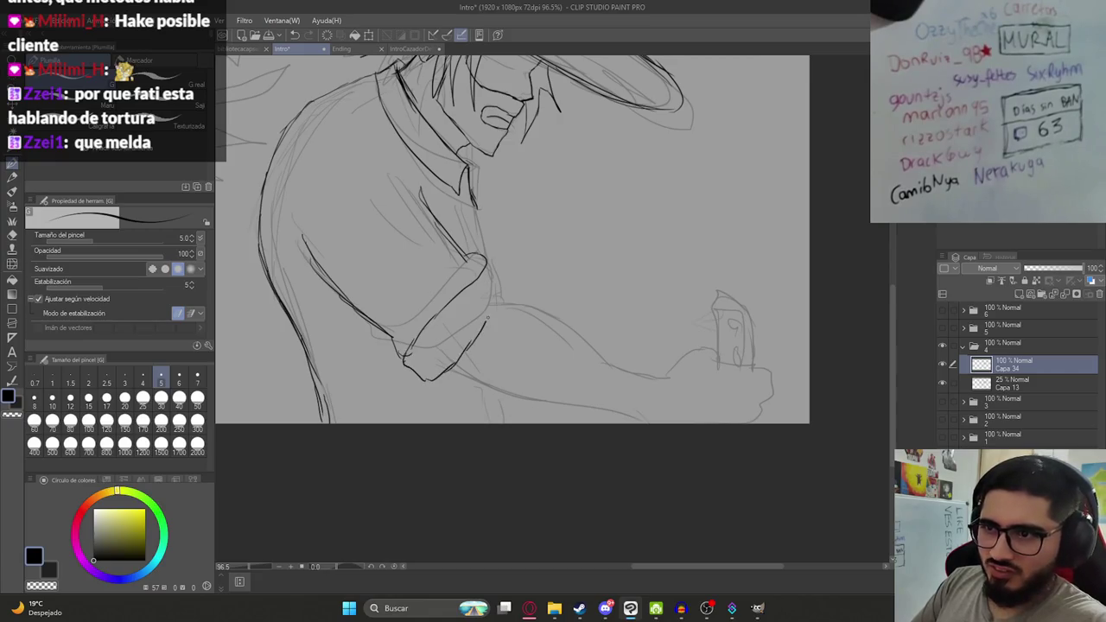
{"action": "left_click_drag", "start_coordinate": [496, 287], "coordinate": [487, 320]}
{"action": "left_click_drag", "start_coordinate": [497, 272], "coordinate": [495, 299]}
{"action": "scroll", "coordinate": [493, 260], "scroll_direction": "down", "scroll_amount": 3}
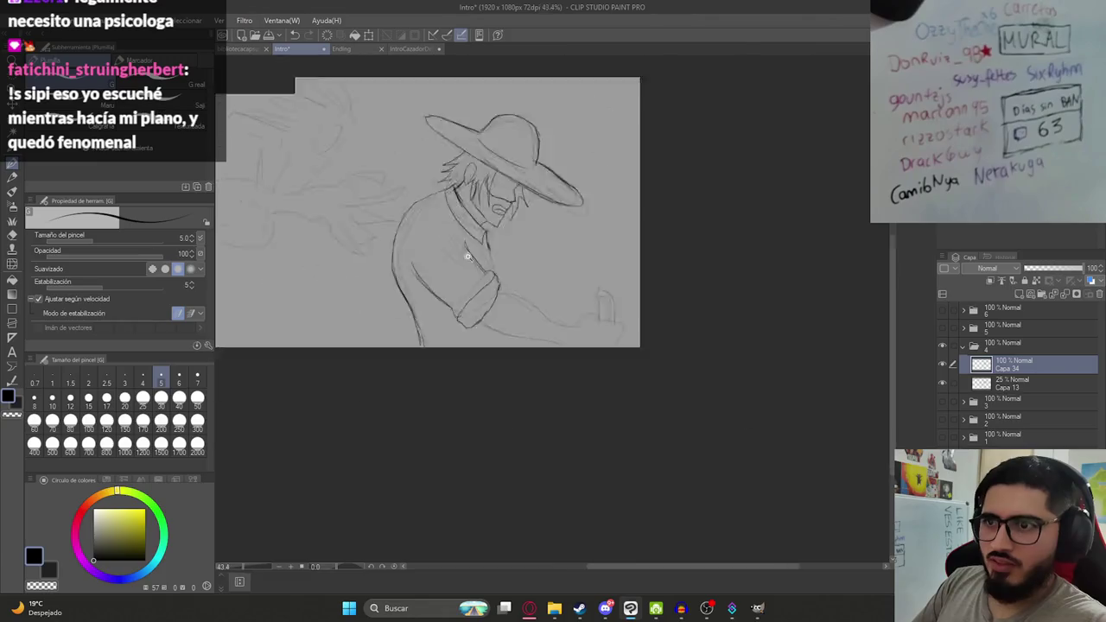
{"action": "scroll", "coordinate": [493, 260], "scroll_direction": "up", "scroll_amount": 1}
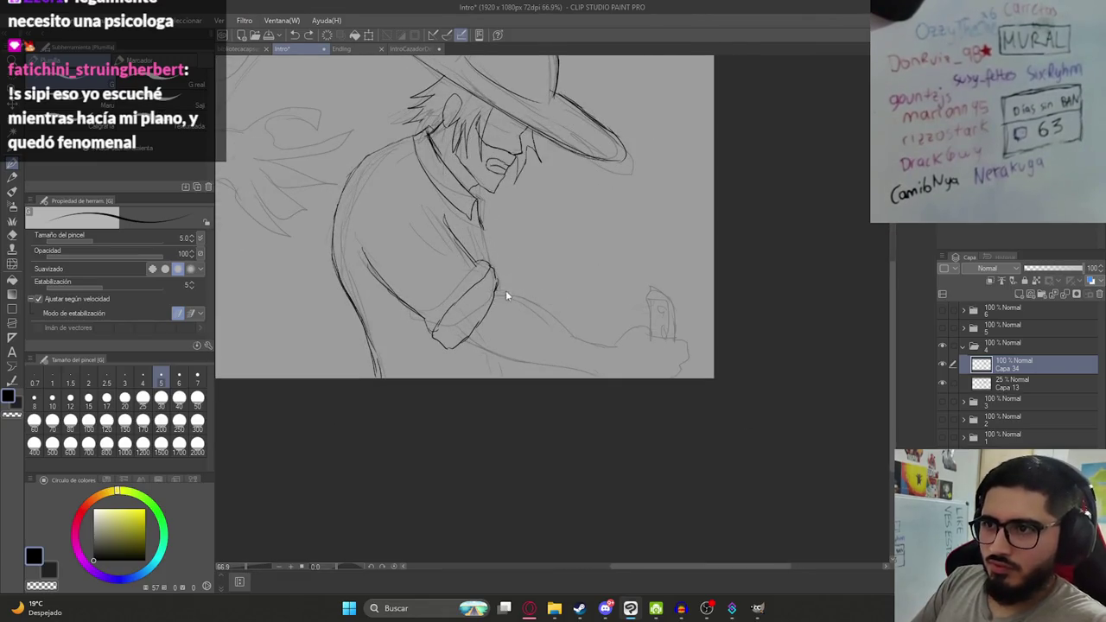
{"action": "left_click_drag", "start_coordinate": [495, 291], "coordinate": [519, 291]}
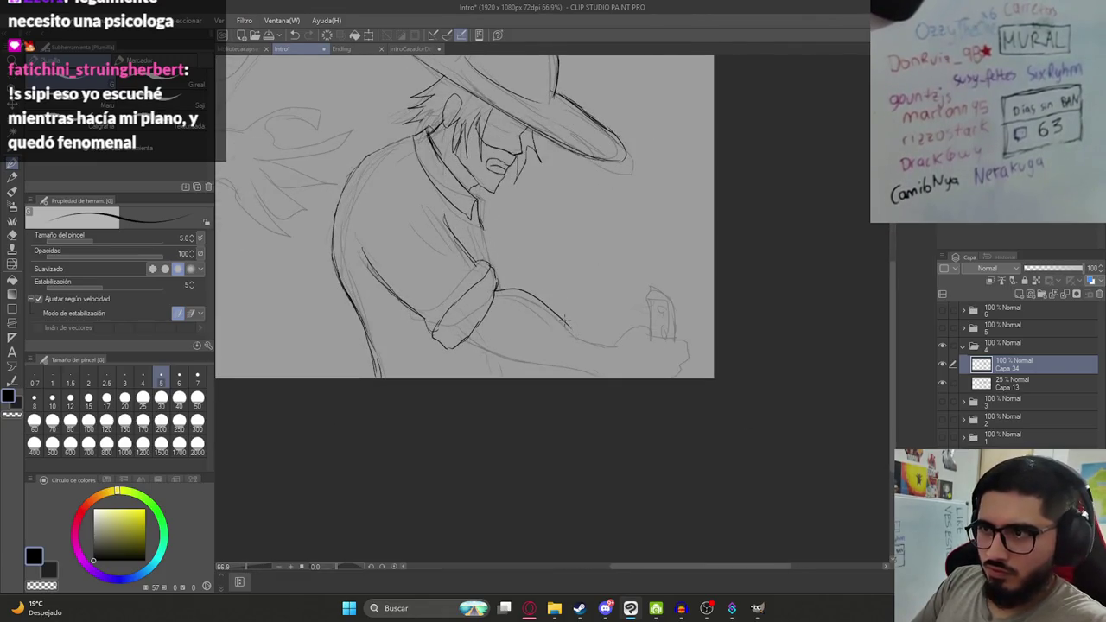
{"action": "left_click_drag", "start_coordinate": [579, 336], "coordinate": [613, 343]}
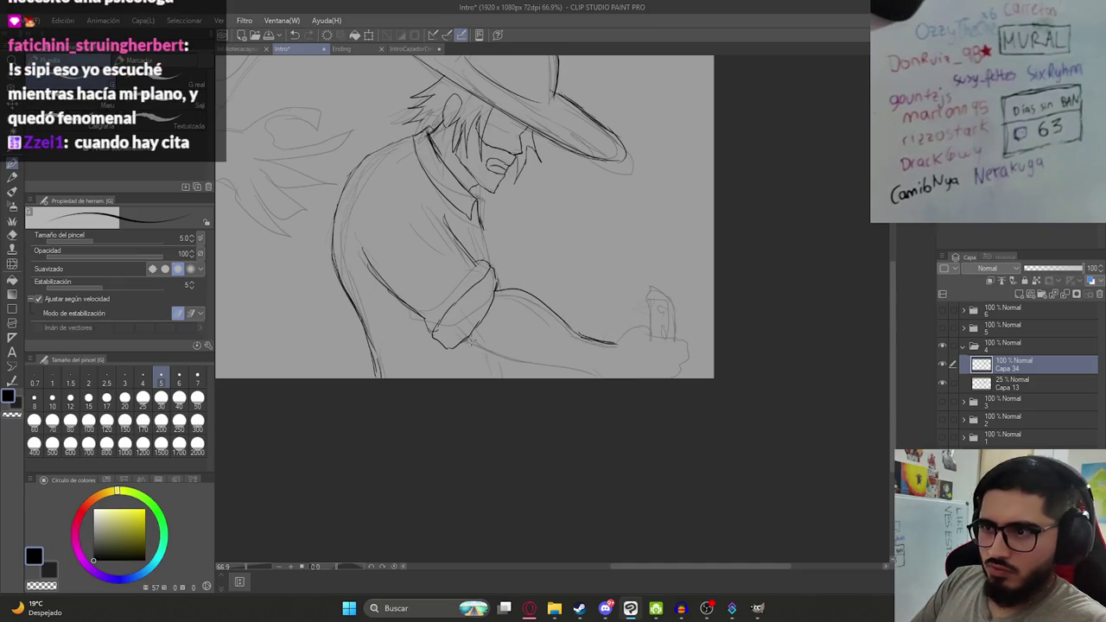
Draw the long dark line under the forearm toward the hand and save the Intro file.
{"action": "left_click_drag", "start_coordinate": [470, 353], "coordinate": [510, 367]}
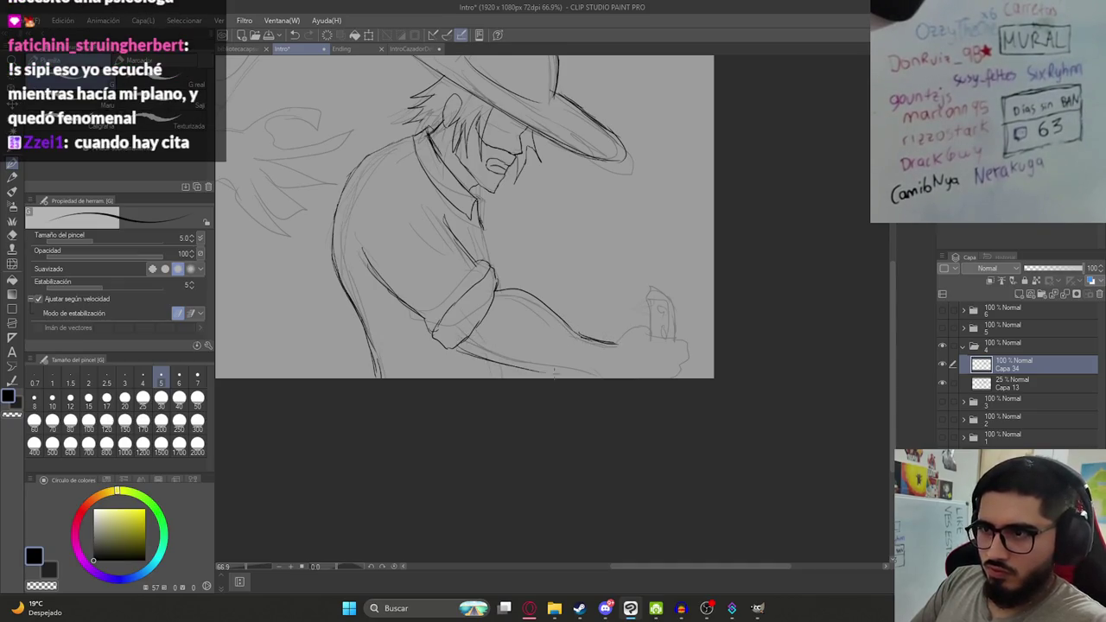
{"action": "left_click_drag", "start_coordinate": [451, 345], "coordinate": [578, 373]}
{"action": "key", "text": "ctrl+z"}
{"action": "key", "text": "ctrl+z"}
{"action": "left_click_drag", "start_coordinate": [453, 346], "coordinate": [588, 374]}
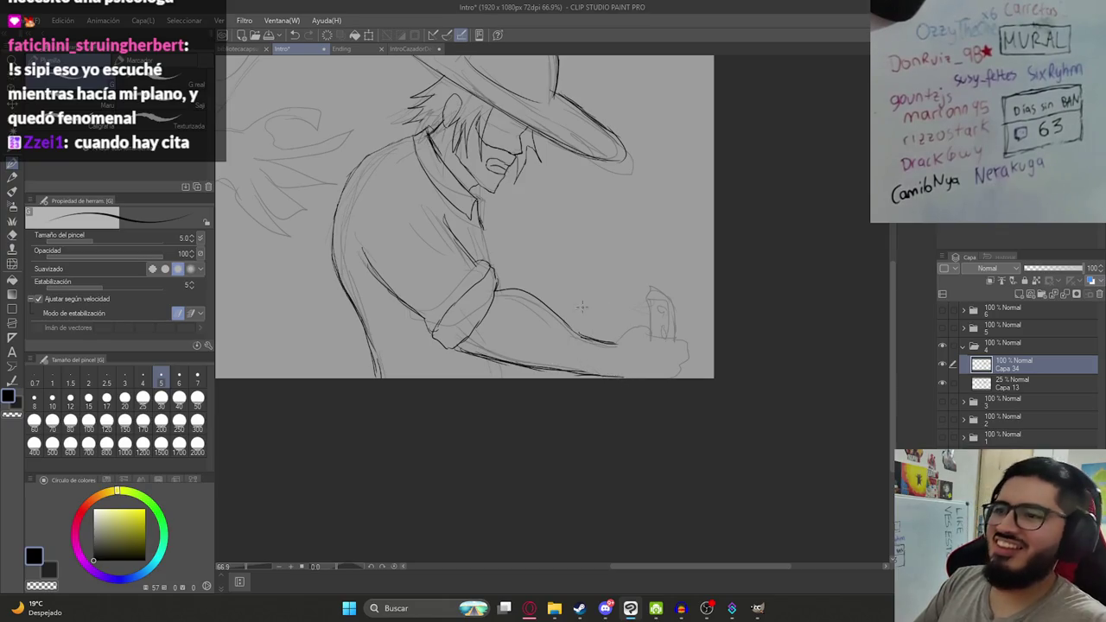
{"action": "key", "text": "ctrl+s"}
{"action": "scroll", "coordinate": [486, 270], "scroll_direction": "up", "scroll_amount": 3}
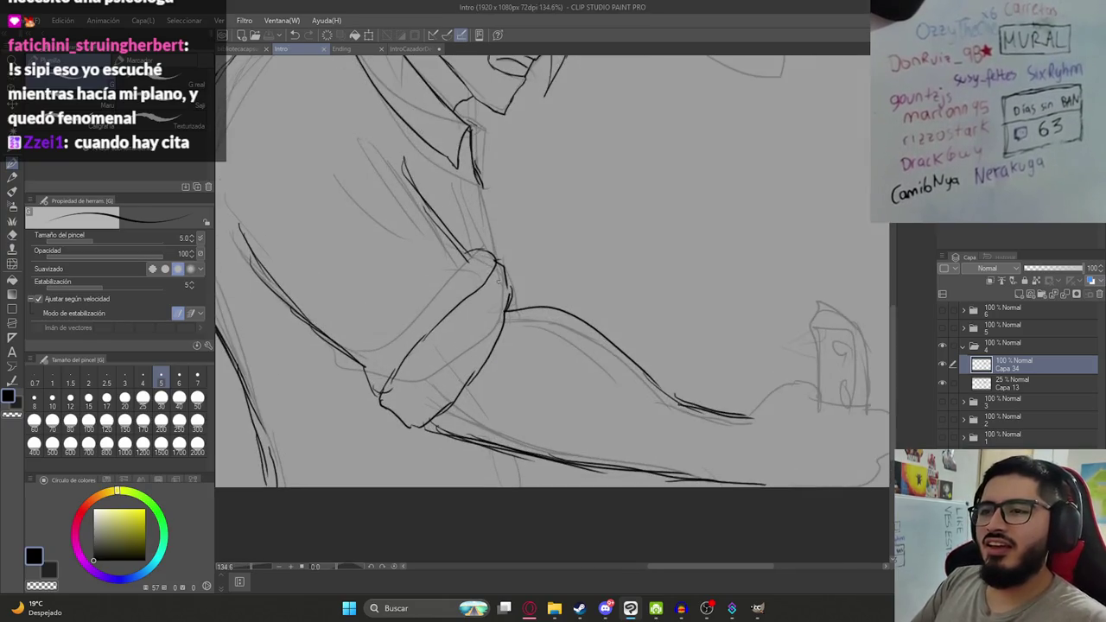
Add a short stroke near the cuff and darken the arm edge line.
{"action": "key", "text": "e"}
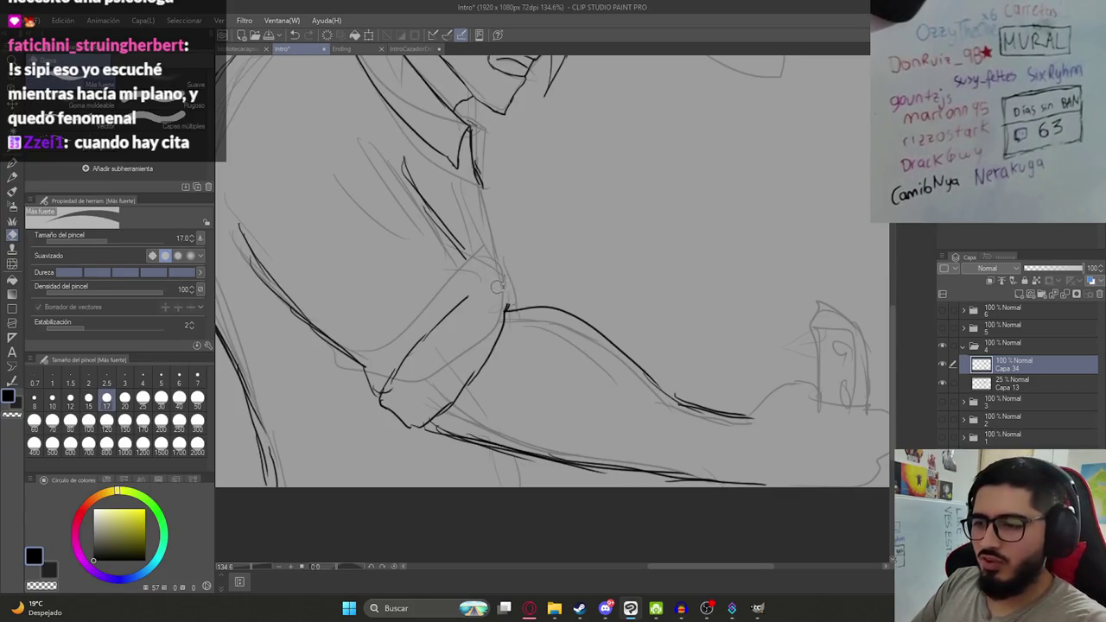
{"action": "key", "text": "p"}
{"action": "mouse_move", "coordinate": [476, 260]}
{"action": "left_mouse_down"}
{"action": "mouse_move", "coordinate": [468, 292]}
{"action": "mouse_move", "coordinate": [510, 290]}
{"action": "left_mouse_up"}
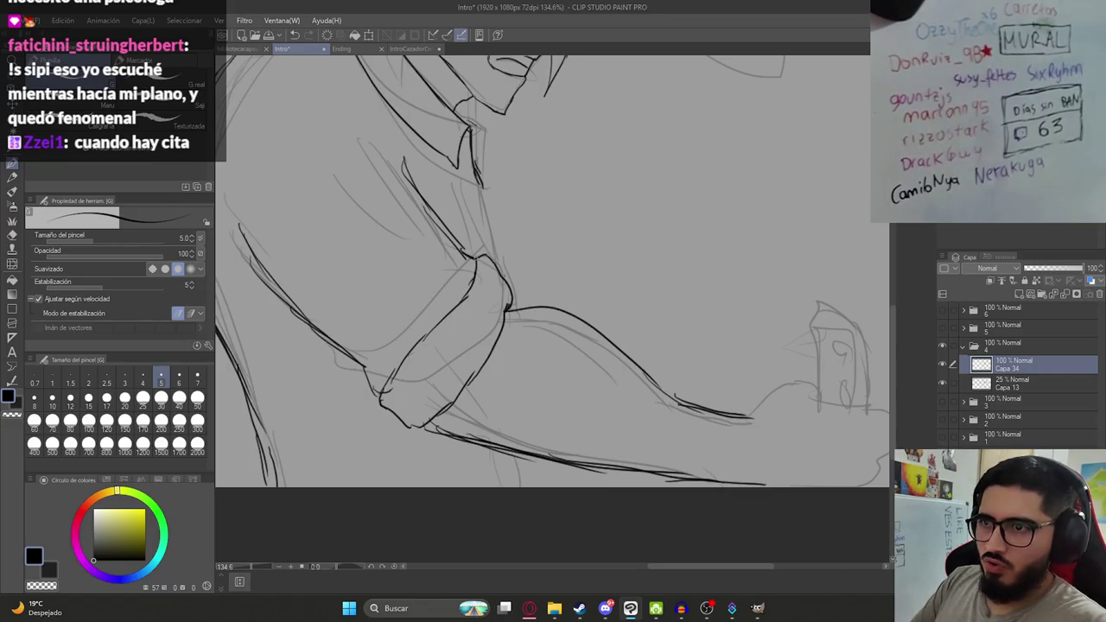
{"action": "scroll", "coordinate": [510, 294], "scroll_direction": "down", "scroll_amount": 3}
{"action": "key", "text": "e"}
{"action": "scroll", "coordinate": [510, 299], "scroll_direction": "up", "scroll_amount": 4}
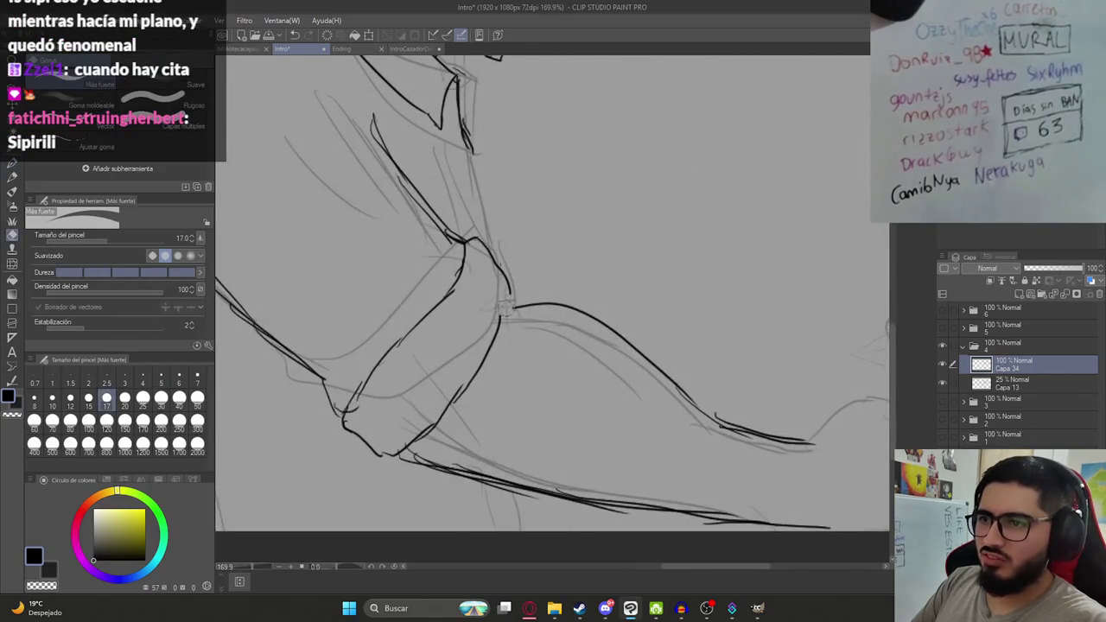
{"action": "key", "text": "p"}
{"action": "mouse_move", "coordinate": [510, 292]}
{"action": "left_mouse_down"}
{"action": "mouse_move", "coordinate": [500, 322]}
{"action": "mouse_move", "coordinate": [560, 302]}
{"action": "mouse_move", "coordinate": [503, 275]}
{"action": "left_mouse_up"}
Trim the arm edge and draw a short line at the top of the cuff.
{"action": "key", "text": "e"}
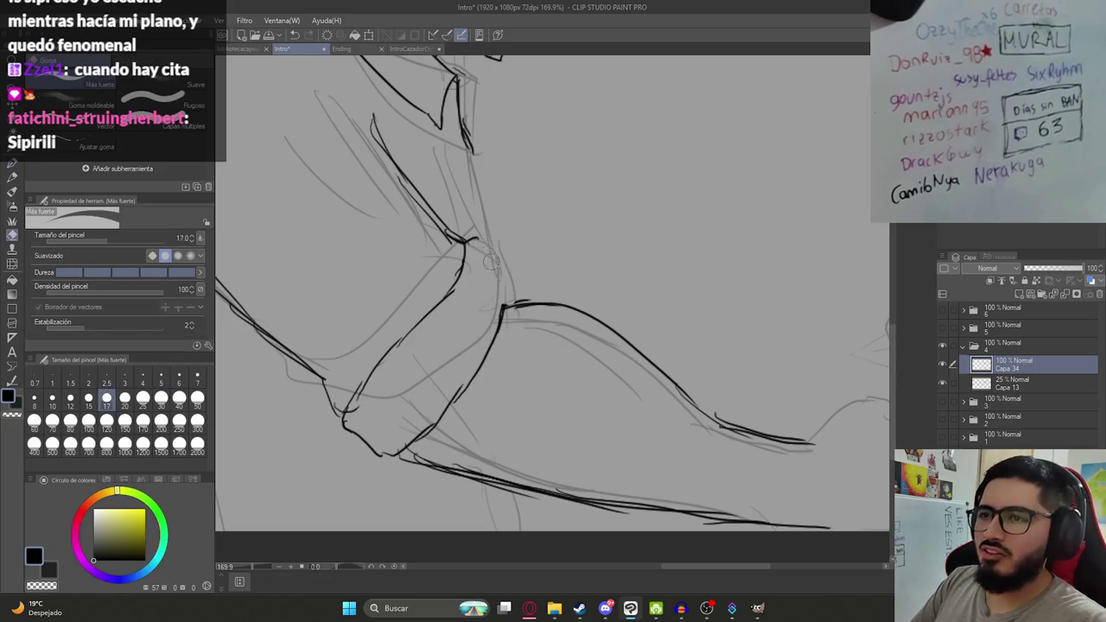
{"action": "key", "text": "p"}
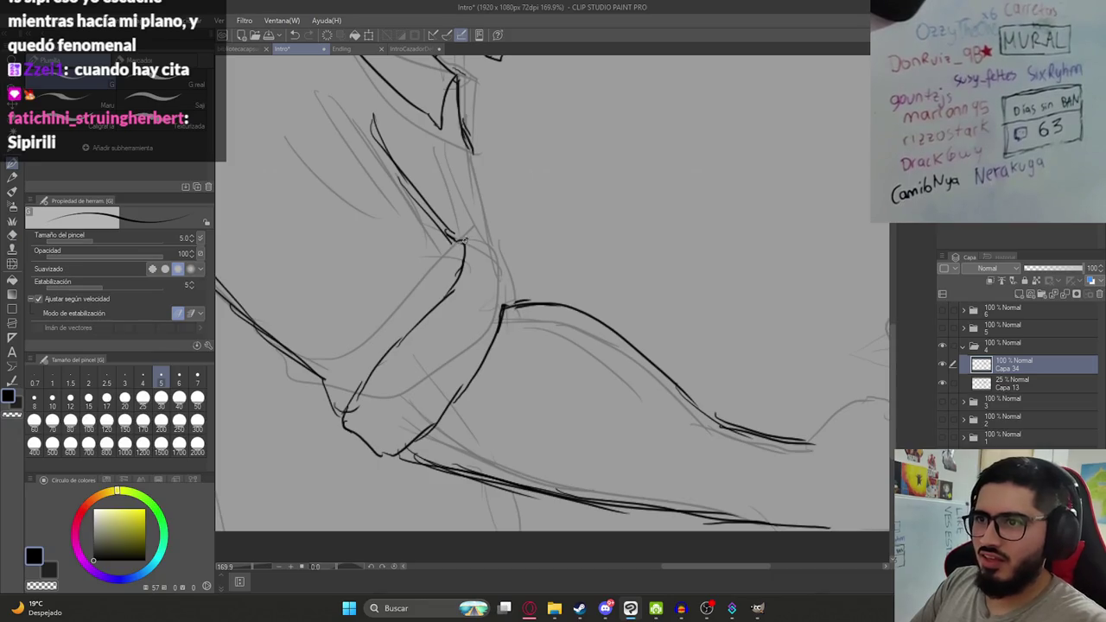
{"action": "left_click_drag", "start_coordinate": [480, 246], "coordinate": [499, 277]}
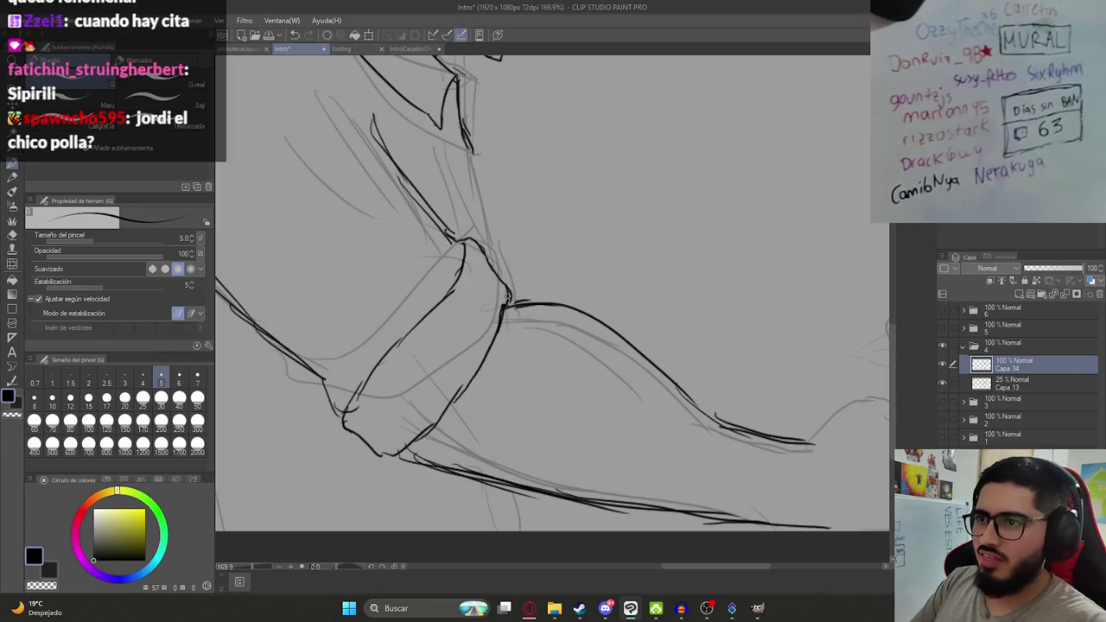
{"action": "scroll", "coordinate": [515, 299], "scroll_direction": "down", "scroll_amount": 2}
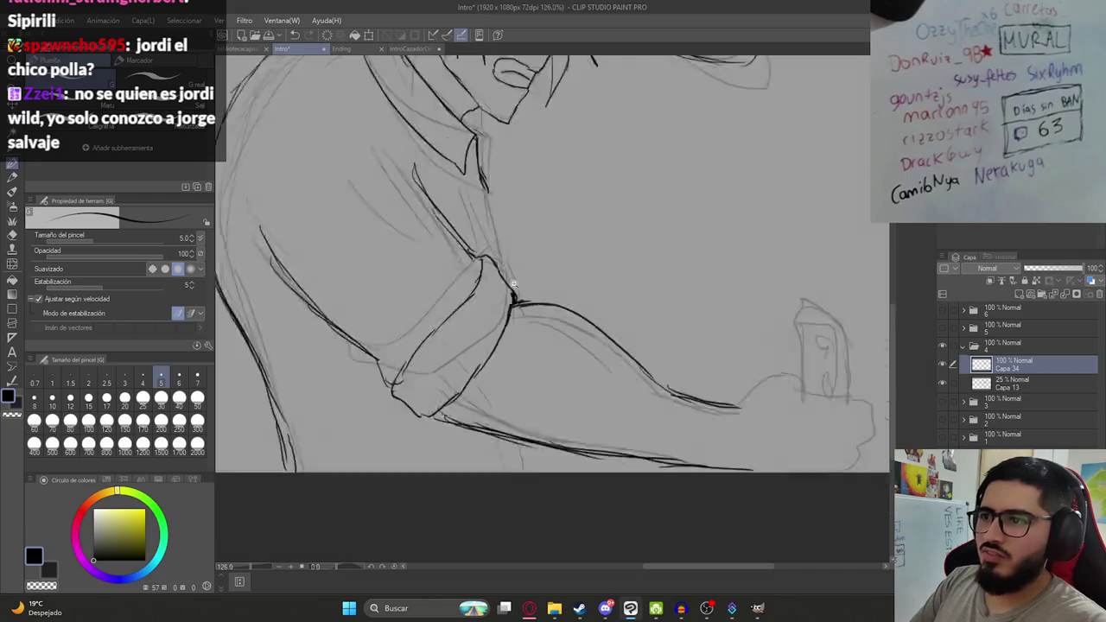
{"action": "scroll", "coordinate": [516, 299], "scroll_direction": "down", "scroll_amount": 3}
{"action": "scroll", "coordinate": [487, 285], "scroll_direction": "up", "scroll_amount": 5}
Erase a small stray piece of the arm line near the cuff.
{"action": "key", "text": "e"}
{"action": "mouse_move", "coordinate": [476, 263]}
{"action": "left_mouse_down"}
{"action": "mouse_move", "coordinate": [459, 250]}
{"action": "mouse_move", "coordinate": [475, 262]}
{"action": "left_mouse_up"}
{"action": "key", "text": "p"}
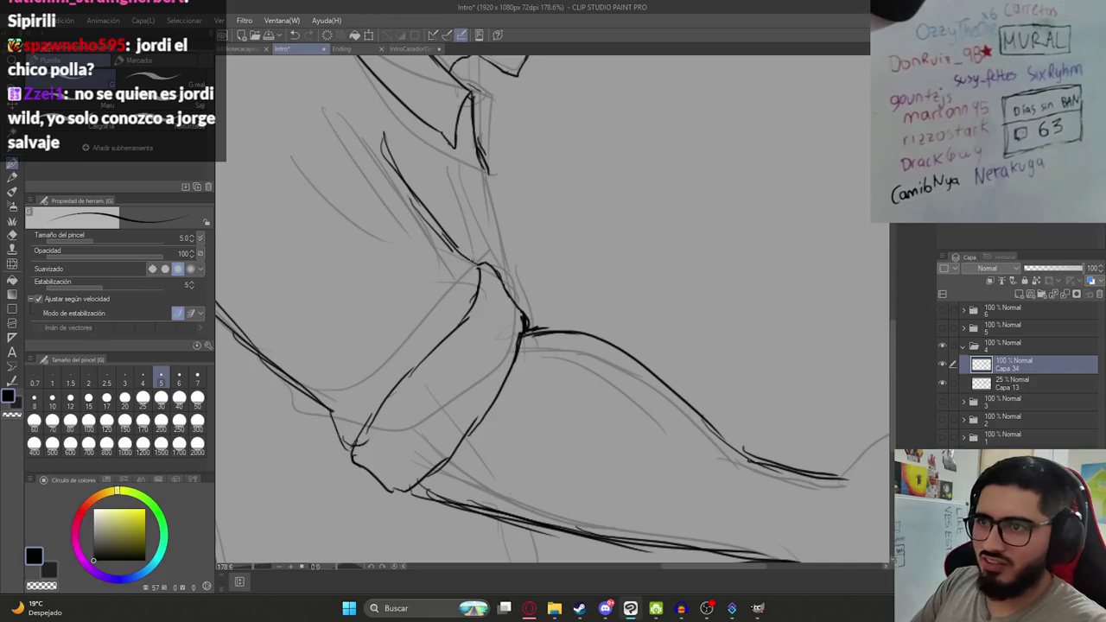
{"action": "scroll", "coordinate": [478, 264], "scroll_direction": "down", "scroll_amount": 2}
{"action": "scroll", "coordinate": [495, 273], "scroll_direction": "down", "scroll_amount": 1}
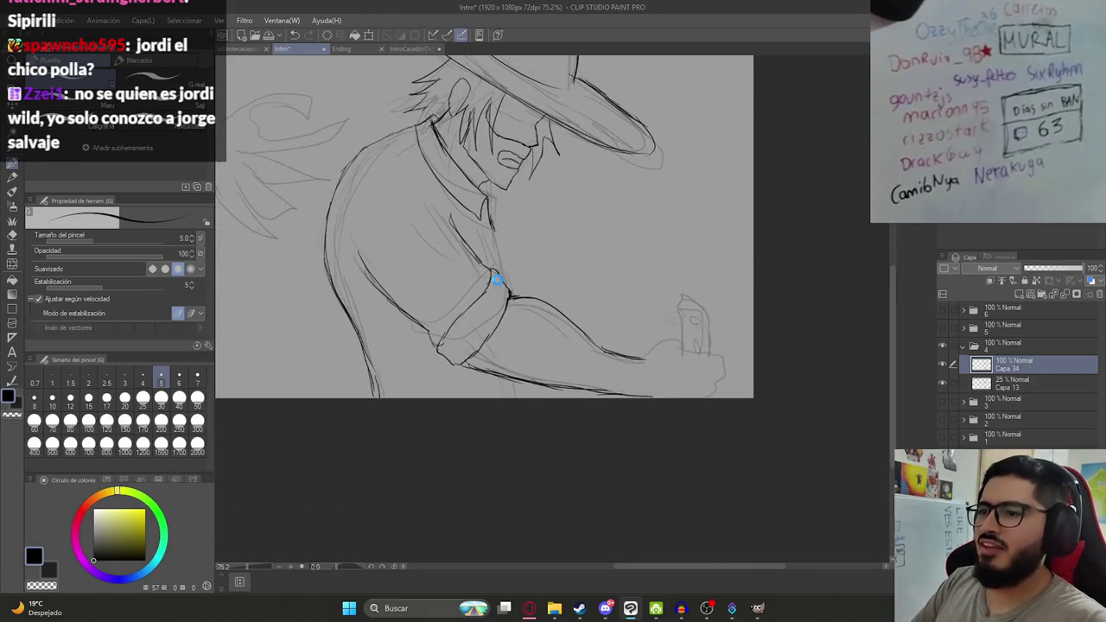
{"action": "scroll", "coordinate": [518, 302], "scroll_direction": "down", "scroll_amount": 1}
{"action": "scroll", "coordinate": [522, 307], "scroll_direction": "up", "scroll_amount": 2}
{"action": "scroll", "coordinate": [488, 345], "scroll_direction": "up", "scroll_amount": 1}
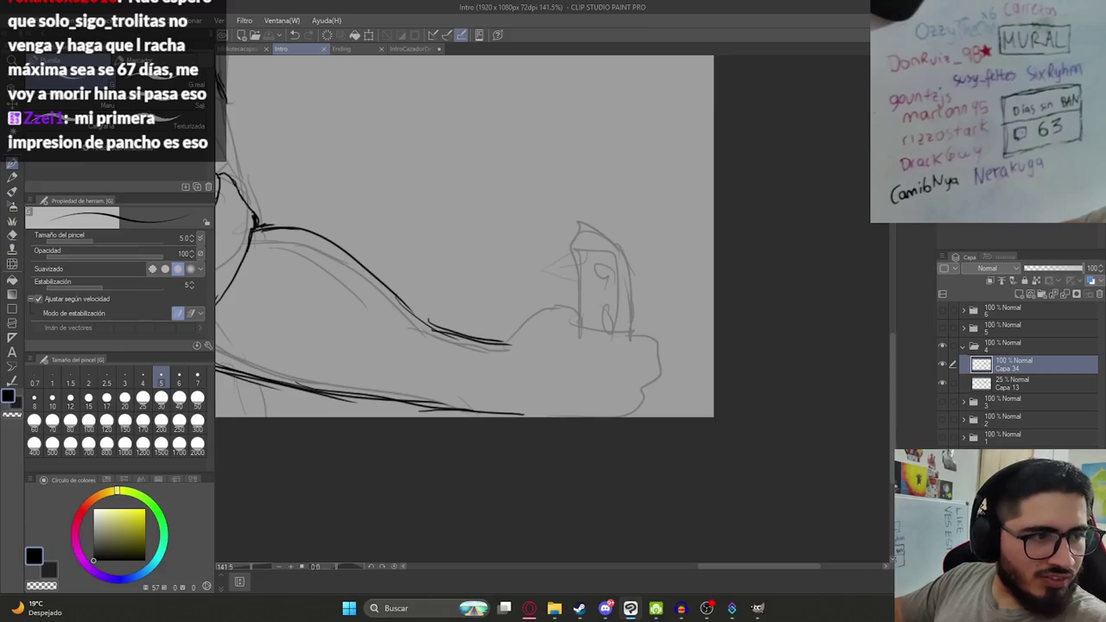
Ink a short stroke along the fist outline, discarding a test scribble, and save.
{"action": "left_click_drag", "start_coordinate": [450, 262], "coordinate": [525, 301]}
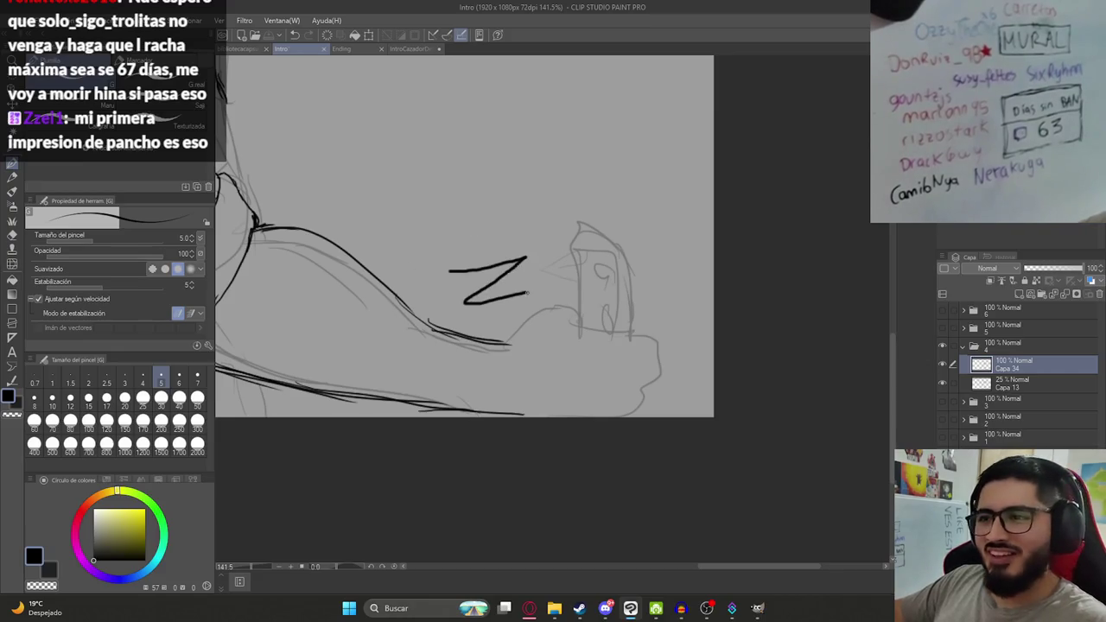
{"action": "key", "text": "ctrl+z"}
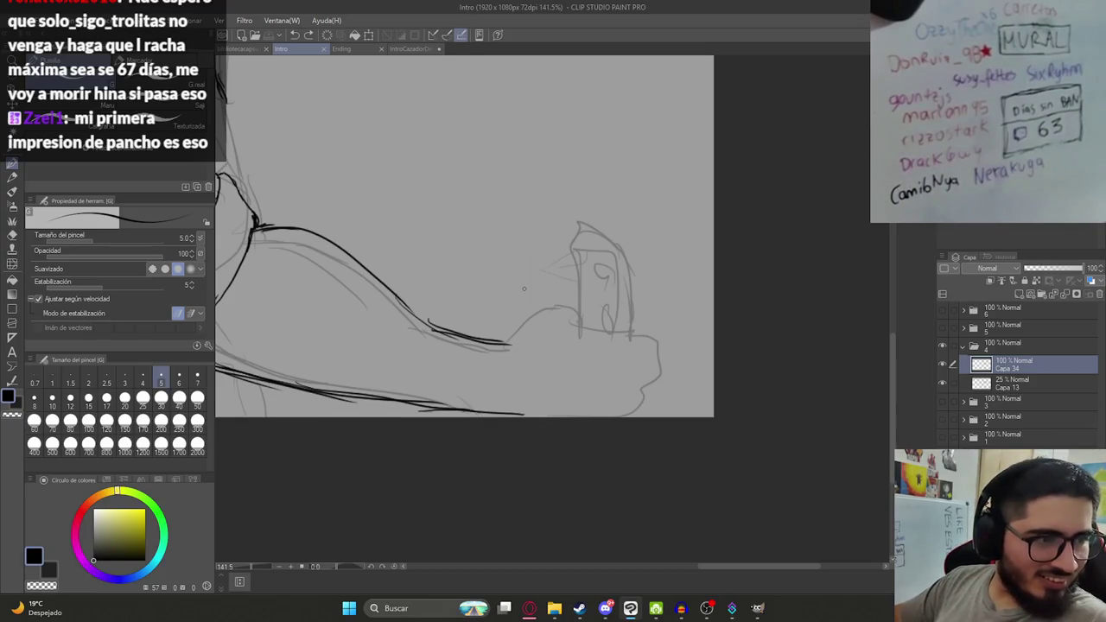
{"action": "mouse_move", "coordinate": [508, 344]}
{"action": "left_mouse_down"}
{"action": "mouse_move", "coordinate": [542, 305]}
{"action": "mouse_move", "coordinate": [574, 304]}
{"action": "left_mouse_up"}
{"action": "key", "text": "ctrl+s"}
Ink the curved top of the held object, replacing a misplaced stroke at its base.
{"action": "left_click_drag", "start_coordinate": [602, 343], "coordinate": [579, 350]}
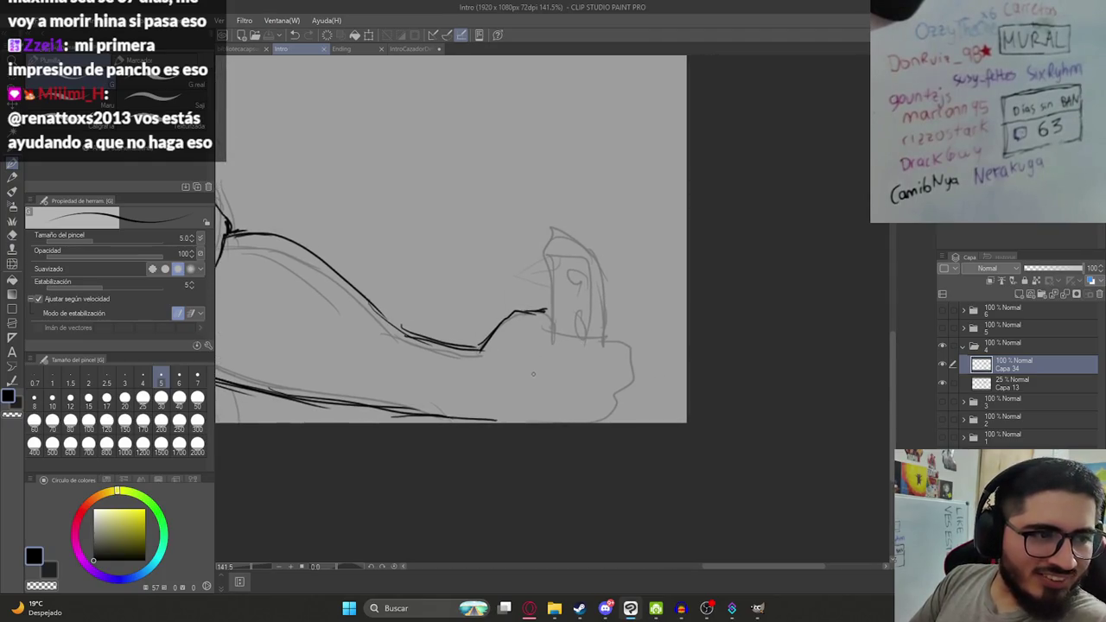
{"action": "left_click_drag", "start_coordinate": [545, 328], "coordinate": [579, 339]}
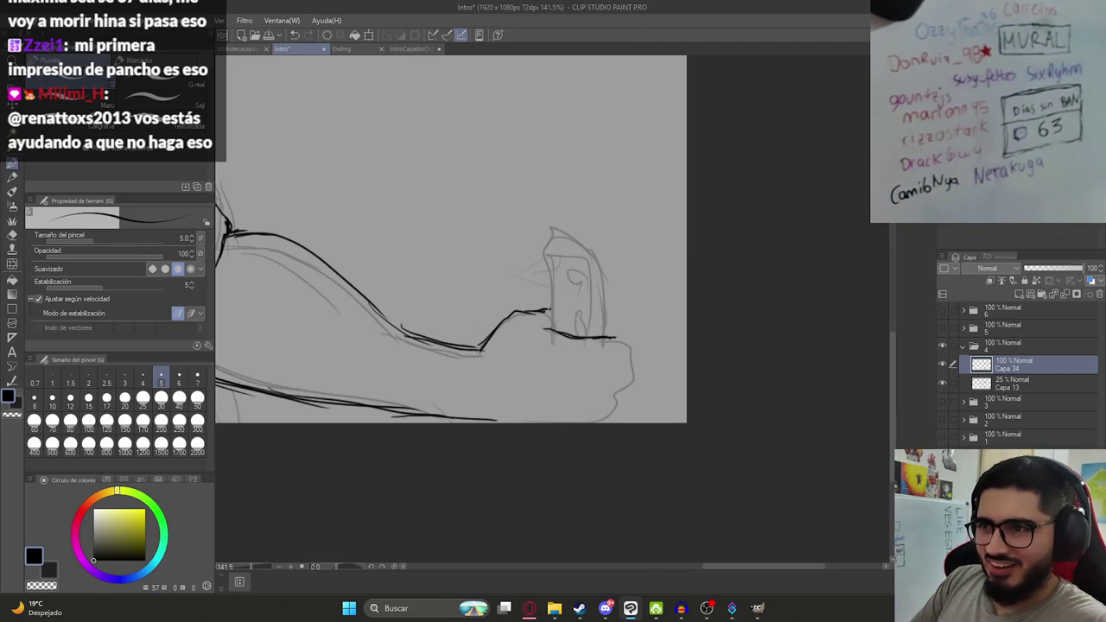
{"action": "key", "text": "ctrl+z"}
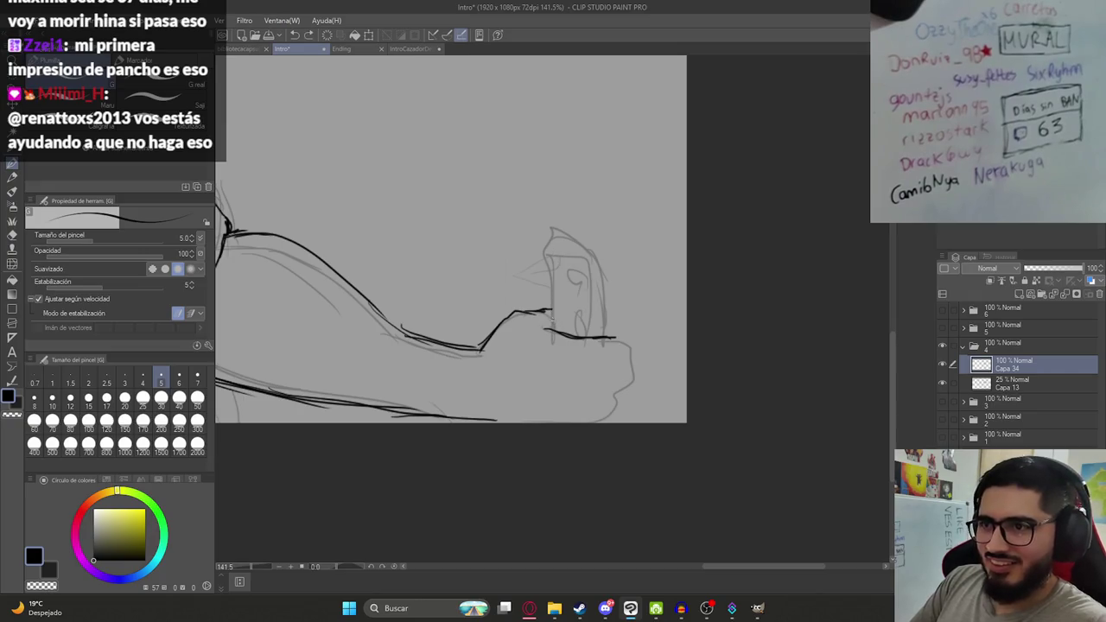
{"action": "mouse_move", "coordinate": [545, 255]}
{"action": "left_mouse_down"}
{"action": "mouse_move", "coordinate": [556, 213]}
{"action": "mouse_move", "coordinate": [609, 245]}
{"action": "mouse_move", "coordinate": [614, 336]}
{"action": "left_mouse_up"}
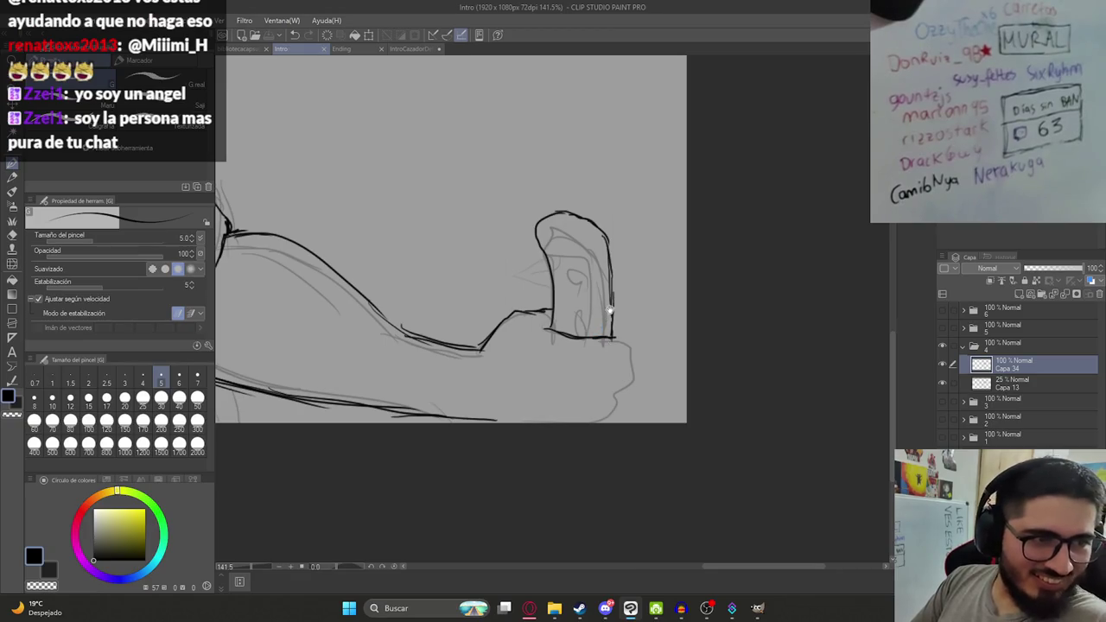
Ink the line along the arm to the fist and a short stroke under the fist.
{"action": "left_click_drag", "start_coordinate": [607, 312], "coordinate": [614, 278]}
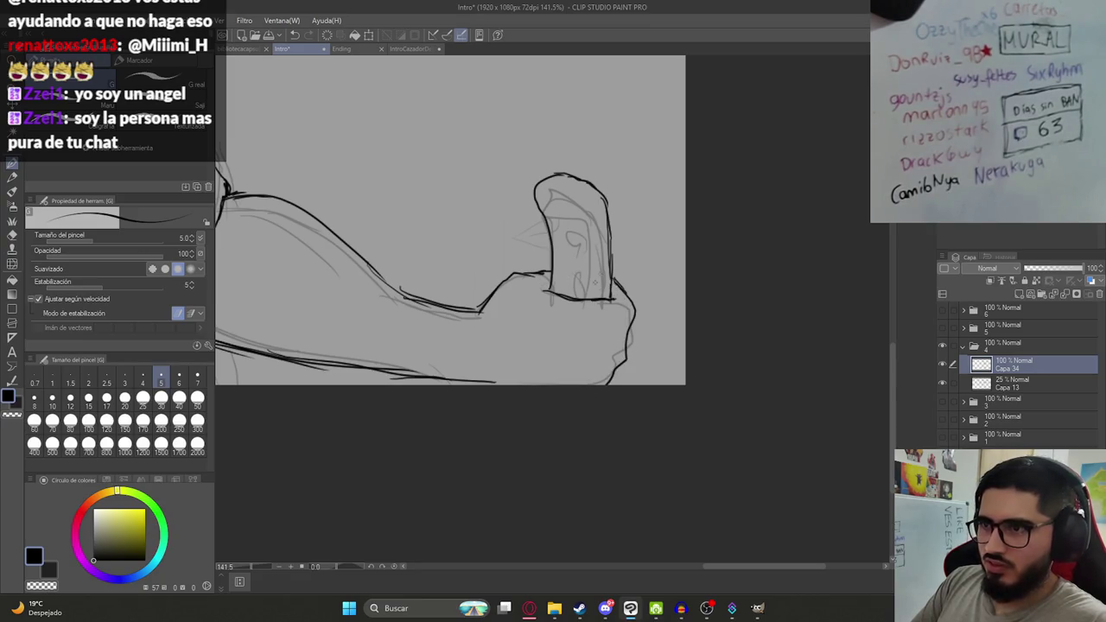
{"action": "scroll", "coordinate": [596, 282], "scroll_direction": "down", "scroll_amount": 3}
{"action": "scroll", "coordinate": [533, 302], "scroll_direction": "up", "scroll_amount": 1}
{"action": "scroll", "coordinate": [541, 307], "scroll_direction": "up", "scroll_amount": 1}
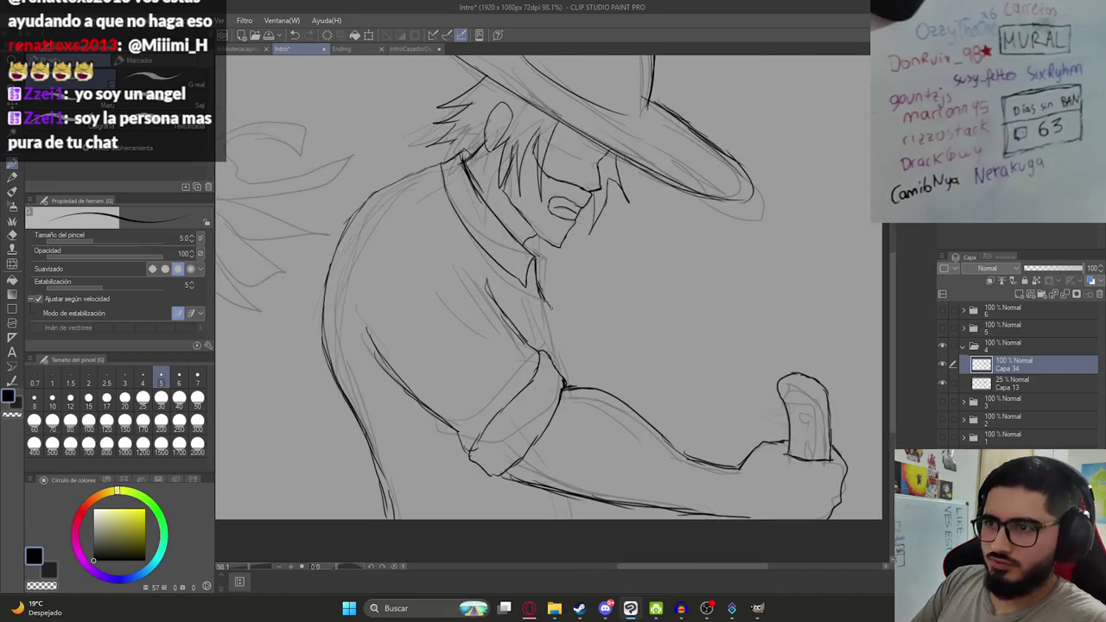
{"action": "left_click_drag", "start_coordinate": [548, 305], "coordinate": [564, 377]}
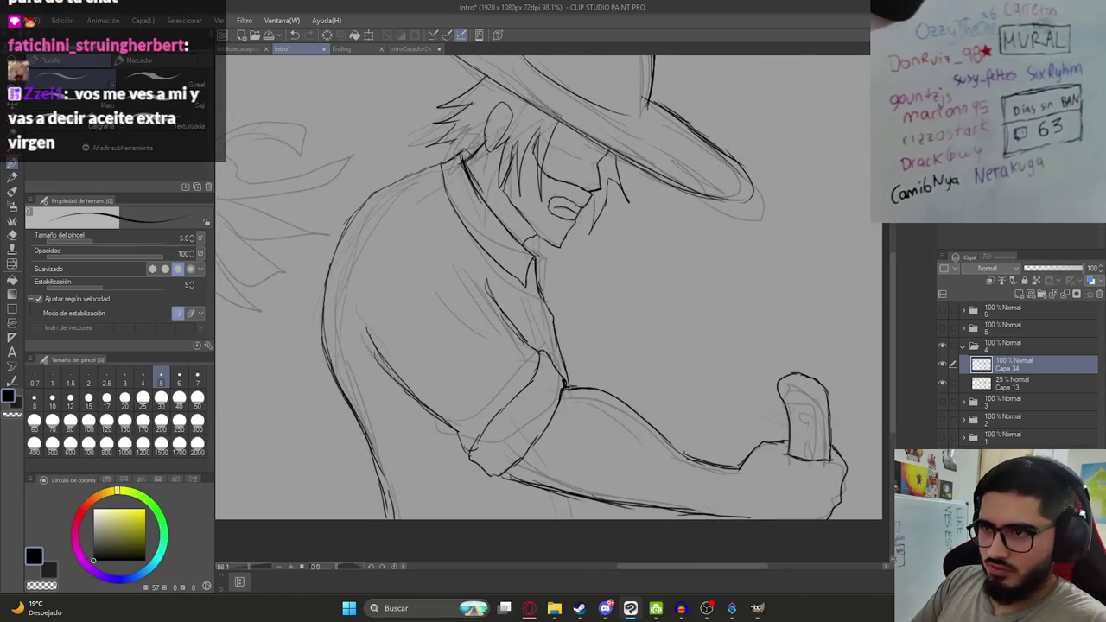
{"action": "left_click_drag", "start_coordinate": [591, 499], "coordinate": [585, 520]}
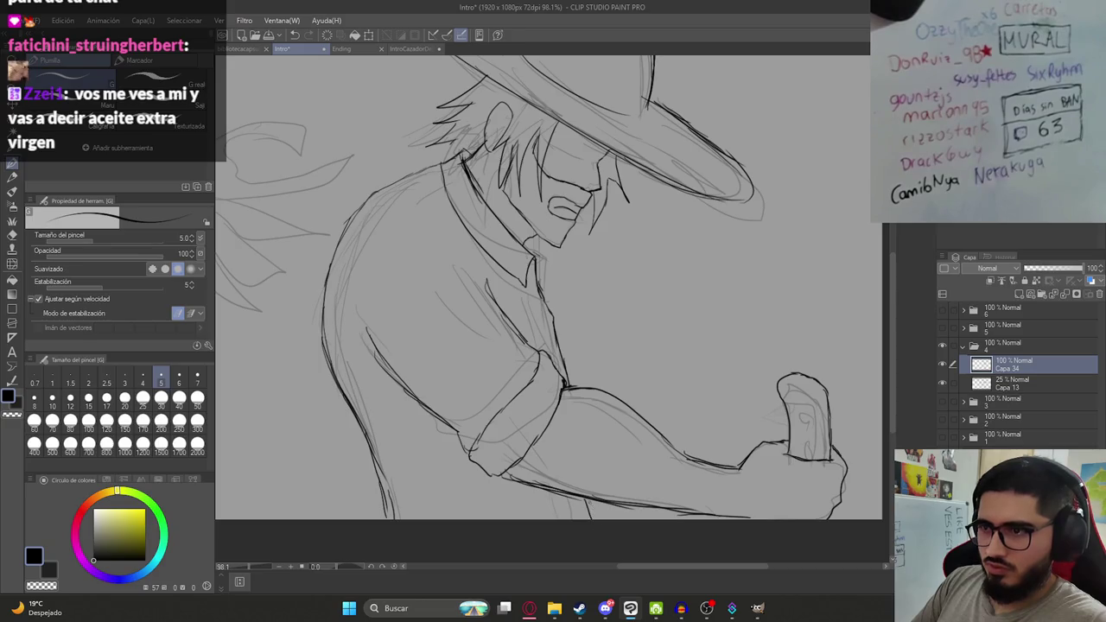
{"action": "scroll", "coordinate": [571, 467], "scroll_direction": "down", "scroll_amount": 3}
{"action": "scroll", "coordinate": [572, 467], "scroll_direction": "up", "scroll_amount": 4}
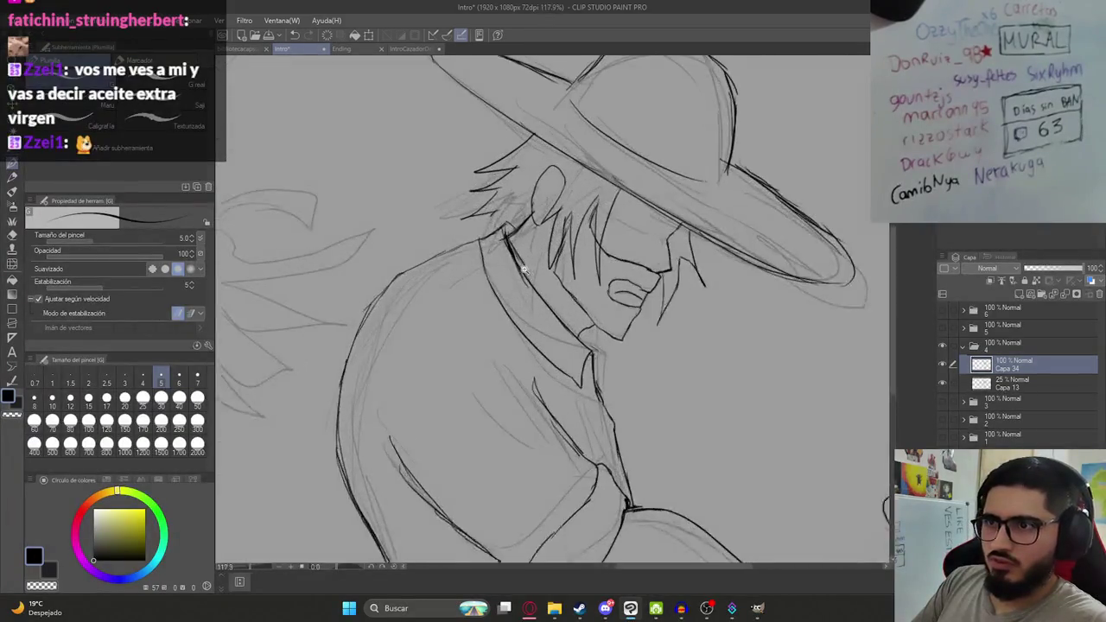
Ink a hair strand beside the face and a curved line under the hat brim.
{"action": "key", "text": "e"}
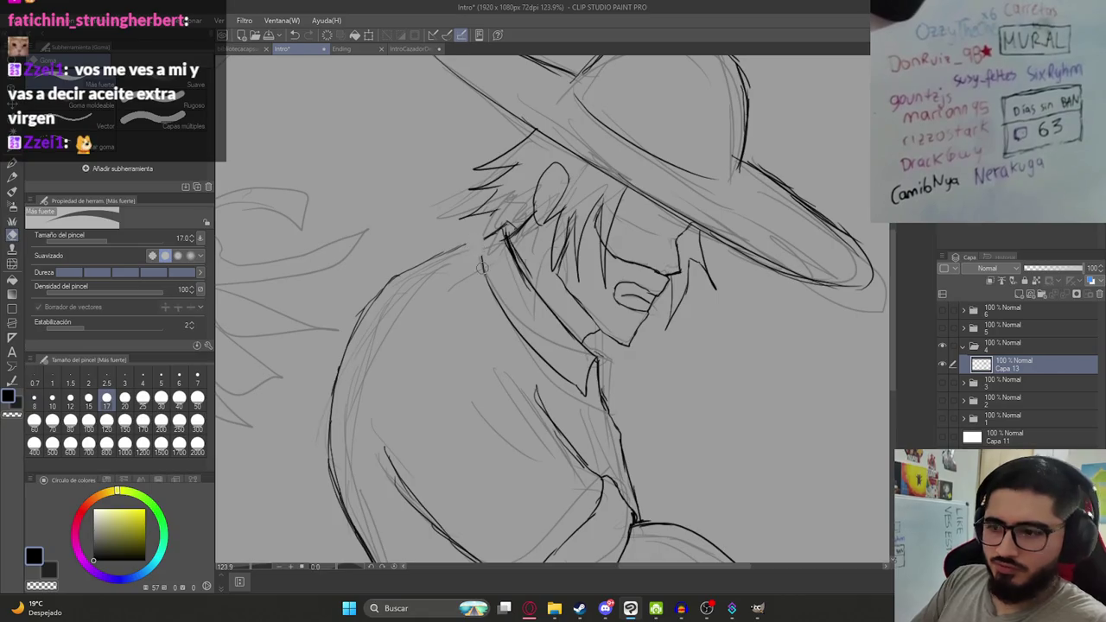
{"action": "key", "text": "p"}
{"action": "left_click_drag", "start_coordinate": [477, 233], "coordinate": [485, 275]}
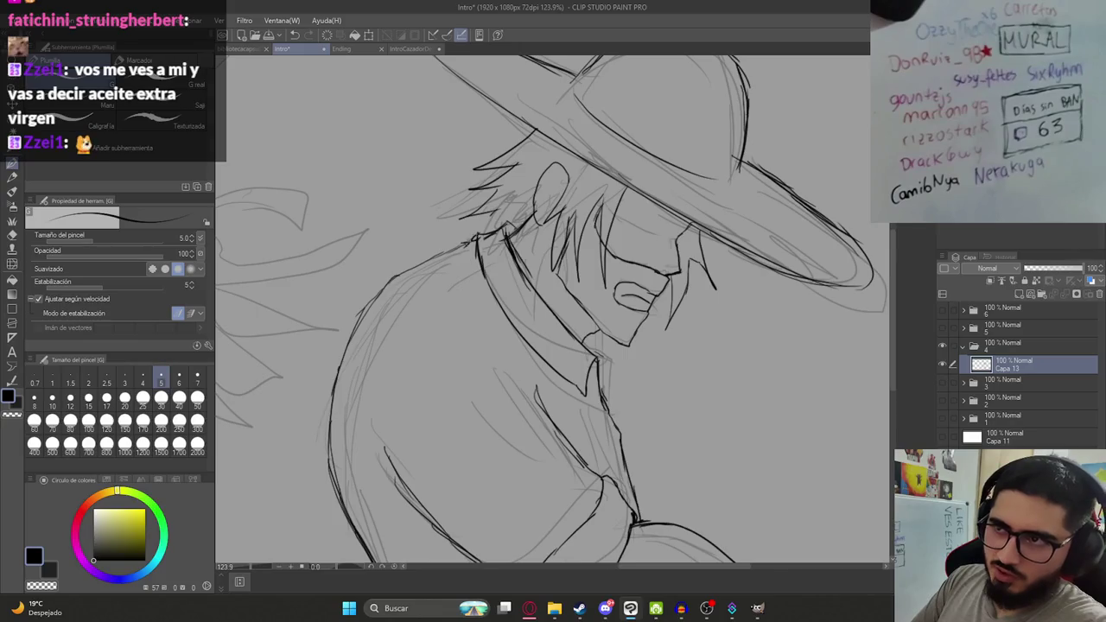
{"action": "scroll", "coordinate": [449, 243], "scroll_direction": "down", "scroll_amount": 5}
{"action": "scroll", "coordinate": [456, 322], "scroll_direction": "up", "scroll_amount": 4}
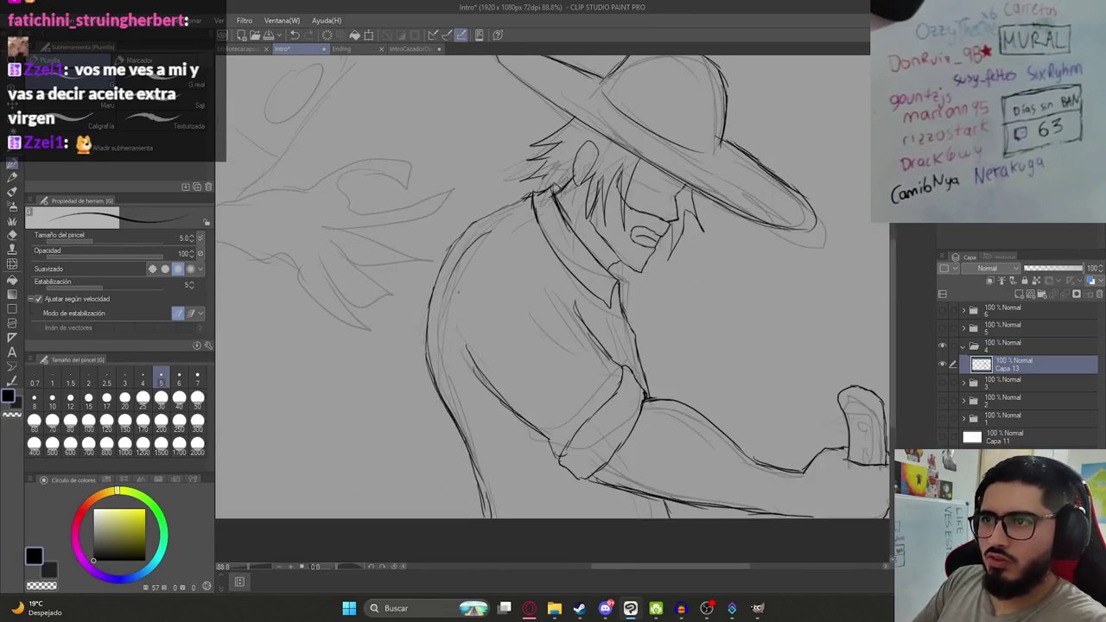
{"action": "scroll", "coordinate": [481, 332], "scroll_direction": "down", "scroll_amount": 3}
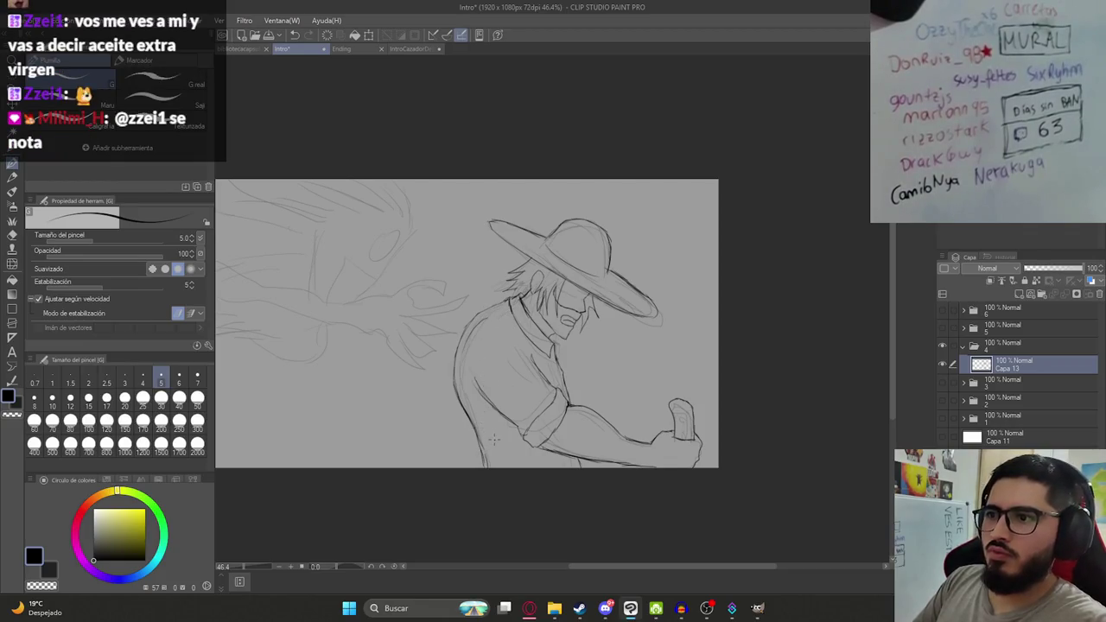
{"action": "scroll", "coordinate": [564, 283], "scroll_direction": "up", "scroll_amount": 5}
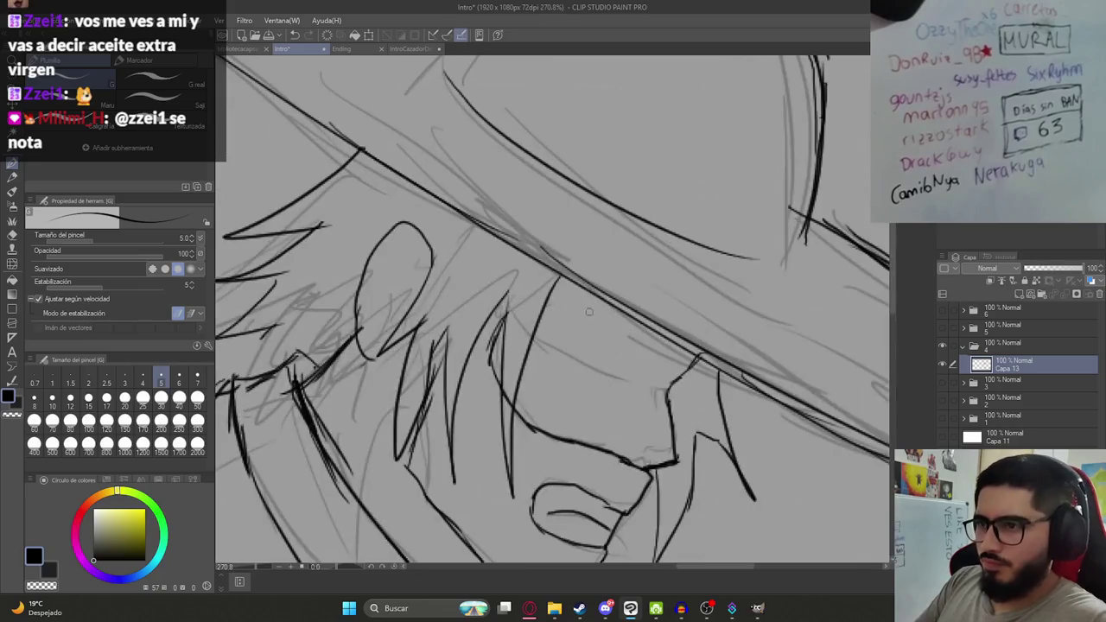
{"action": "left_click_drag", "start_coordinate": [536, 336], "coordinate": [667, 393]}
{"action": "scroll", "coordinate": [666, 394], "scroll_direction": "down", "scroll_amount": 5}
{"action": "scroll", "coordinate": [605, 439], "scroll_direction": "up", "scroll_amount": 2}
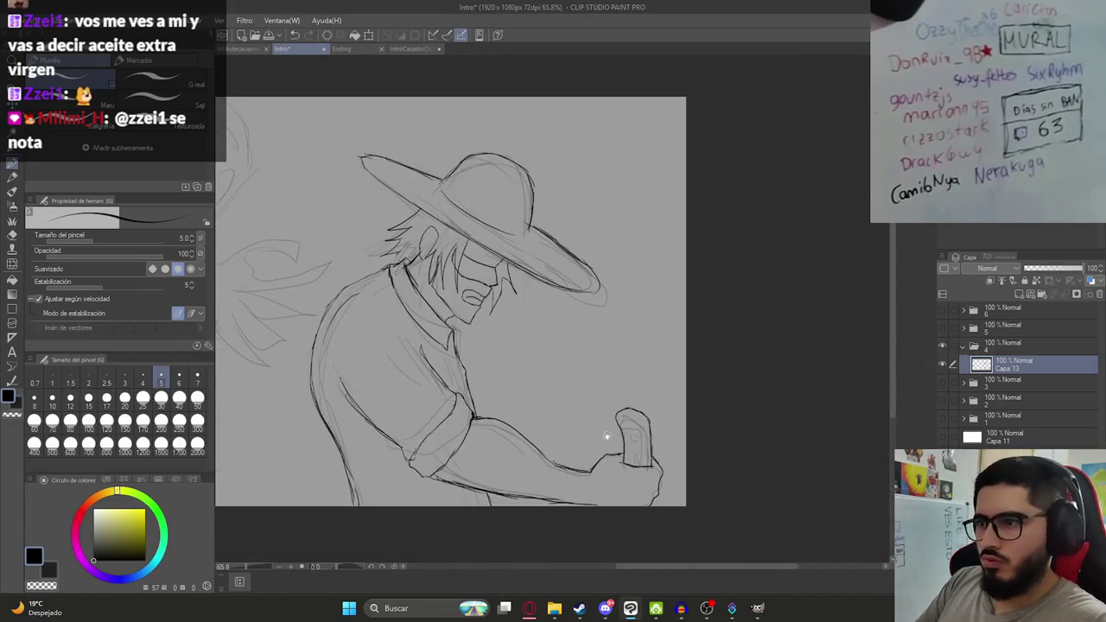
{"action": "scroll", "coordinate": [657, 455], "scroll_direction": "up", "scroll_amount": 1}
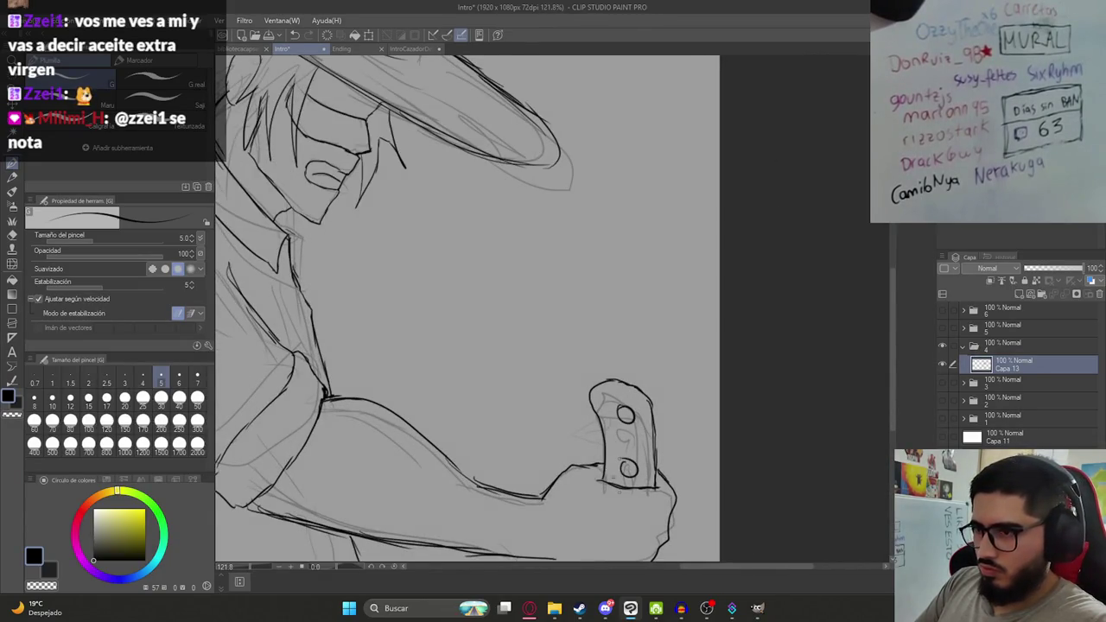
{"action": "scroll", "coordinate": [605, 432], "scroll_direction": "down", "scroll_amount": 4}
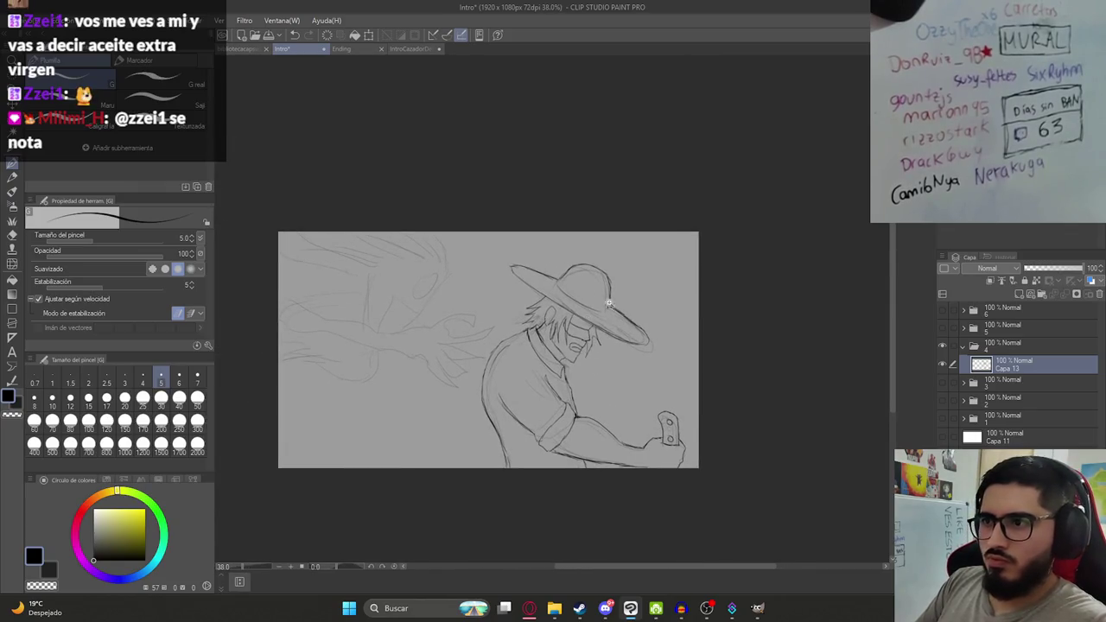
{"action": "scroll", "coordinate": [523, 324], "scroll_direction": "down", "scroll_amount": 1}
{"action": "scroll", "coordinate": [485, 363], "scroll_direction": "up", "scroll_amount": 2}
Erase stray pencil lines at the lower left with a size-25 eraser, toggling the sketch layer to check.
{"action": "key", "text": "e"}
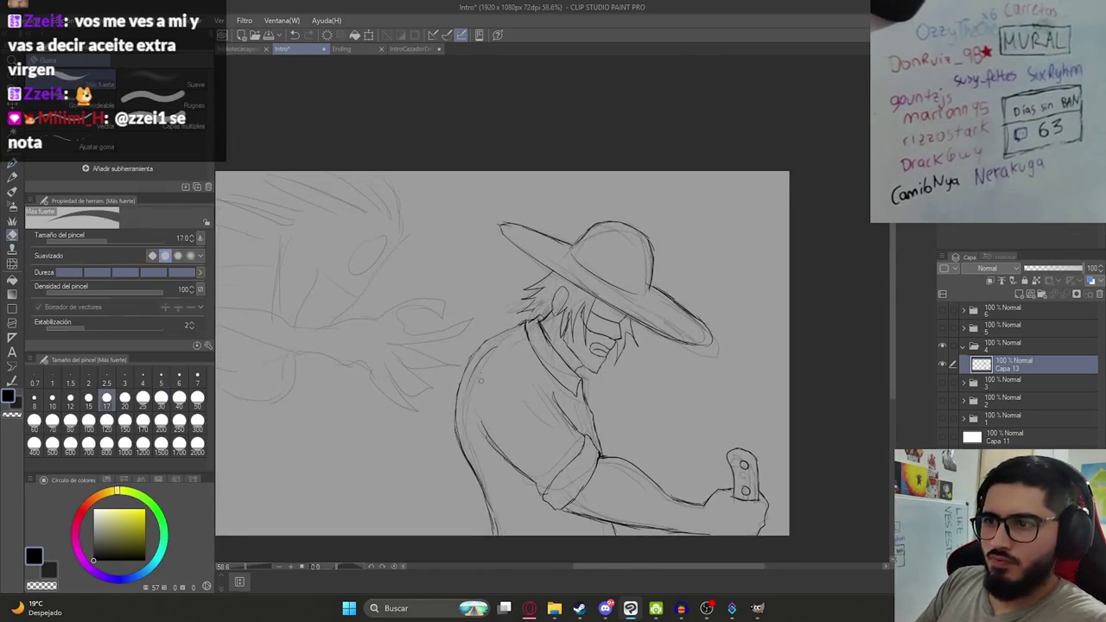
{"action": "key", "text": "bracketright"}
{"action": "key", "text": "bracketright"}
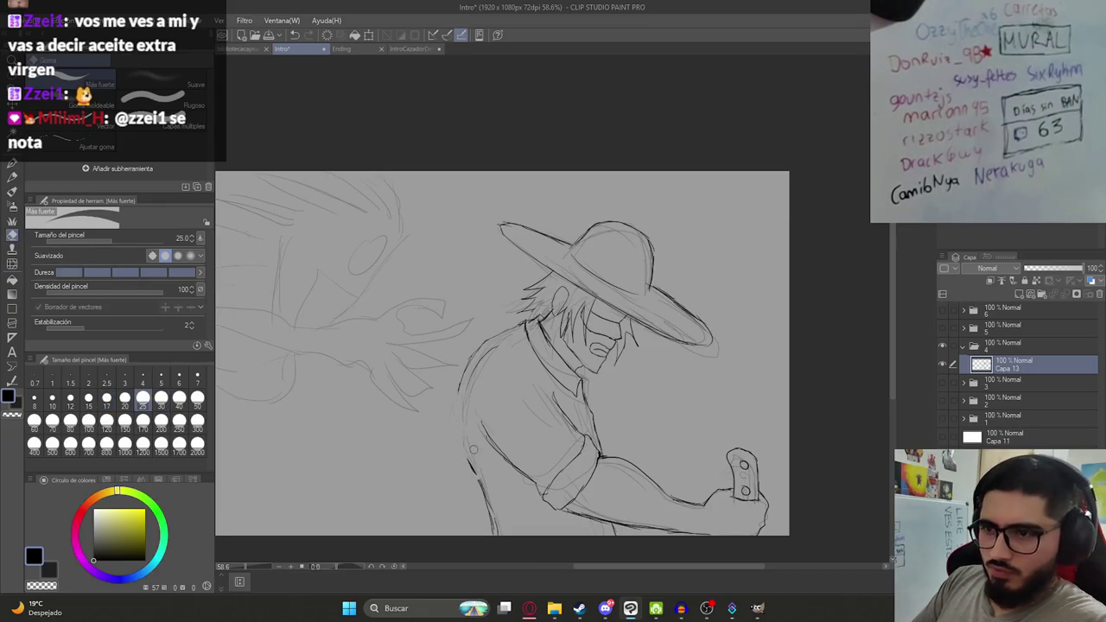
{"action": "left_click_drag", "start_coordinate": [475, 476], "coordinate": [483, 499]}
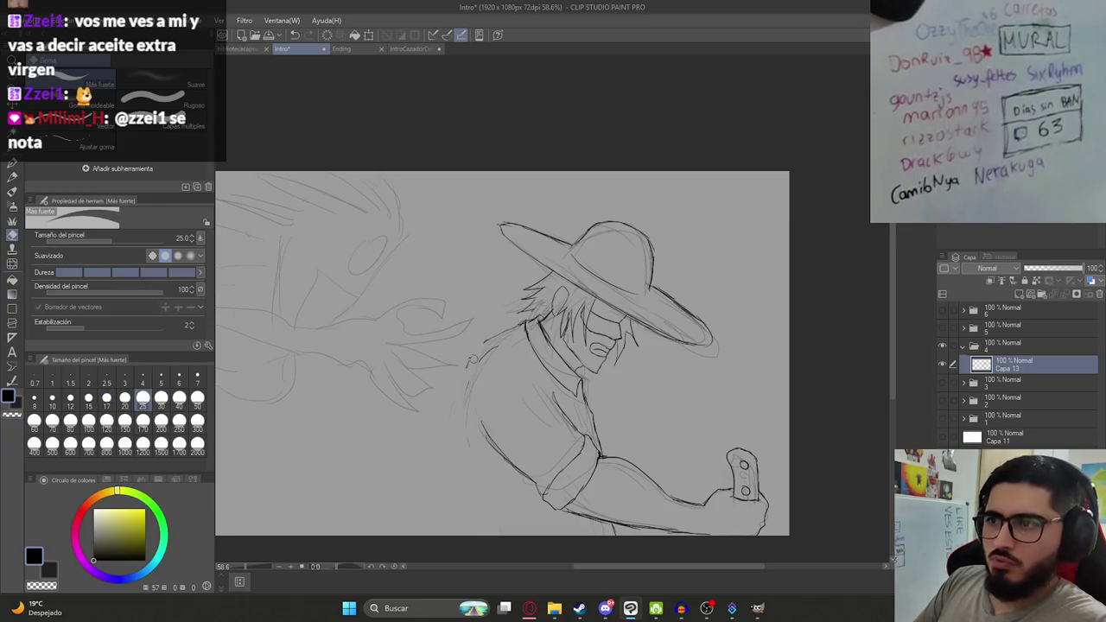
{"action": "left_click", "coordinate": [944, 346]}
{"action": "left_click", "coordinate": [944, 346]}
{"action": "left_click", "coordinate": [943, 364]}
{"action": "left_click", "coordinate": [944, 364]}
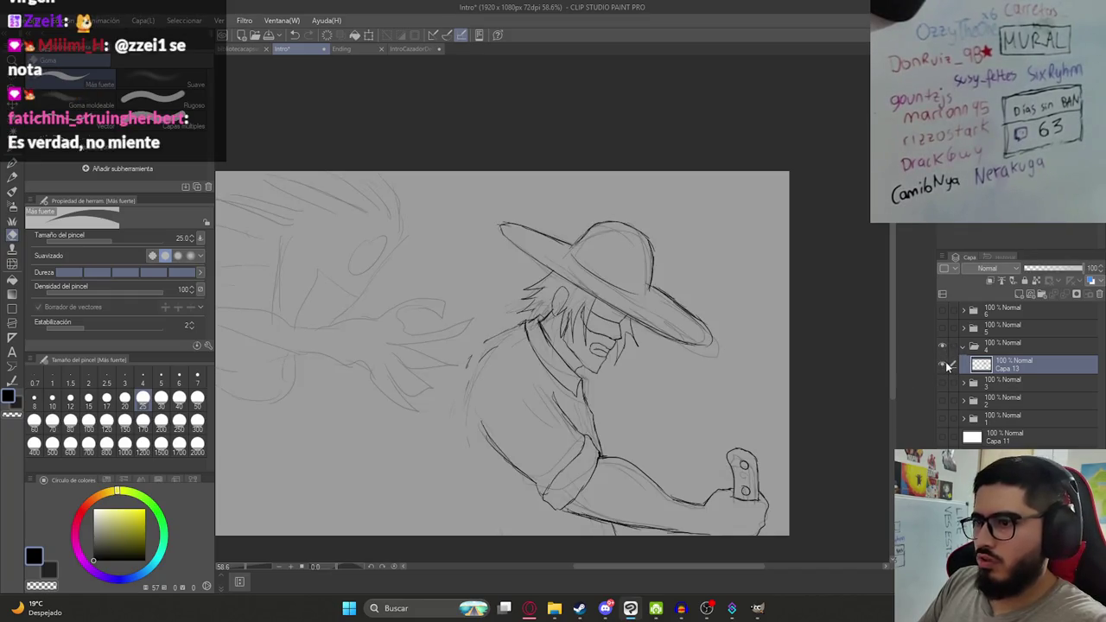
{"action": "scroll", "coordinate": [540, 317], "scroll_direction": "down", "scroll_amount": 1}
{"action": "scroll", "coordinate": [540, 316], "scroll_direction": "up", "scroll_amount": 1}
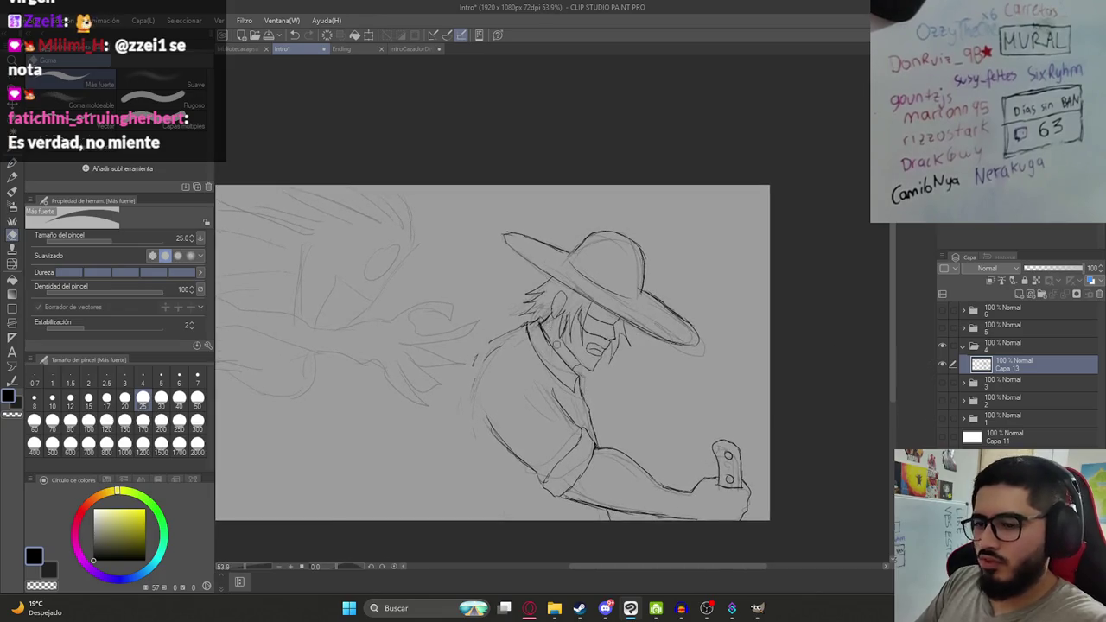
Try headphone ellipses around the neck, undo them, and toggle the character sketch layer to compare.
{"action": "key", "text": "p"}
{"action": "left_click_drag", "start_coordinate": [615, 371], "coordinate": [614, 374]}
{"action": "left_click_drag", "start_coordinate": [605, 380], "coordinate": [604, 428]}
{"action": "key", "text": "ctrl+z"}
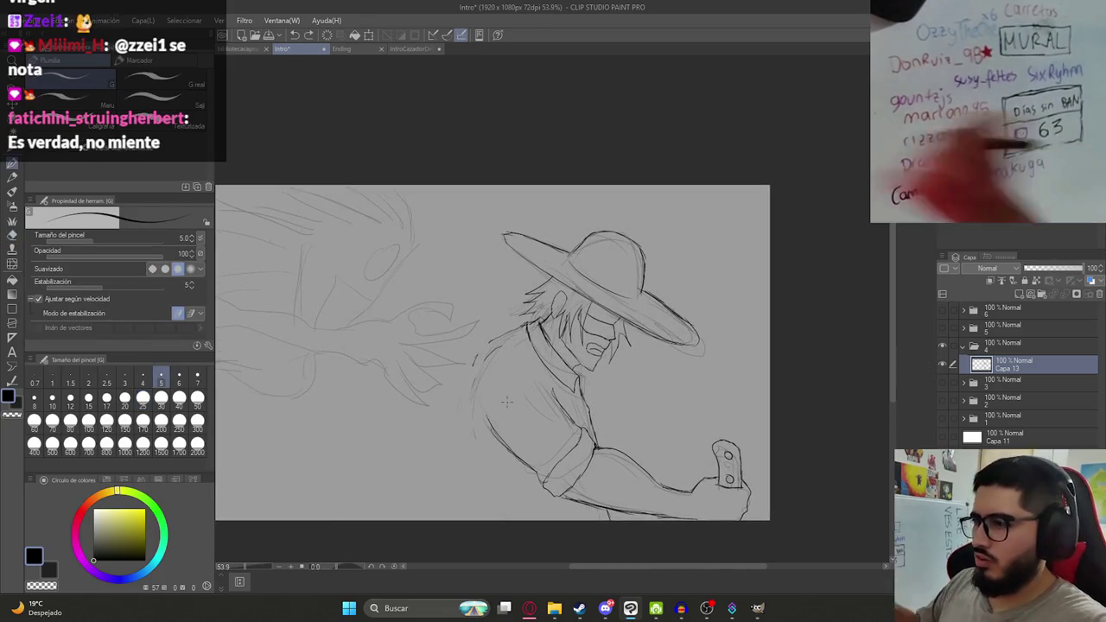
{"action": "left_click", "coordinate": [944, 364]}
{"action": "left_click", "coordinate": [944, 364]}
{"action": "scroll", "coordinate": [377, 404], "scroll_direction": "down", "scroll_amount": 1}
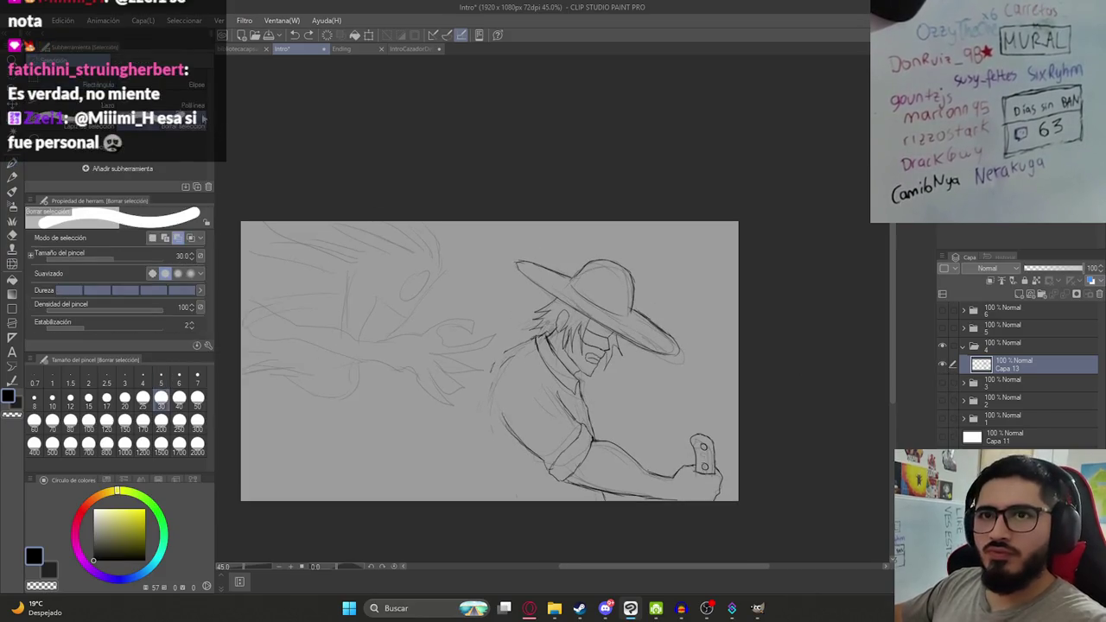
Move the character onto its own layer with a freehand selection cut-and-paste, hiding the original Capa 13.
{"action": "key", "text": "m"}
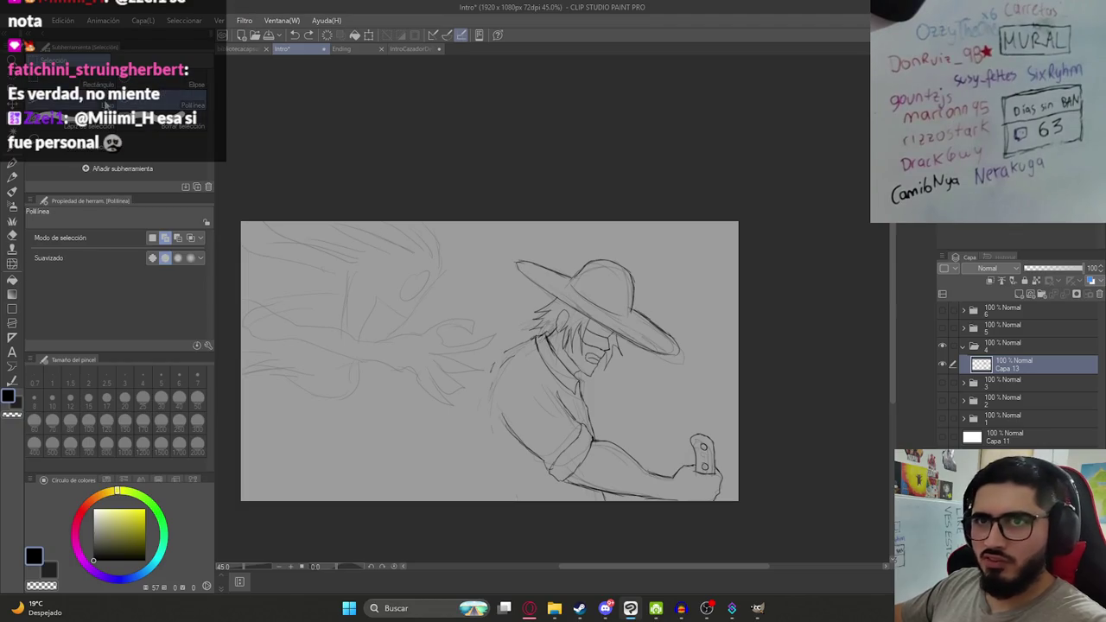
{"action": "key", "text": "m"}
{"action": "left_click_drag", "start_coordinate": [512, 326], "coordinate": [500, 216]}
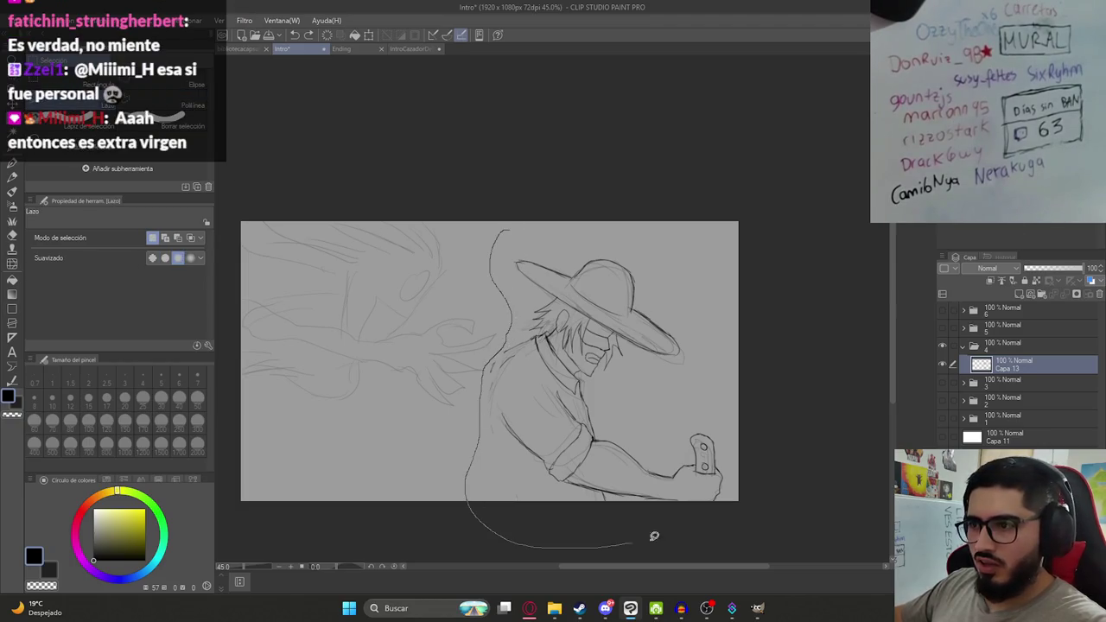
{"action": "key", "text": "ctrl+x"}
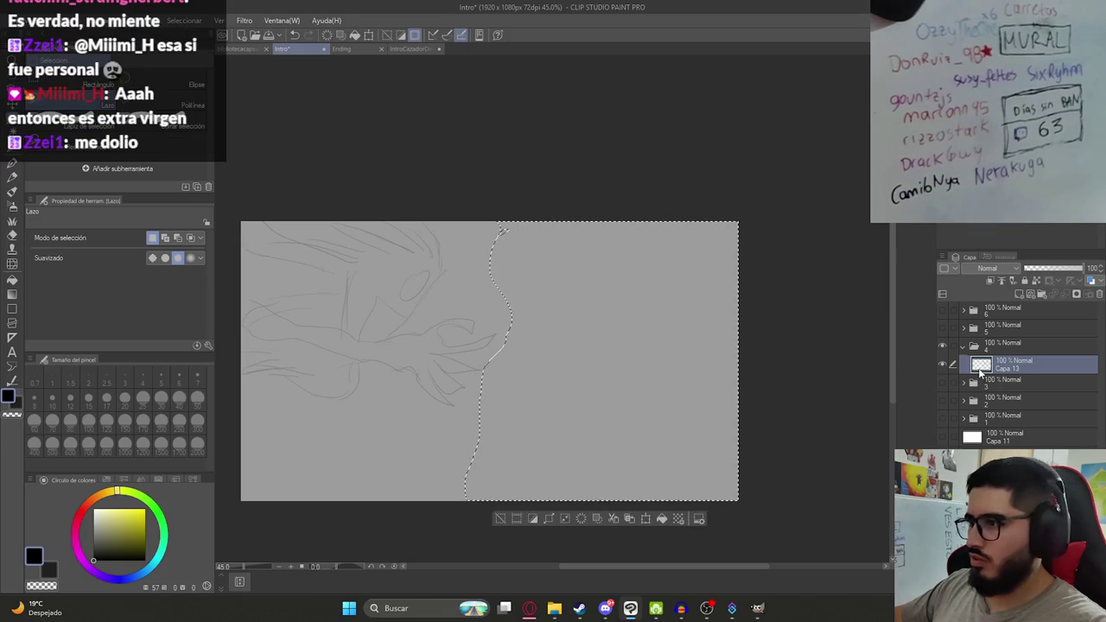
{"action": "key", "text": "ctrl+v"}
{"action": "left_click", "coordinate": [943, 383]}
{"action": "left_click", "coordinate": [943, 384]}
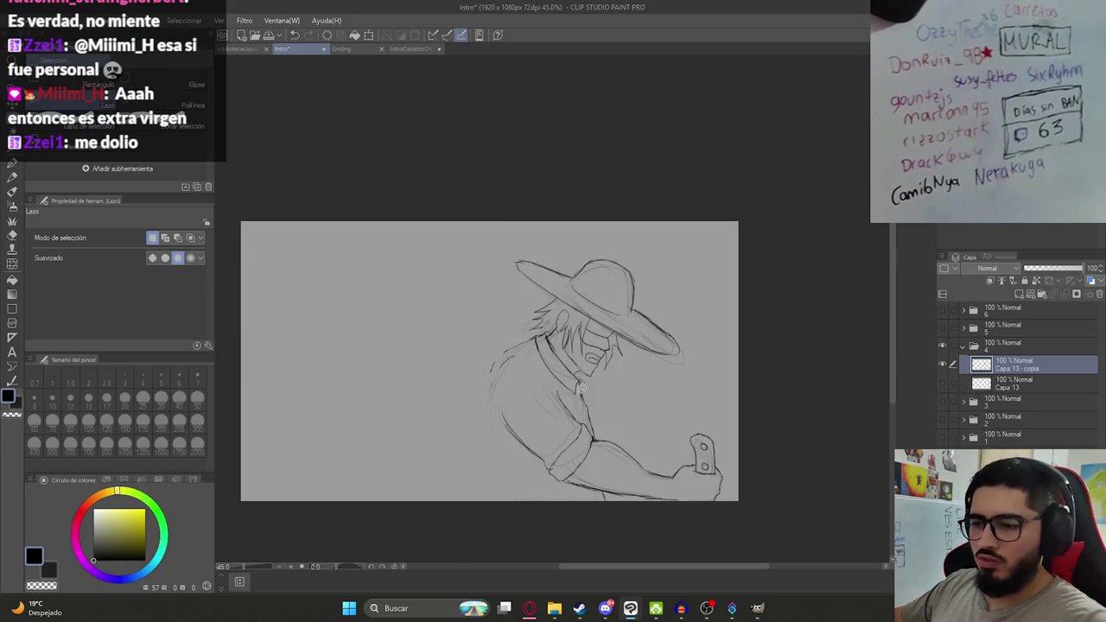
Save the drawing and bring Clip Studio Paint back to the front after visiting another app.
{"action": "key", "text": "e"}
{"action": "key", "text": "ctrl+s"}
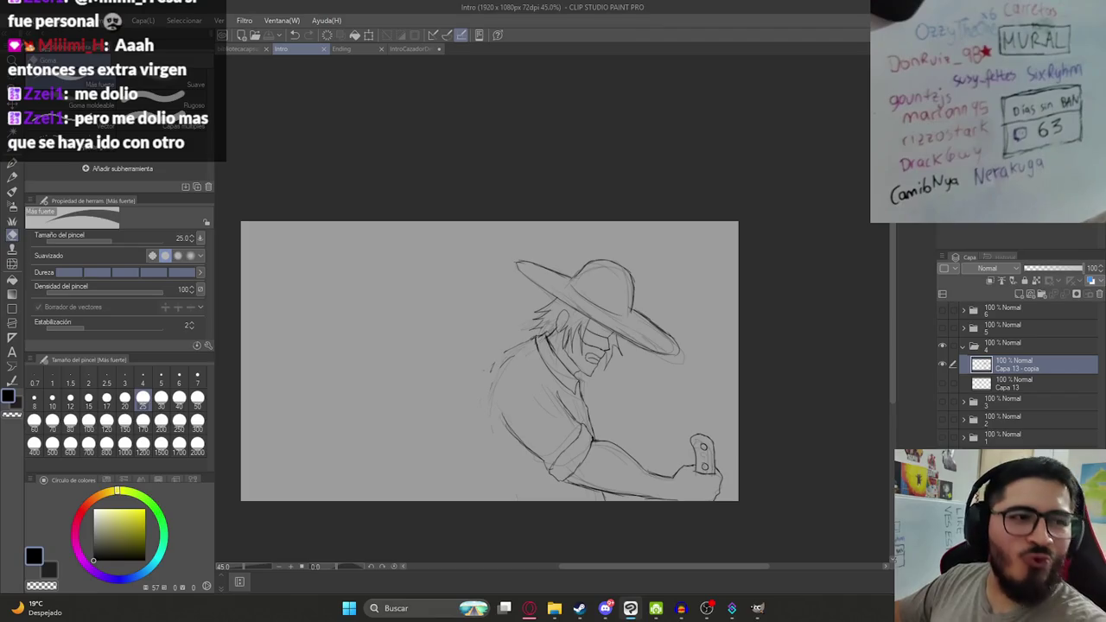
{"action": "left_click", "coordinate": [707, 609]}
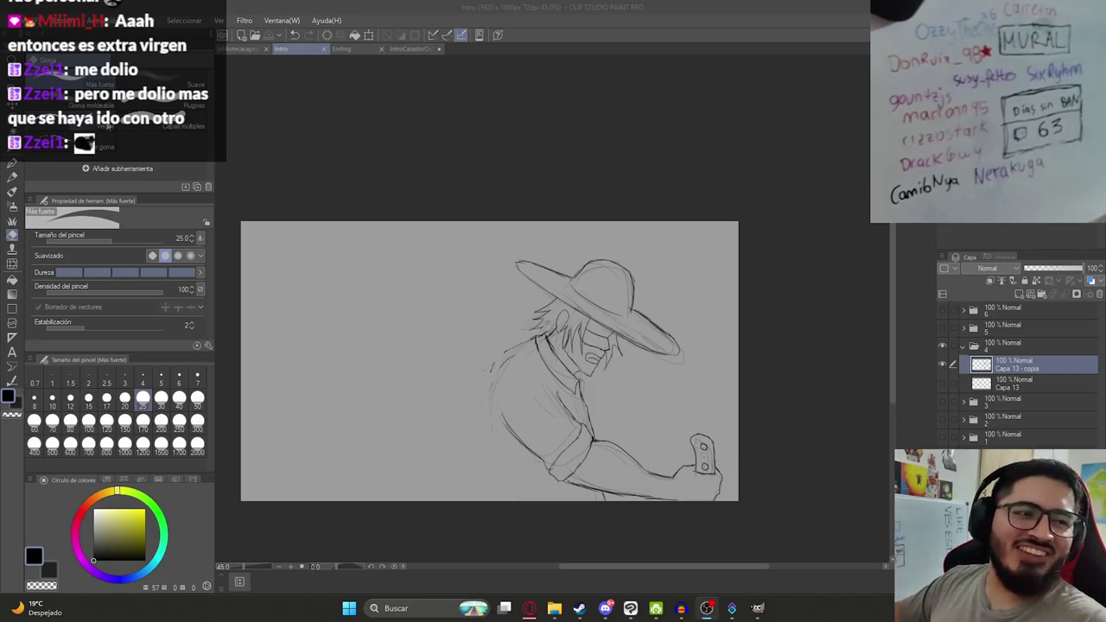
{"action": "left_click", "coordinate": [437, 35]}
Rework the back line behind the cowboy's shoulder with G-pen and eraser strokes, and save Intro.
{"action": "left_click_drag", "start_coordinate": [496, 350], "coordinate": [456, 365]}
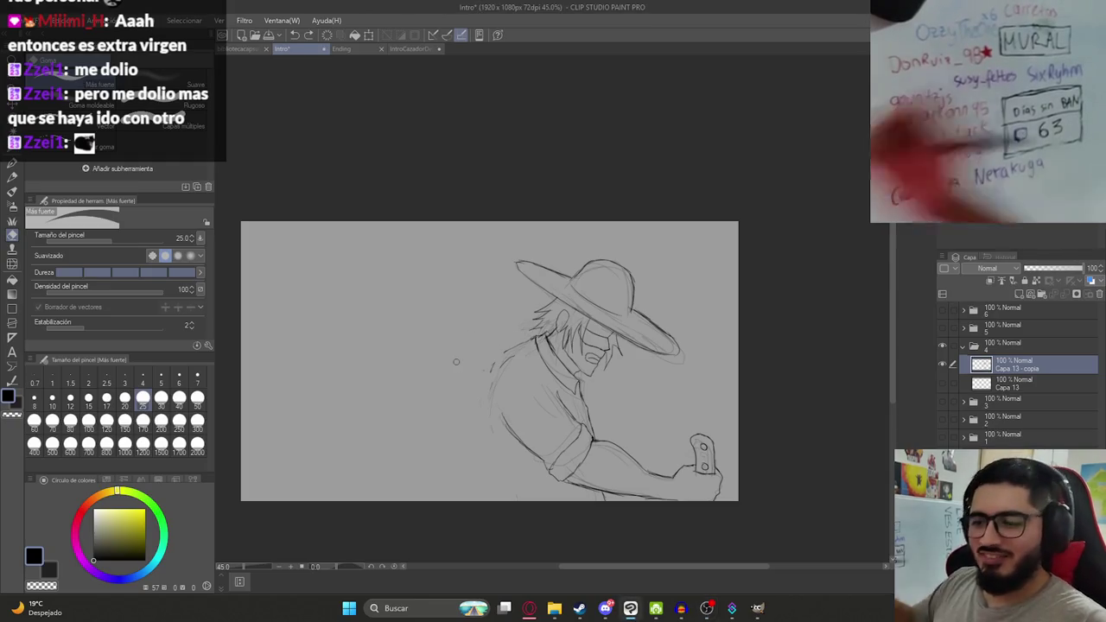
{"action": "key", "text": "p"}
{"action": "key", "text": "e"}
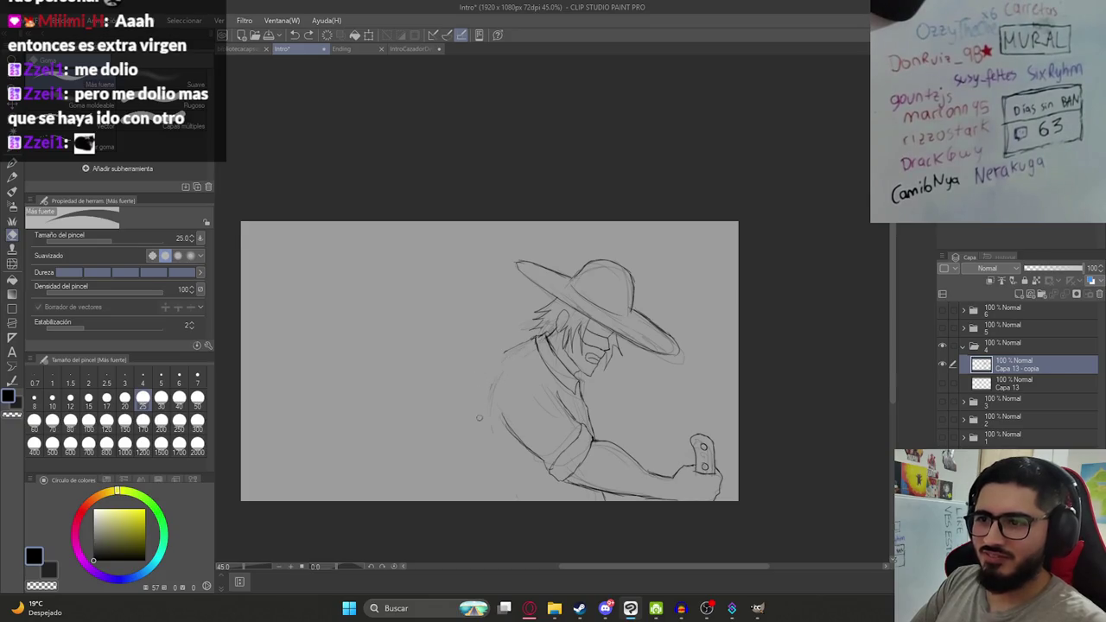
{"action": "key", "text": "ctrl+s"}
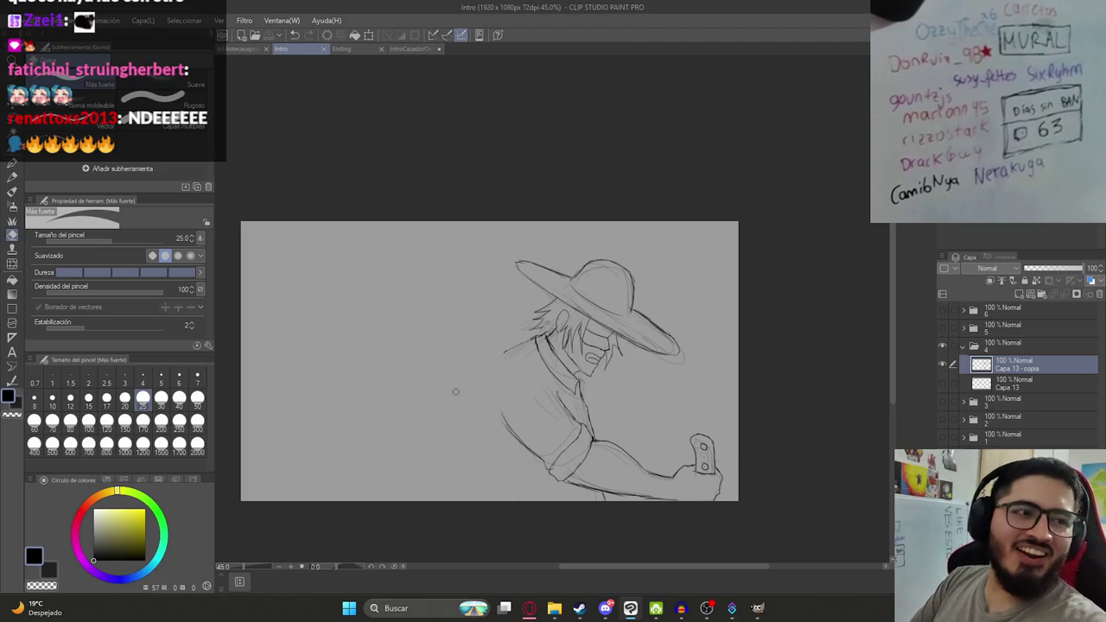
{"action": "key", "text": "p"}
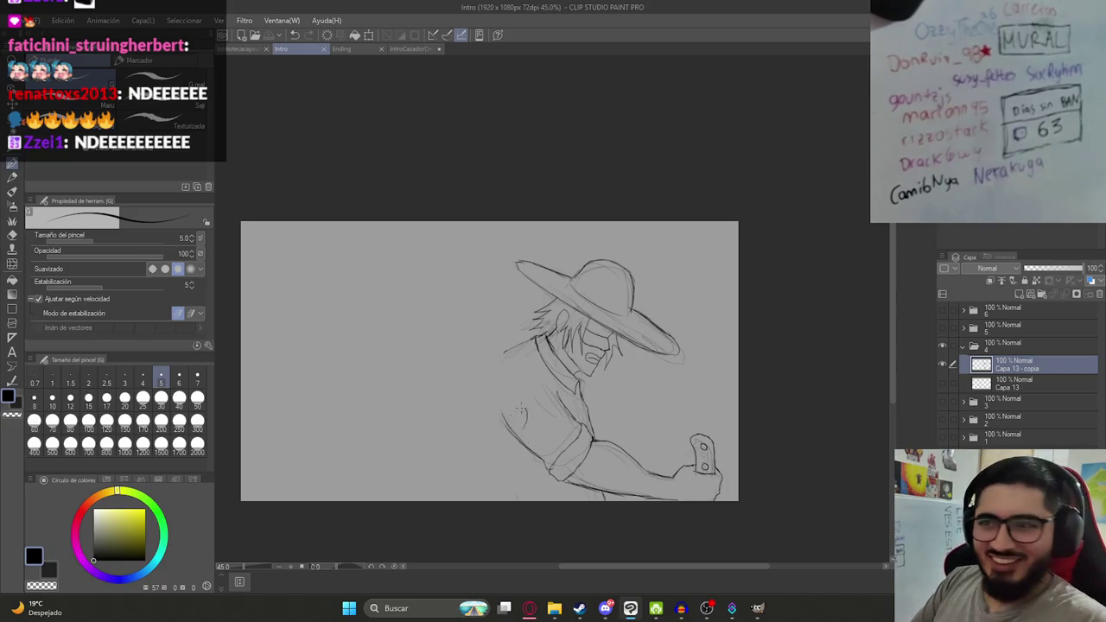
Redraw the back curve beside the shoulder, undoing discarded strokes, and save.
{"action": "scroll", "coordinate": [510, 346], "scroll_direction": "up", "scroll_amount": 1}
{"action": "scroll", "coordinate": [502, 280], "scroll_direction": "up", "scroll_amount": 1}
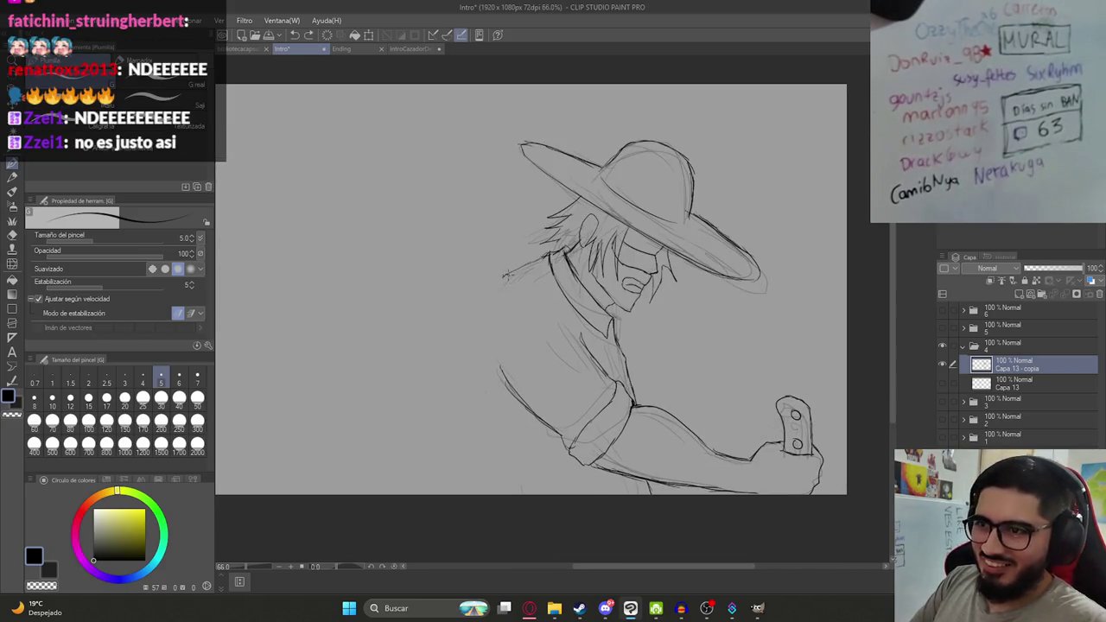
{"action": "key", "text": "ctrl+z"}
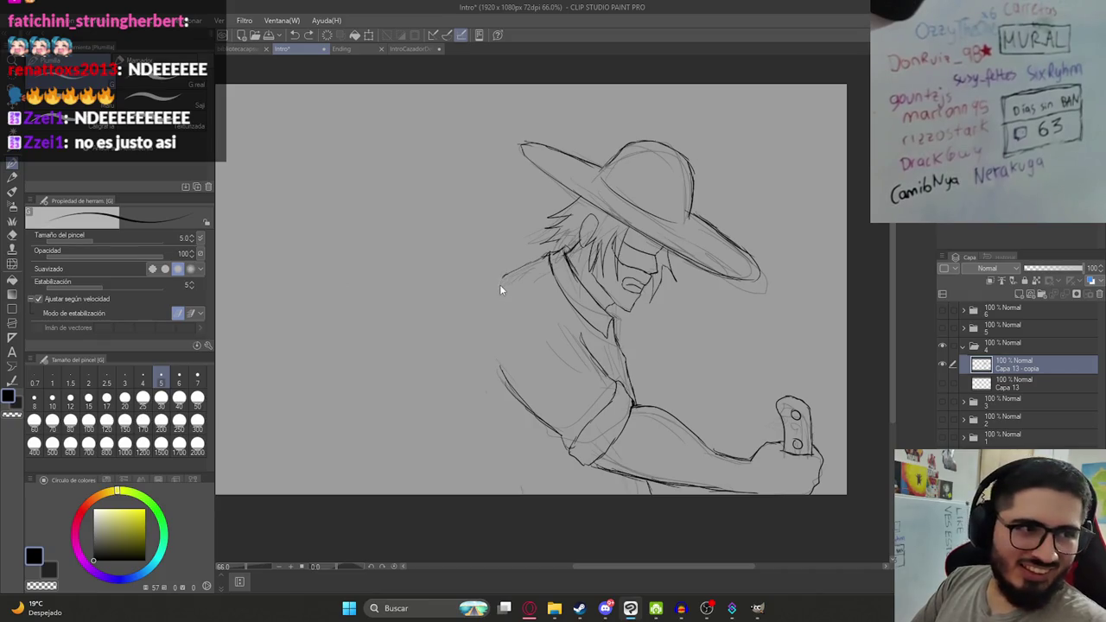
{"action": "key", "text": "ctrl+s"}
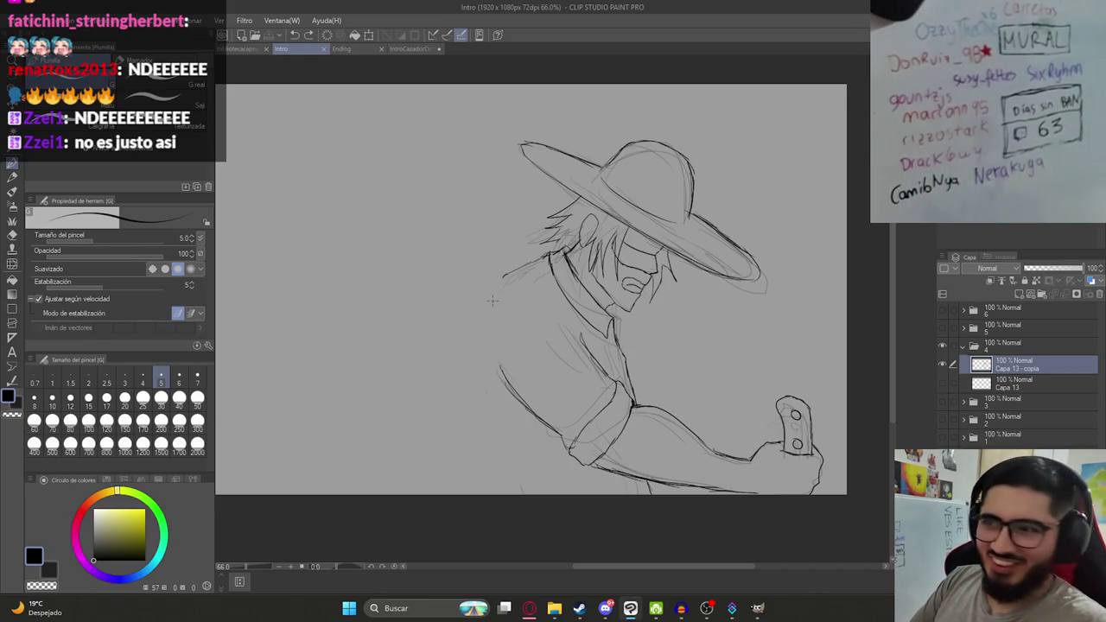
{"action": "left_click_drag", "start_coordinate": [508, 269], "coordinate": [481, 305]}
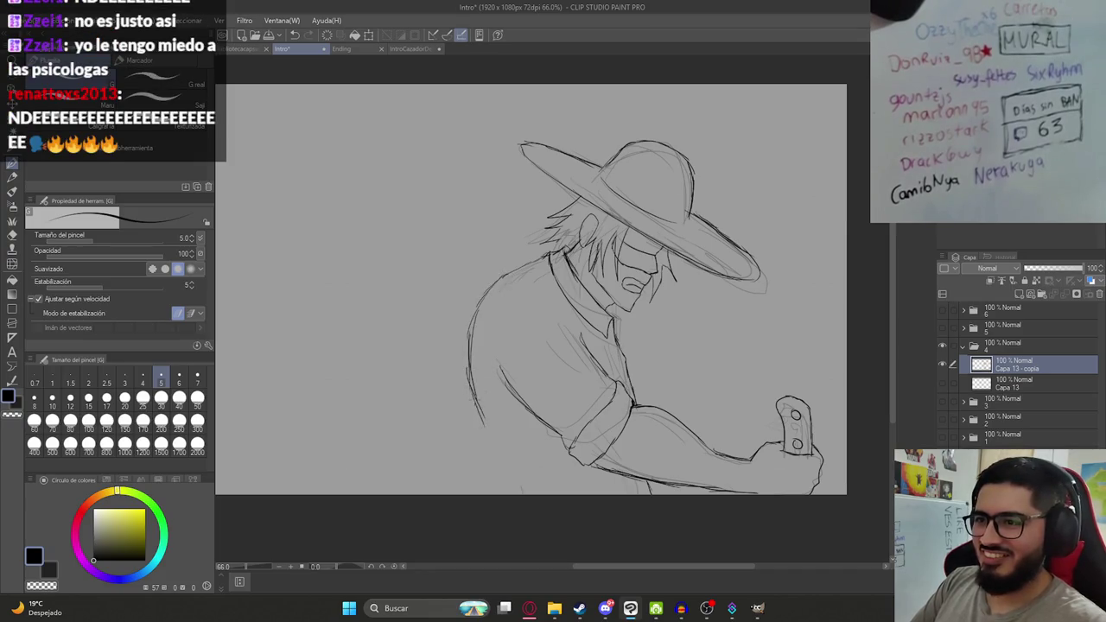
{"action": "key", "text": "ctrl+z"}
{"action": "key", "text": "ctrl+z"}
{"action": "key", "text": "ctrl+z"}
{"action": "key", "text": "ctrl+z"}
{"action": "key", "text": "ctrl+z"}
{"action": "key", "text": "ctrl+z"}
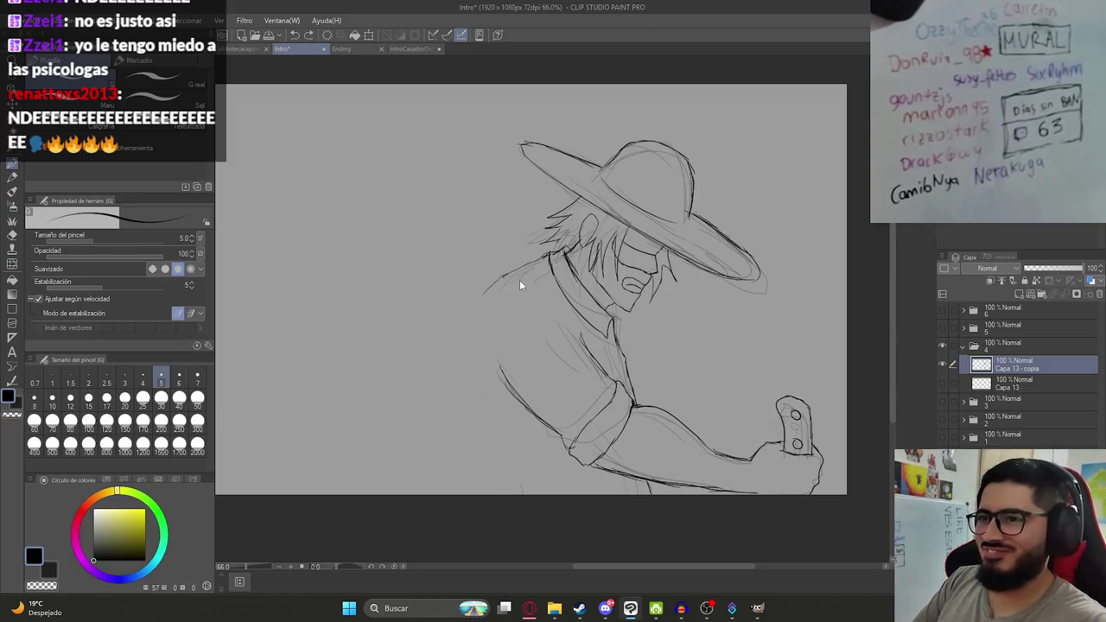
{"action": "left_click_drag", "start_coordinate": [503, 278], "coordinate": [483, 304]}
{"action": "key", "text": "ctrl+s"}
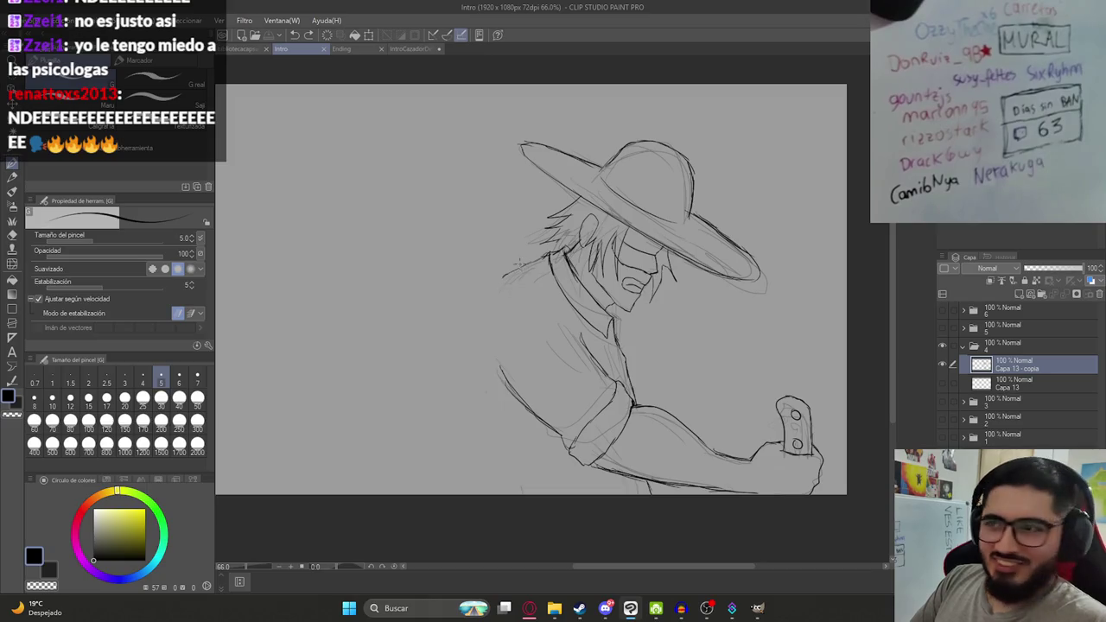
Fix the shoulder and arm-top lines, then extend the back line down the figure's left side.
{"action": "left_click_drag", "start_coordinate": [519, 278], "coordinate": [497, 292]}
{"action": "key", "text": "e"}
{"action": "left_click_drag", "start_coordinate": [501, 389], "coordinate": [502, 361]}
{"action": "key", "text": "p"}
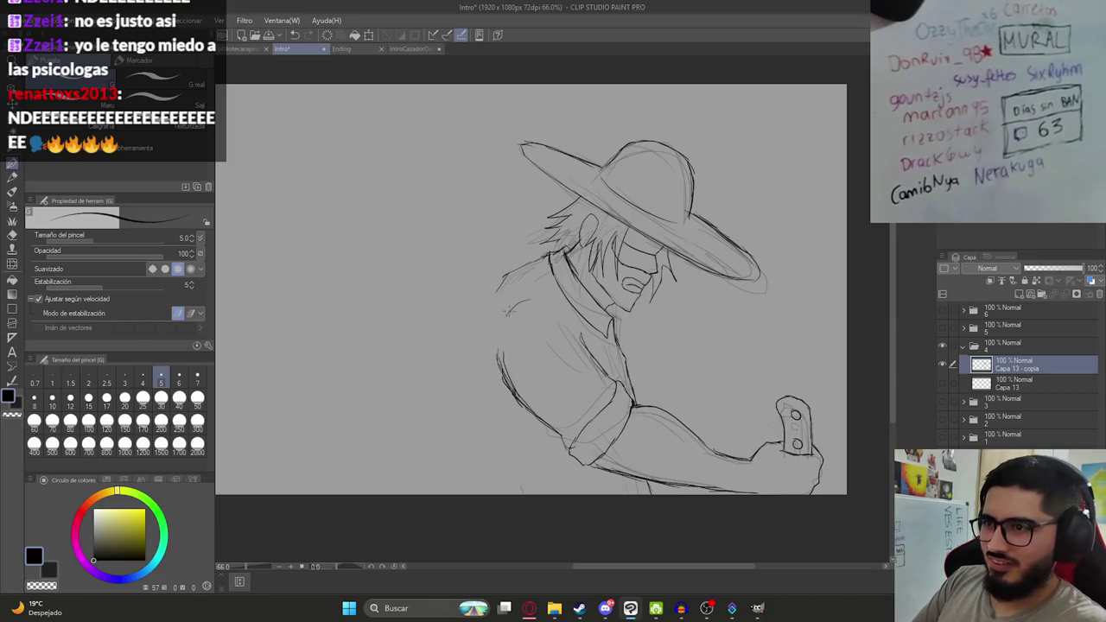
{"action": "left_click_drag", "start_coordinate": [509, 315], "coordinate": [530, 300]}
{"action": "left_click_drag", "start_coordinate": [473, 321], "coordinate": [494, 422]}
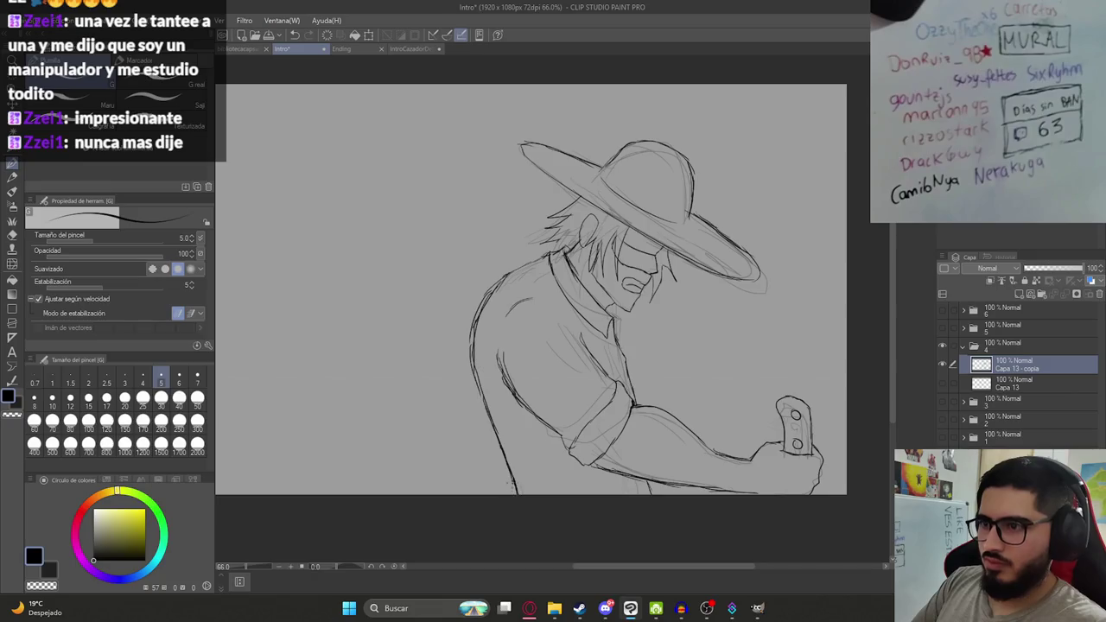
{"action": "scroll", "coordinate": [546, 419], "scroll_direction": "down", "scroll_amount": 3}
{"action": "scroll", "coordinate": [546, 389], "scroll_direction": "up", "scroll_amount": 1}
{"action": "scroll", "coordinate": [553, 384], "scroll_direction": "up", "scroll_amount": 1}
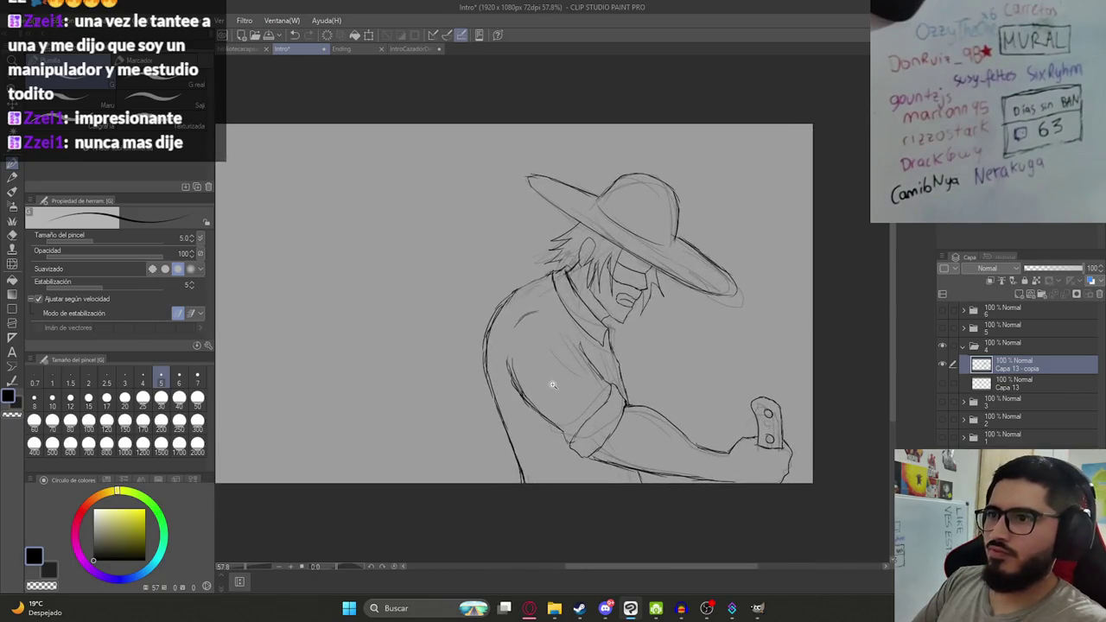
{"action": "scroll", "coordinate": [550, 408], "scroll_direction": "down", "scroll_amount": 3}
{"action": "scroll", "coordinate": [548, 398], "scroll_direction": "up", "scroll_amount": 2}
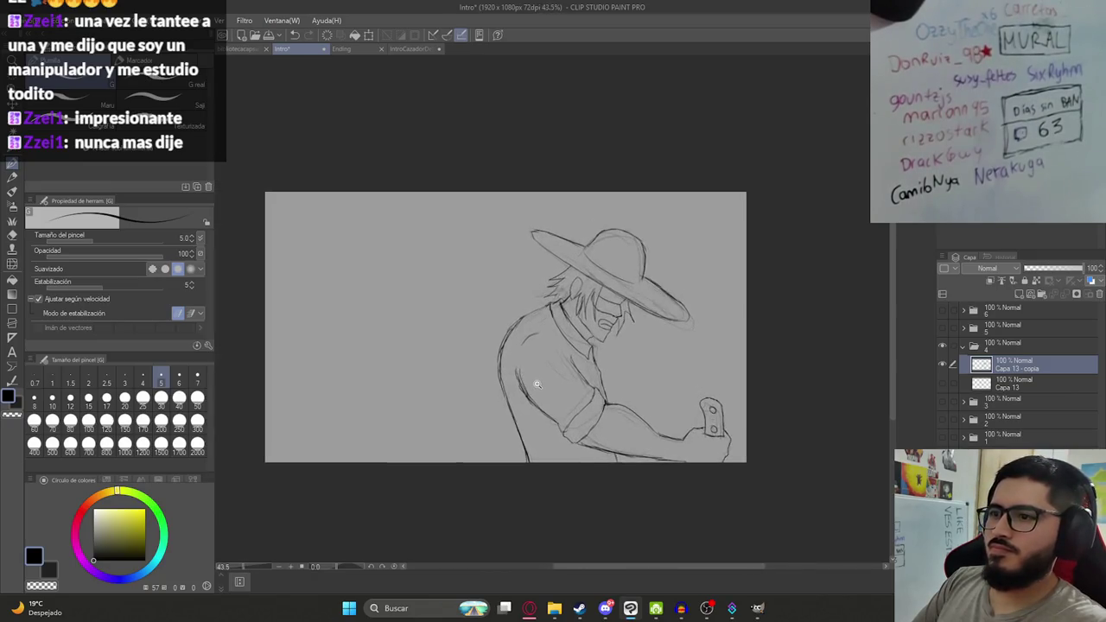
{"action": "scroll", "coordinate": [548, 390], "scroll_direction": "up", "scroll_amount": 1}
{"action": "scroll", "coordinate": [554, 363], "scroll_direction": "up", "scroll_amount": 1}
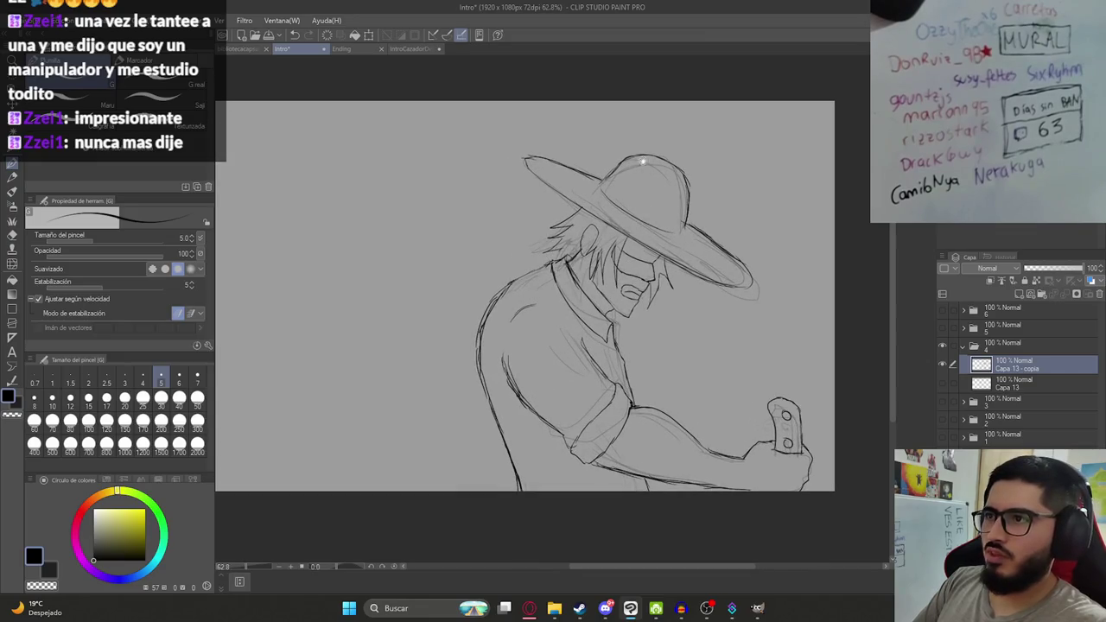
Erase the faint sketch lines along the hat crown and under the brim, then save.
{"action": "scroll", "coordinate": [636, 155], "scroll_direction": "up", "scroll_amount": 2}
{"action": "key", "text": "e"}
{"action": "mouse_move", "coordinate": [677, 180]}
{"action": "left_mouse_down"}
{"action": "mouse_move", "coordinate": [714, 197]}
{"action": "mouse_move", "coordinate": [707, 258]}
{"action": "left_mouse_up"}
{"action": "mouse_move", "coordinate": [559, 217]}
{"action": "left_mouse_down"}
{"action": "mouse_move", "coordinate": [632, 271]}
{"action": "mouse_move", "coordinate": [744, 310]}
{"action": "left_mouse_up"}
{"action": "mouse_move", "coordinate": [782, 343]}
{"action": "left_mouse_down"}
{"action": "mouse_move", "coordinate": [760, 307]}
{"action": "mouse_move", "coordinate": [751, 319]}
{"action": "mouse_move", "coordinate": [708, 299]}
{"action": "mouse_move", "coordinate": [709, 272]}
{"action": "left_mouse_up"}
{"action": "key", "text": "p"}
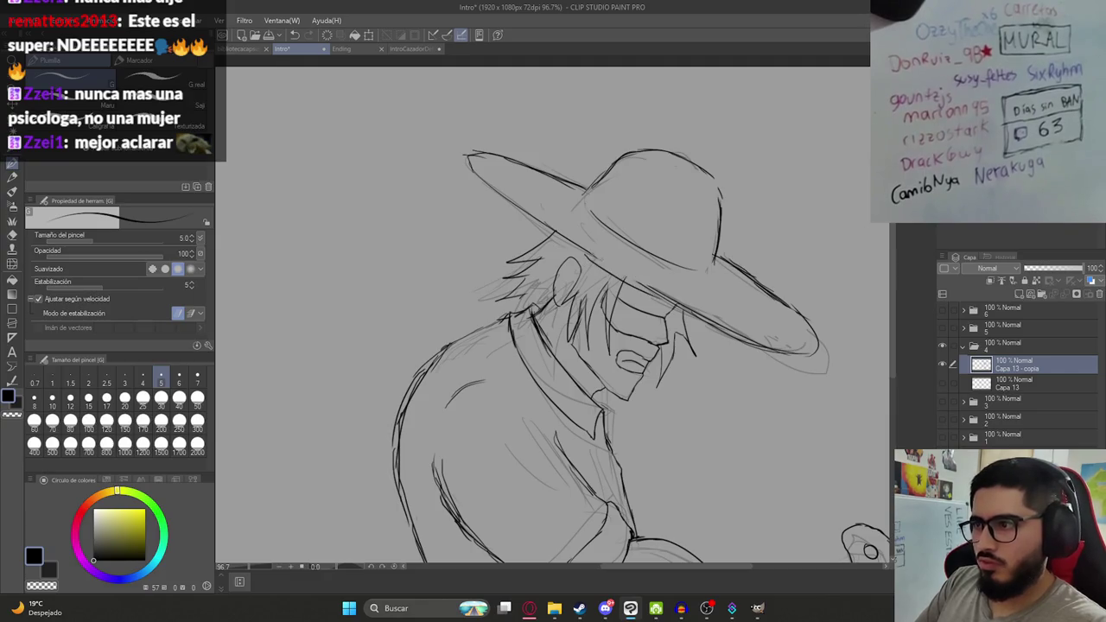
{"action": "key", "text": "ctrl+s"}
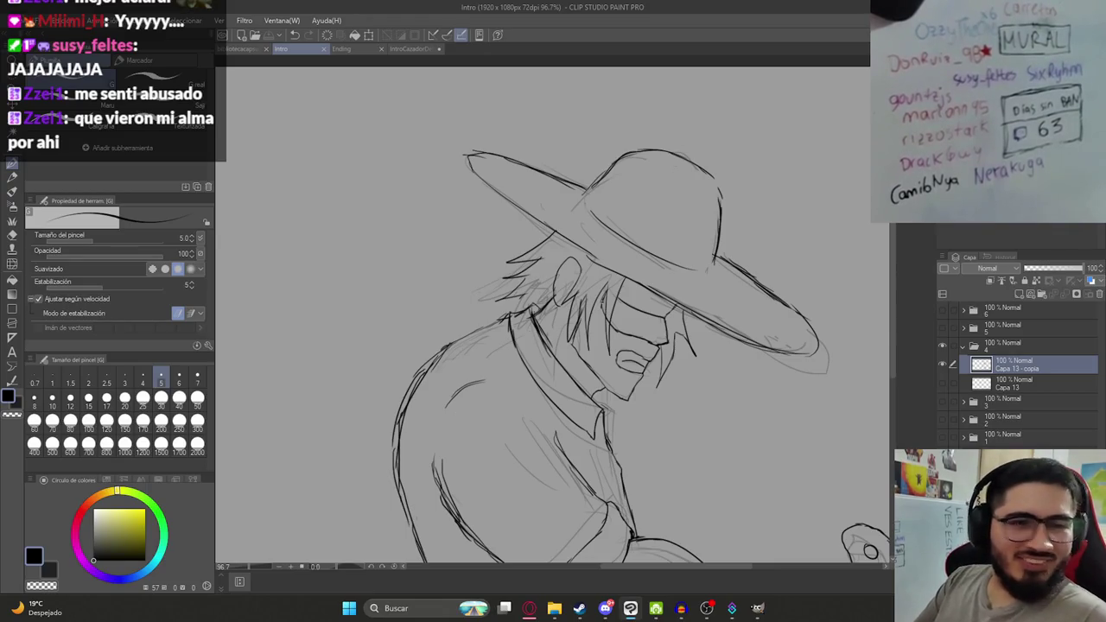
Ink an inner line inside the cowboy's ear.
{"action": "scroll", "coordinate": [574, 269], "scroll_direction": "up", "scroll_amount": 4}
{"action": "mouse_move", "coordinate": [557, 265]}
{"action": "left_mouse_down"}
{"action": "mouse_move", "coordinate": [572, 293]}
{"action": "mouse_move", "coordinate": [543, 317]}
{"action": "left_mouse_up"}
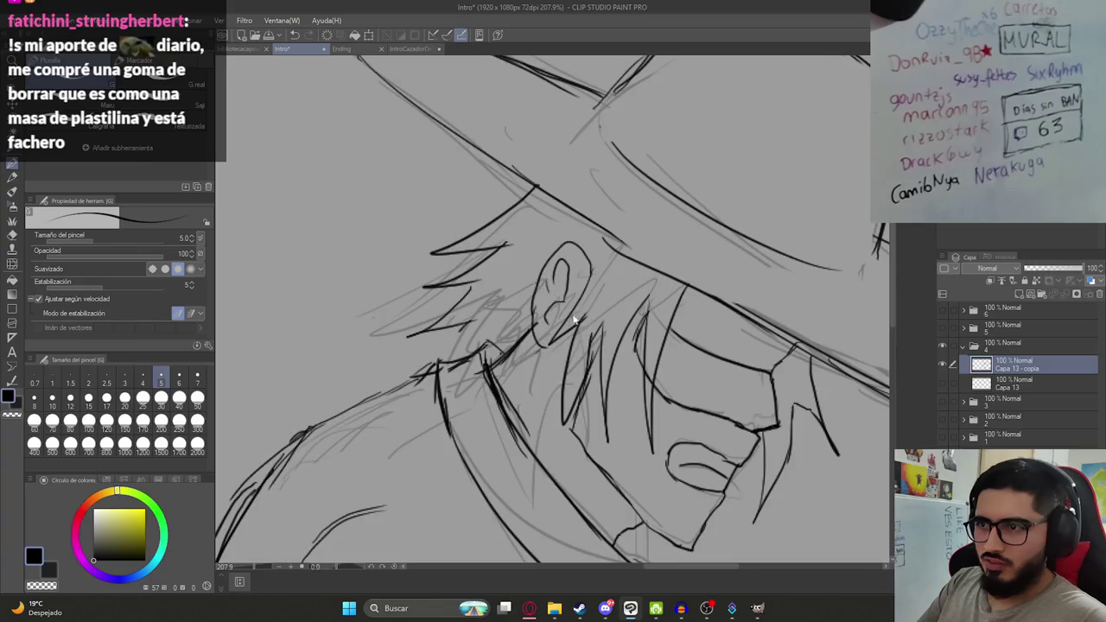
{"action": "scroll", "coordinate": [574, 320], "scroll_direction": "down", "scroll_amount": 3}
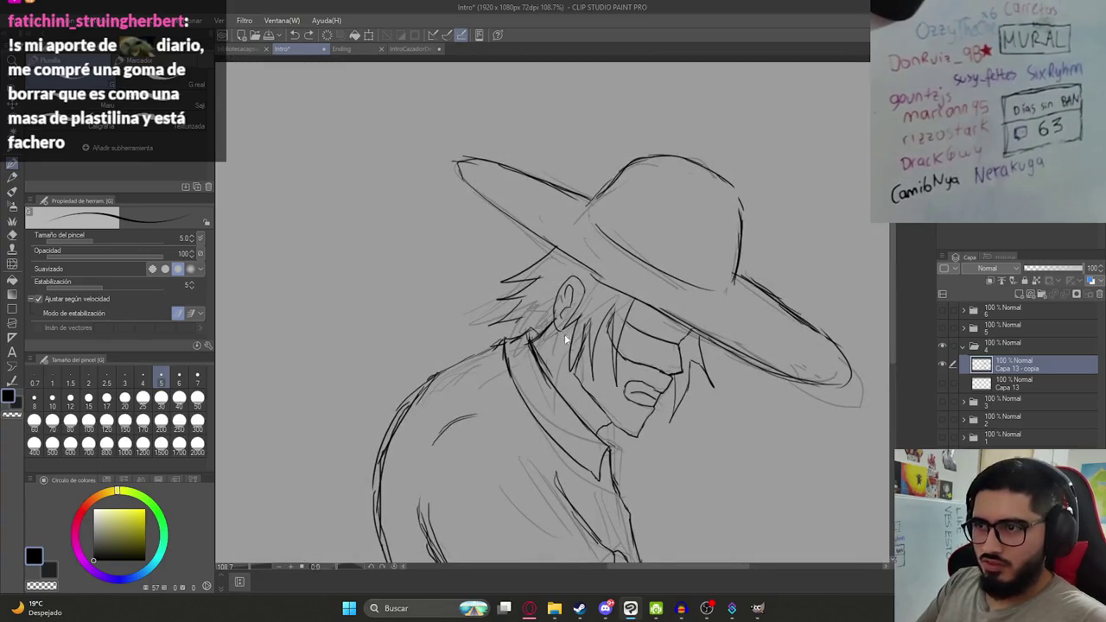
{"action": "scroll", "coordinate": [584, 337], "scroll_direction": "down", "scroll_amount": 2}
{"action": "scroll", "coordinate": [571, 307], "scroll_direction": "down", "scroll_amount": 1}
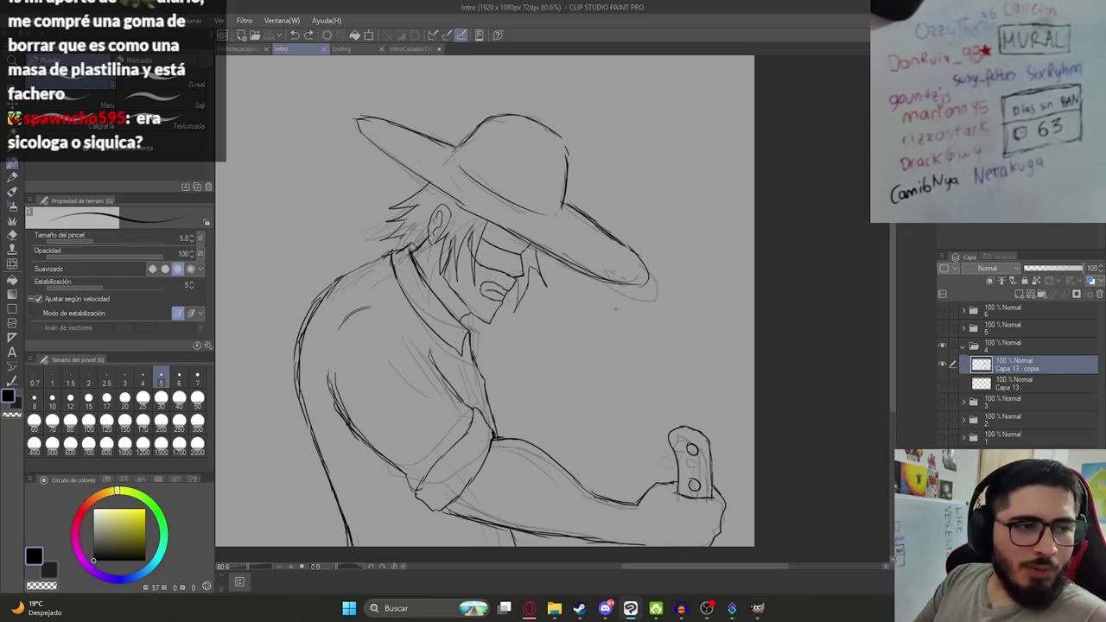
{"action": "scroll", "coordinate": [637, 291], "scroll_direction": "up", "scroll_amount": 3}
Erase stray strokes past the hat brim tip, touch up the tip, and save.
{"action": "key", "text": "e"}
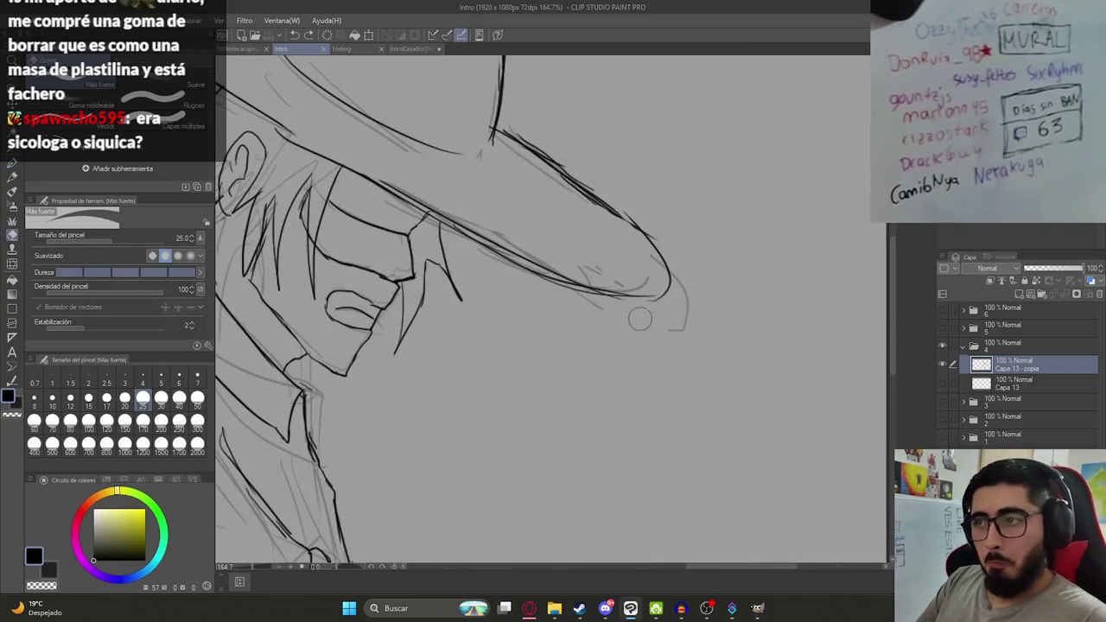
{"action": "mouse_move", "coordinate": [684, 328]}
{"action": "left_mouse_down"}
{"action": "mouse_move", "coordinate": [685, 271]}
{"action": "mouse_move", "coordinate": [597, 307]}
{"action": "mouse_move", "coordinate": [674, 333]}
{"action": "mouse_move", "coordinate": [689, 272]}
{"action": "mouse_move", "coordinate": [680, 285]}
{"action": "left_mouse_up"}
{"action": "key", "text": "p"}
{"action": "key", "text": "e"}
{"action": "key", "text": "p"}
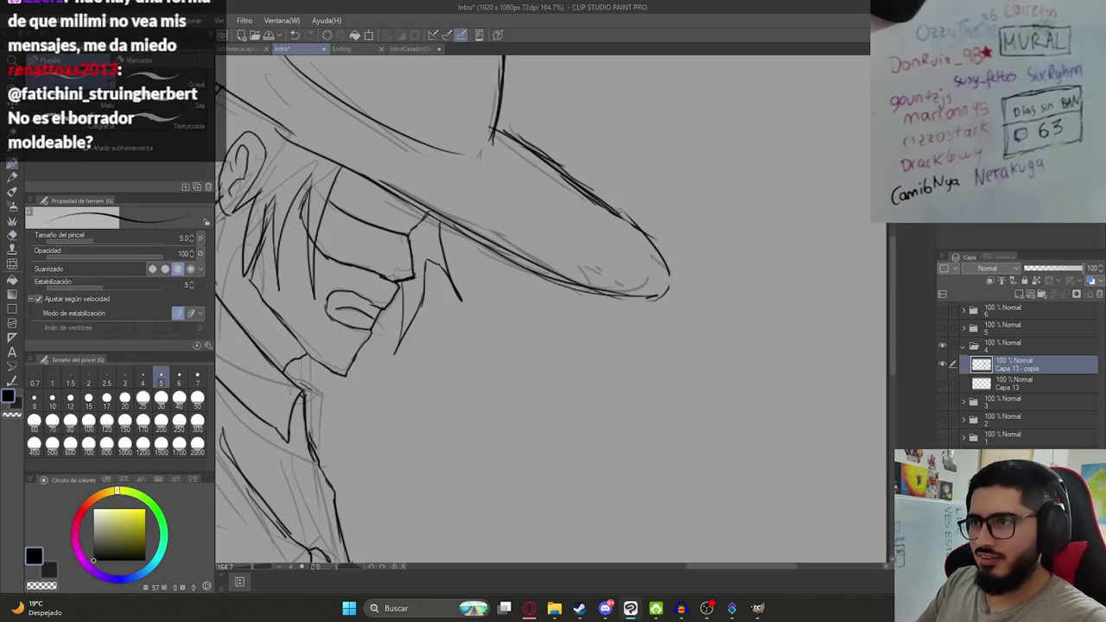
{"action": "key", "text": "ctrl+s"}
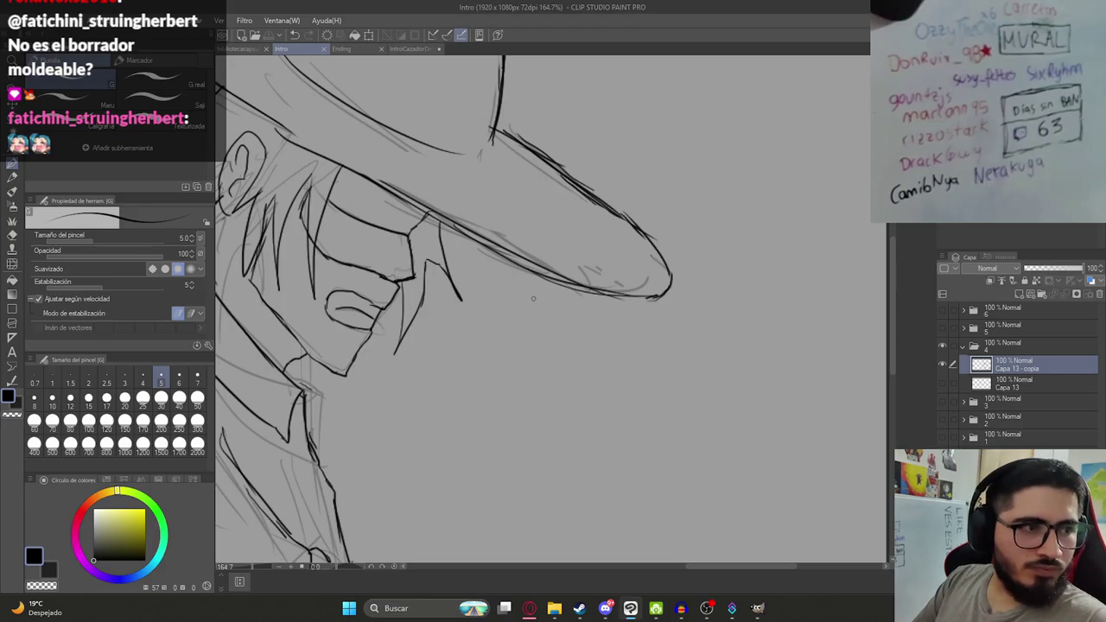
Try a loop stroke near the brim tip, undo it, and save.
{"action": "left_click_drag", "start_coordinate": [593, 263], "coordinate": [597, 346]}
{"action": "key", "text": "ctrl+z"}
{"action": "scroll", "coordinate": [598, 295], "scroll_direction": "down", "scroll_amount": 1}
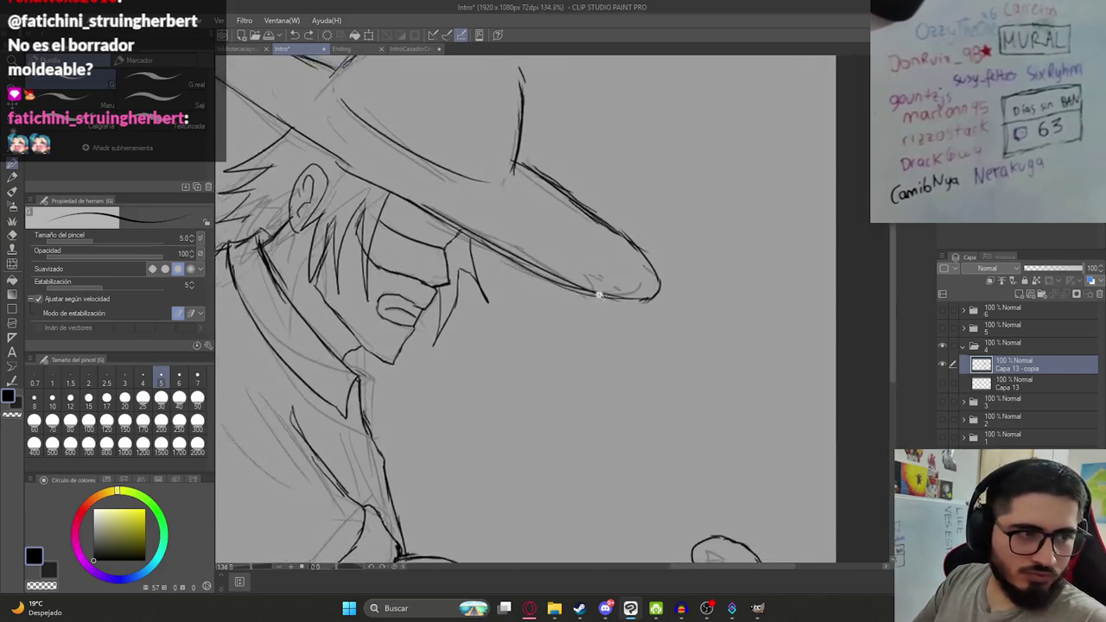
{"action": "scroll", "coordinate": [598, 295], "scroll_direction": "down", "scroll_amount": 1}
{"action": "key", "text": "ctrl+s"}
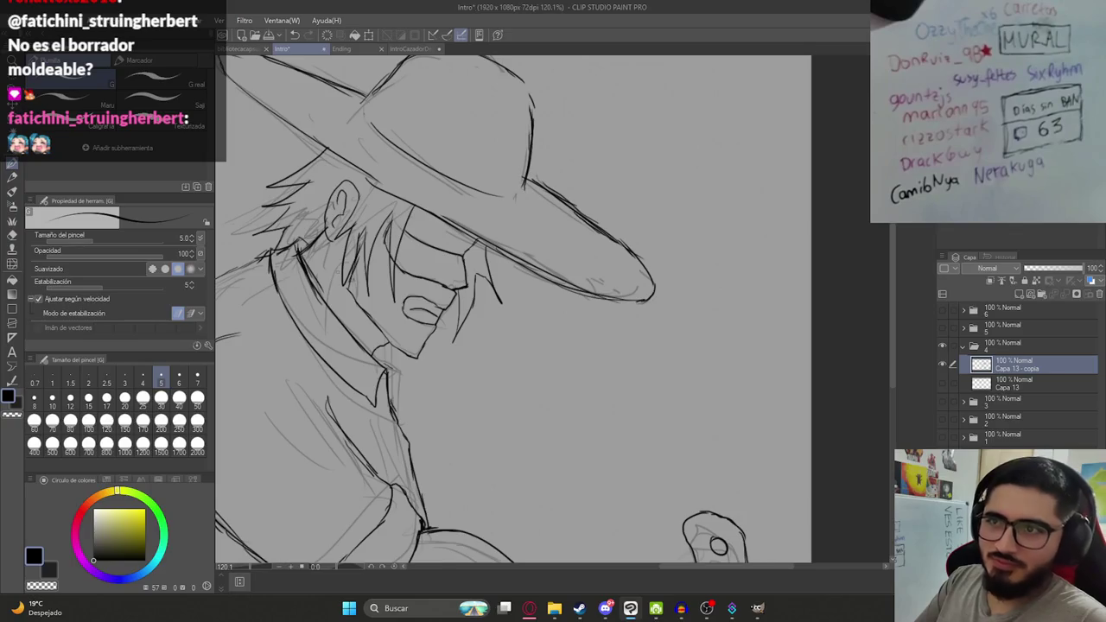
Darken the line along the hat brim, save, and recentre the view on the whole figure.
{"action": "scroll", "coordinate": [389, 250], "scroll_direction": "down", "scroll_amount": 5}
{"action": "scroll", "coordinate": [389, 251], "scroll_direction": "down", "scroll_amount": 1}
{"action": "scroll", "coordinate": [403, 274], "scroll_direction": "up", "scroll_amount": 8}
{"action": "left_click_drag", "start_coordinate": [403, 275], "coordinate": [446, 302]}
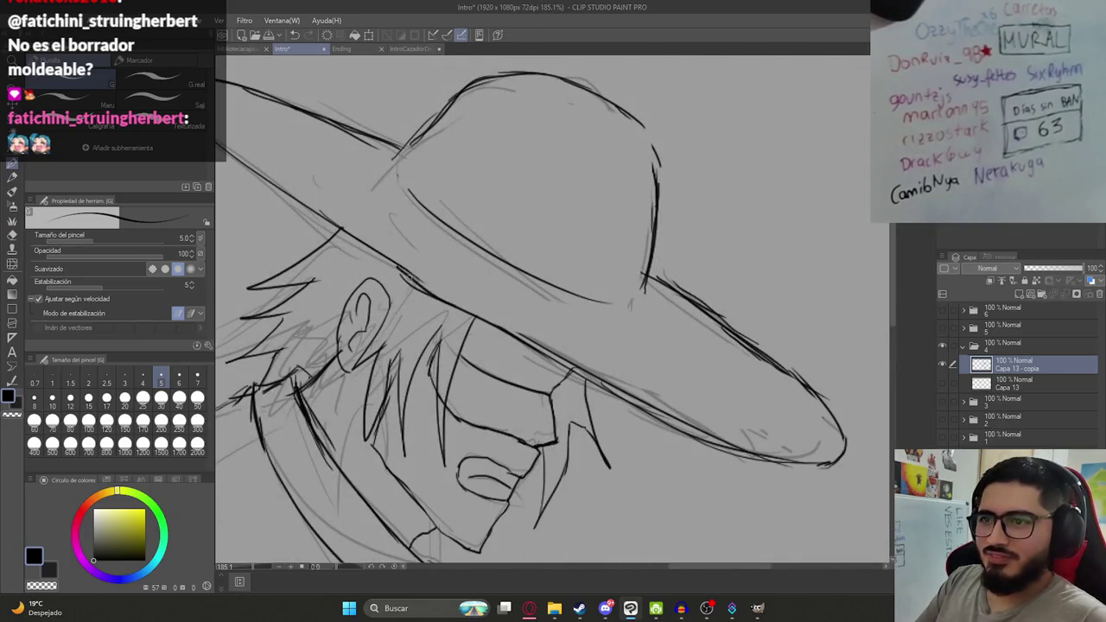
{"action": "scroll", "coordinate": [455, 327], "scroll_direction": "down", "scroll_amount": 6}
{"action": "key", "text": "ctrl+s"}
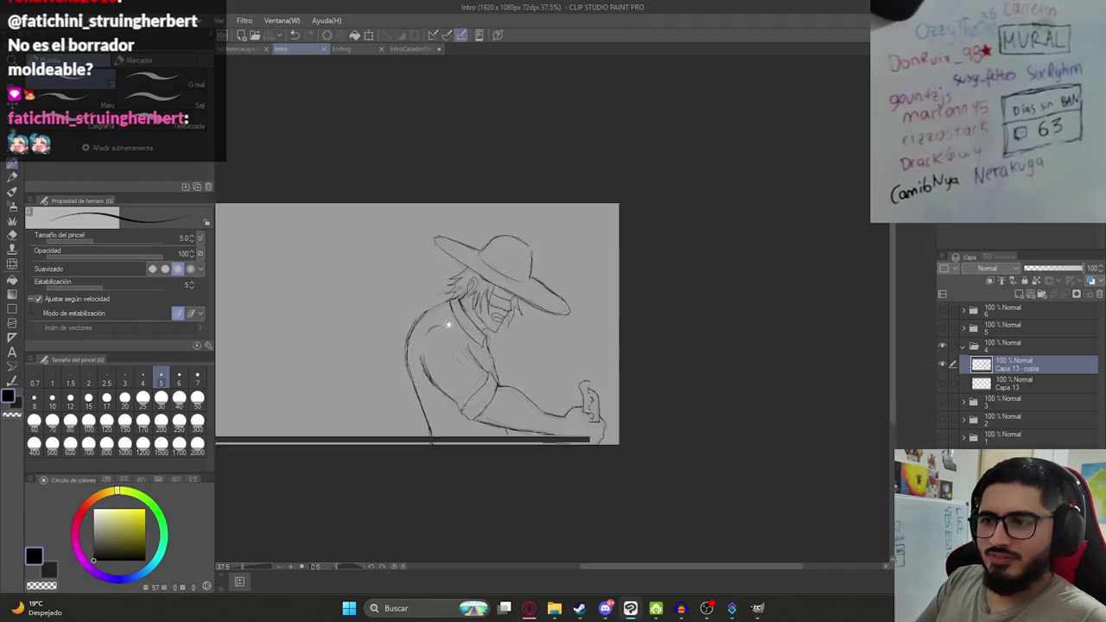
{"action": "scroll", "coordinate": [472, 342], "scroll_direction": "up", "scroll_amount": 1}
{"action": "scroll", "coordinate": [474, 340], "scroll_direction": "up", "scroll_amount": 1}
{"action": "left_click_drag", "start_coordinate": [474, 339], "coordinate": [593, 307]}
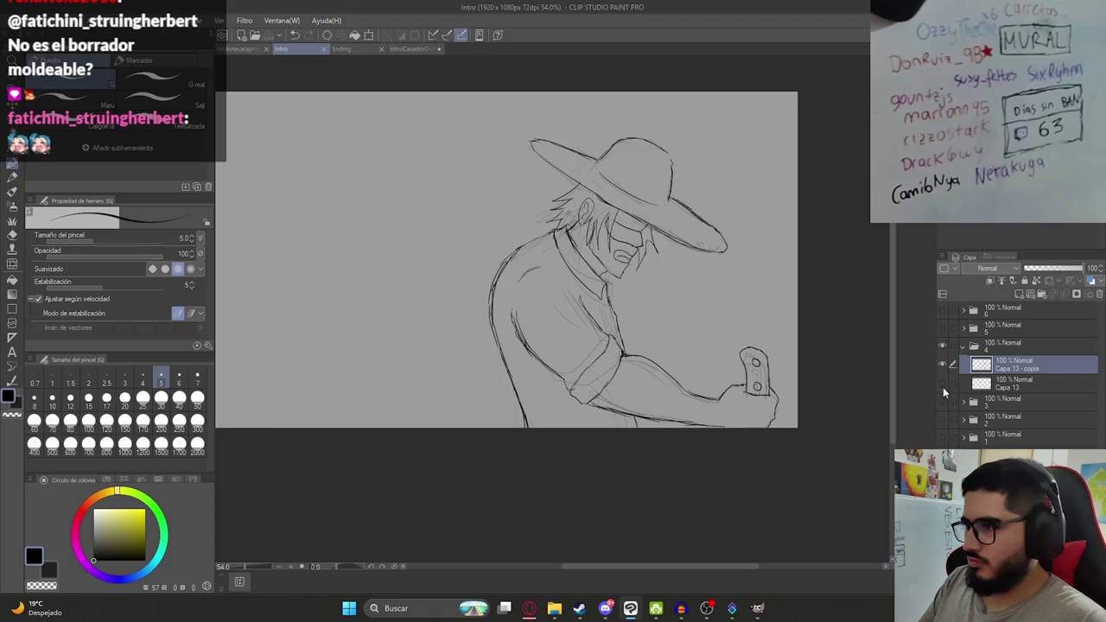
Add a layer above Capa 13 - copia, show the rough creature layer Capa 13, and save.
{"action": "left_click", "coordinate": [1019, 295]}
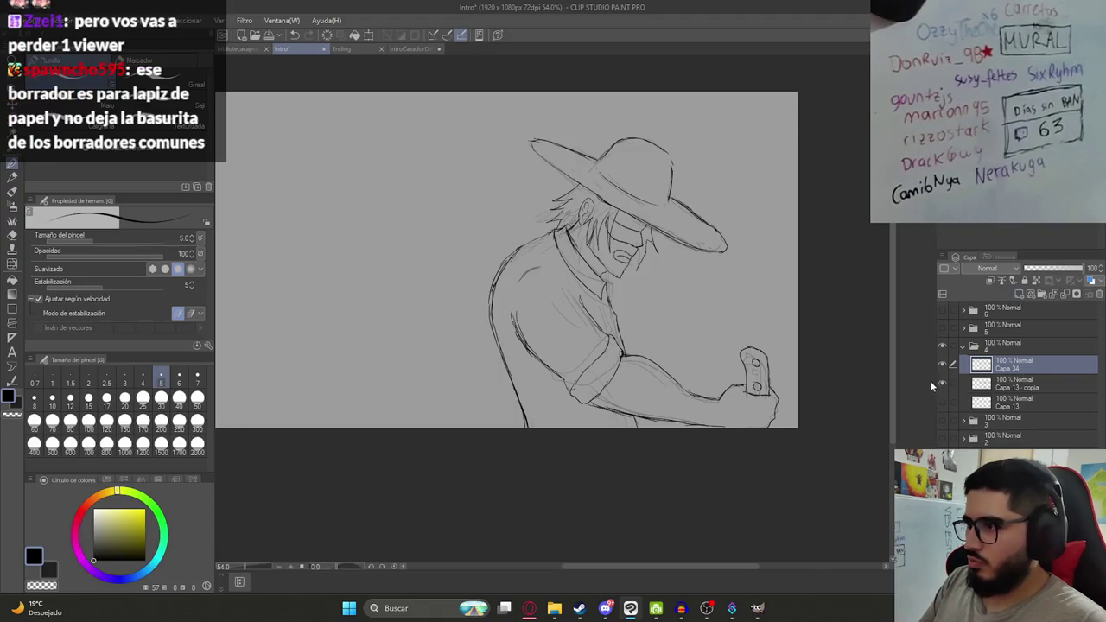
{"action": "left_click", "coordinate": [943, 402]}
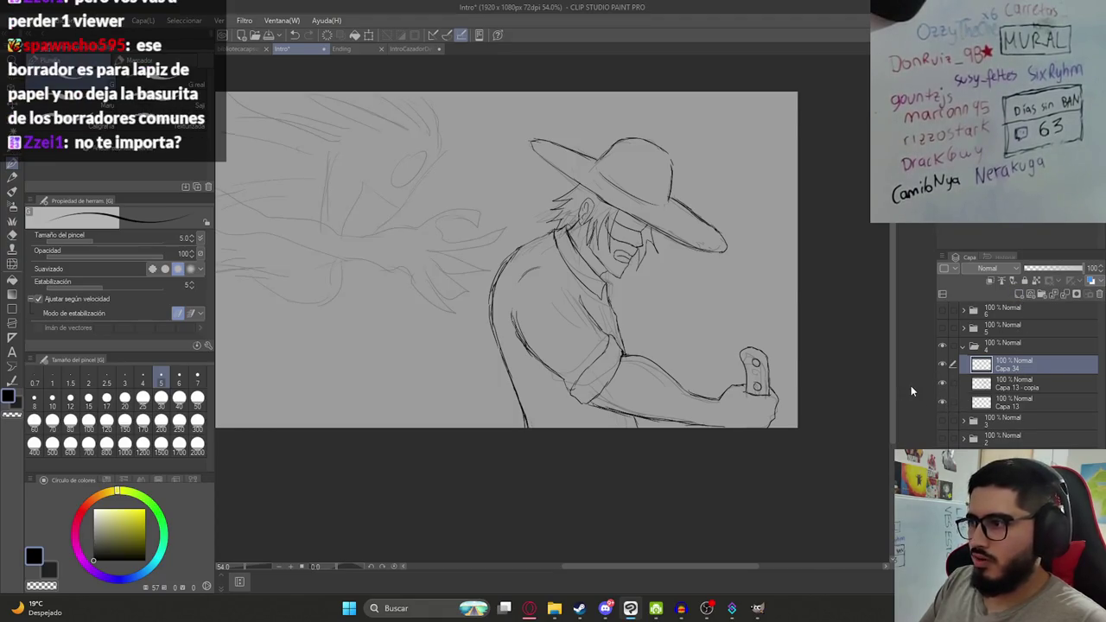
{"action": "left_click_drag", "start_coordinate": [336, 231], "coordinate": [447, 275]}
{"action": "key", "text": "ctrl+s"}
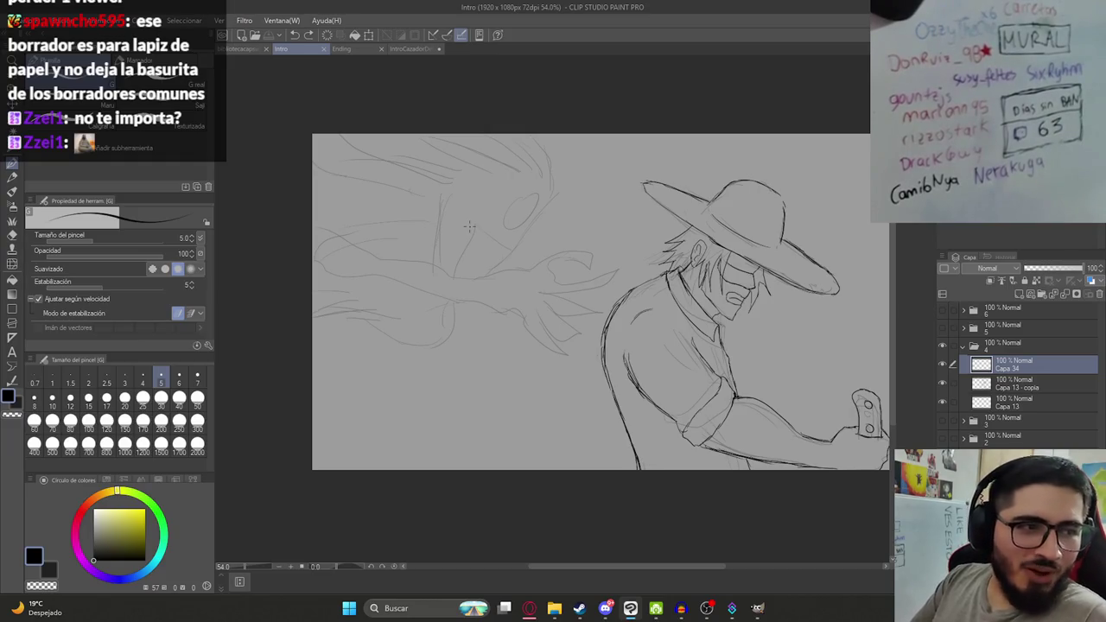
Test pencil strokes on the creature, undoing the oval, and save.
{"action": "left_click_drag", "start_coordinate": [481, 304], "coordinate": [479, 271]}
{"action": "key", "text": "ctrl+z"}
{"action": "key", "text": "ctrl+s"}
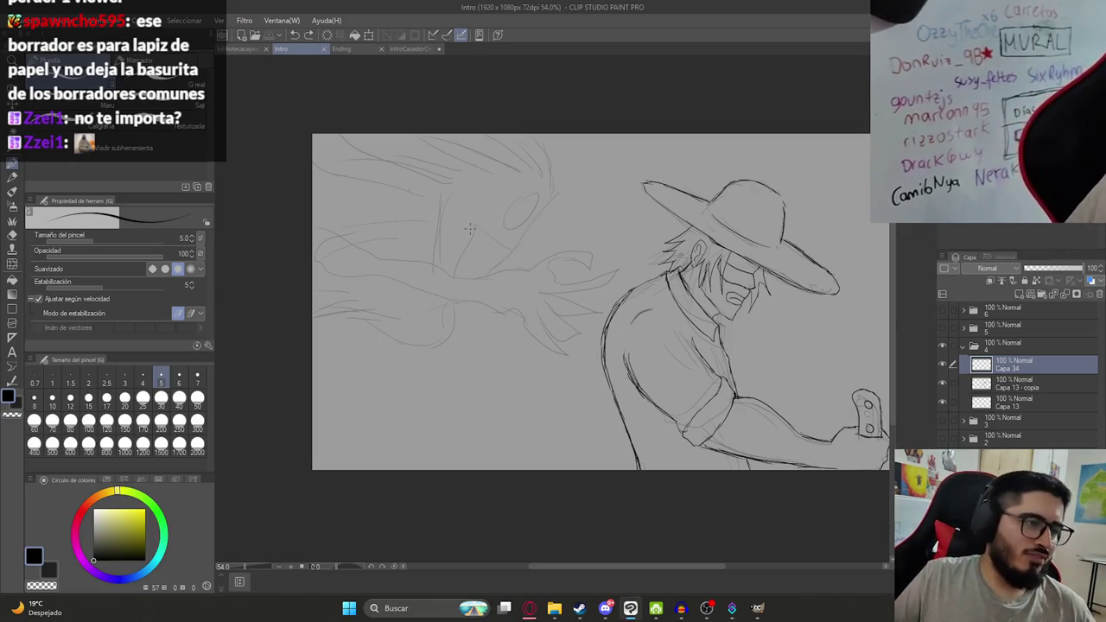
{"action": "left_click_drag", "start_coordinate": [388, 292], "coordinate": [352, 250]}
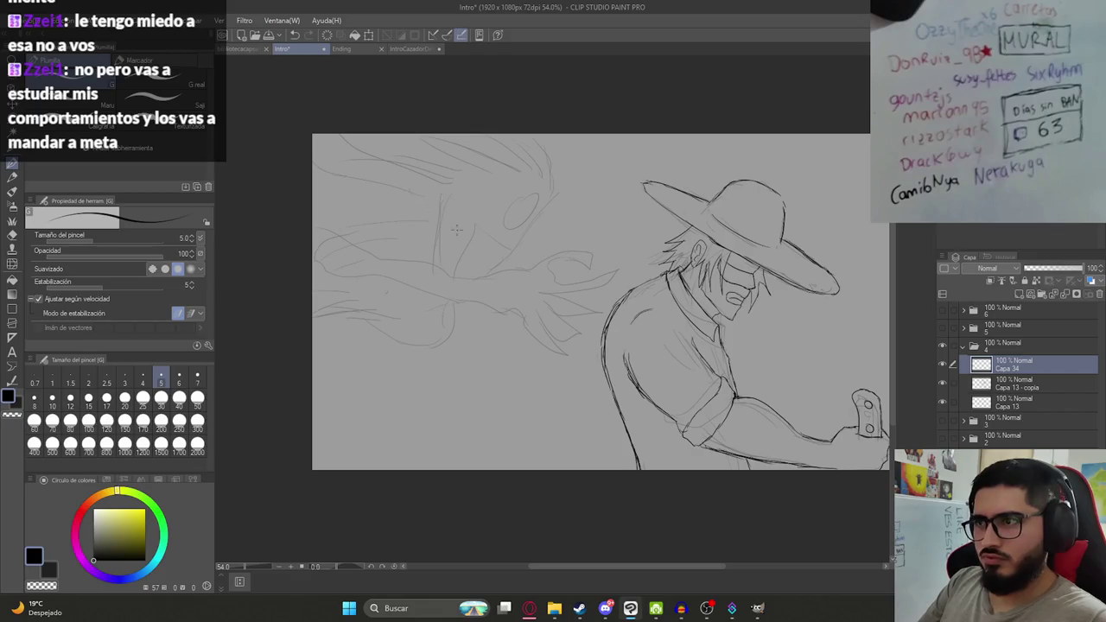
{"action": "scroll", "coordinate": [456, 229], "scroll_direction": "down", "scroll_amount": 2}
{"action": "scroll", "coordinate": [481, 242], "scroll_direction": "down", "scroll_amount": 2}
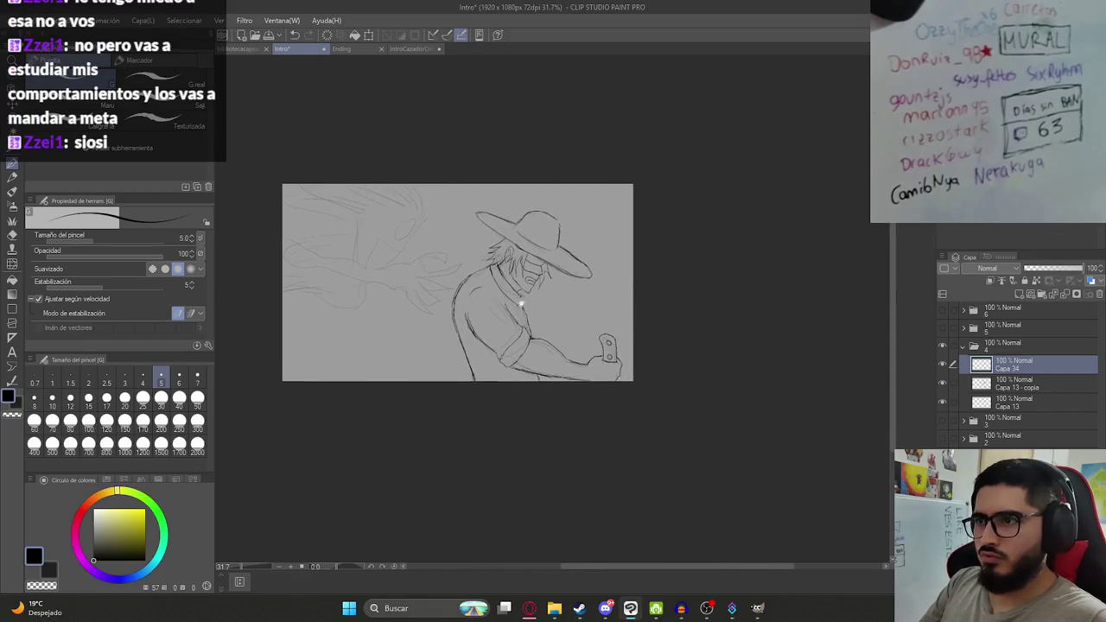
Scale the Capa 13 - copia cowboy sketch to 73% toward the bottom edge and save.
{"action": "left_click", "coordinate": [1009, 384]}
{"action": "key", "text": "ctrl+t"}
{"action": "left_click_drag", "start_coordinate": [536, 212], "coordinate": [566, 291]}
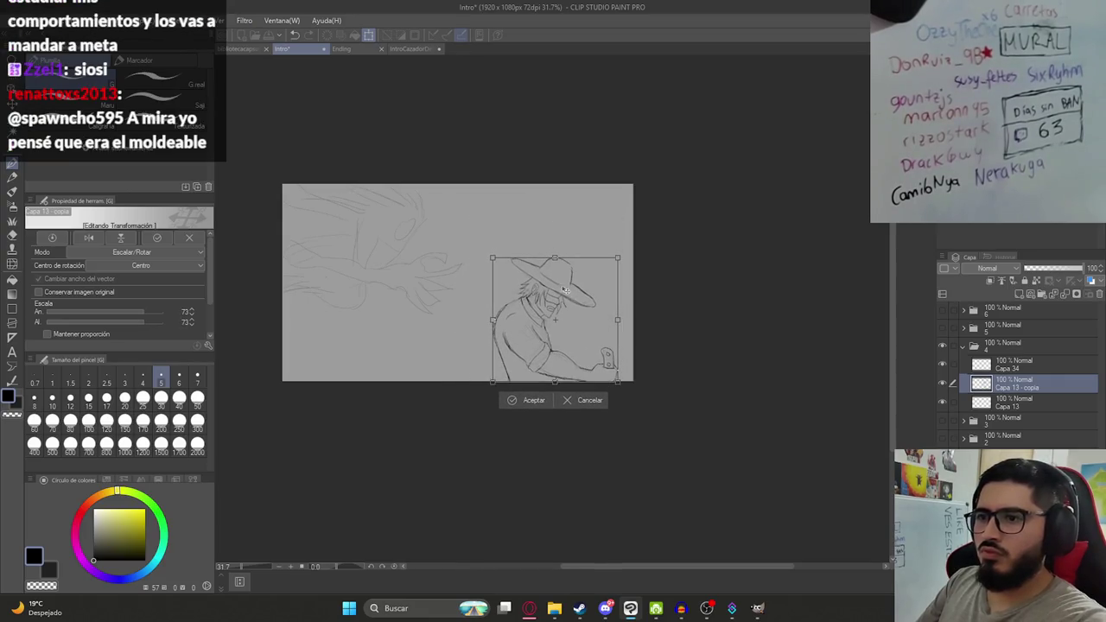
{"action": "key", "text": "Return"}
{"action": "key", "text": "alt+bracketright"}
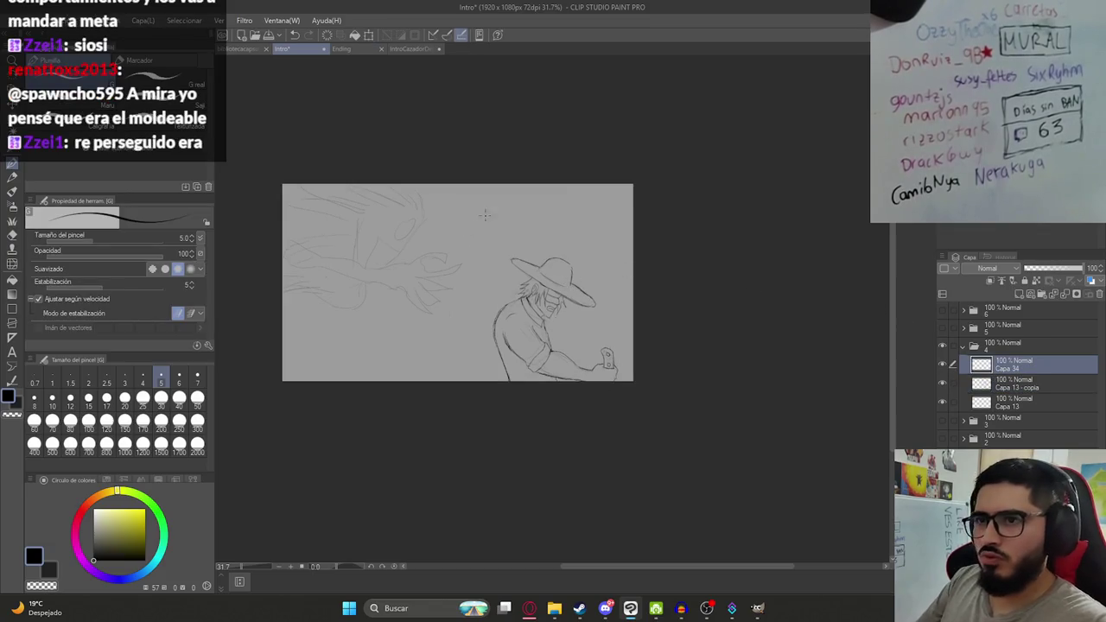
{"action": "key", "text": "ctrl+s"}
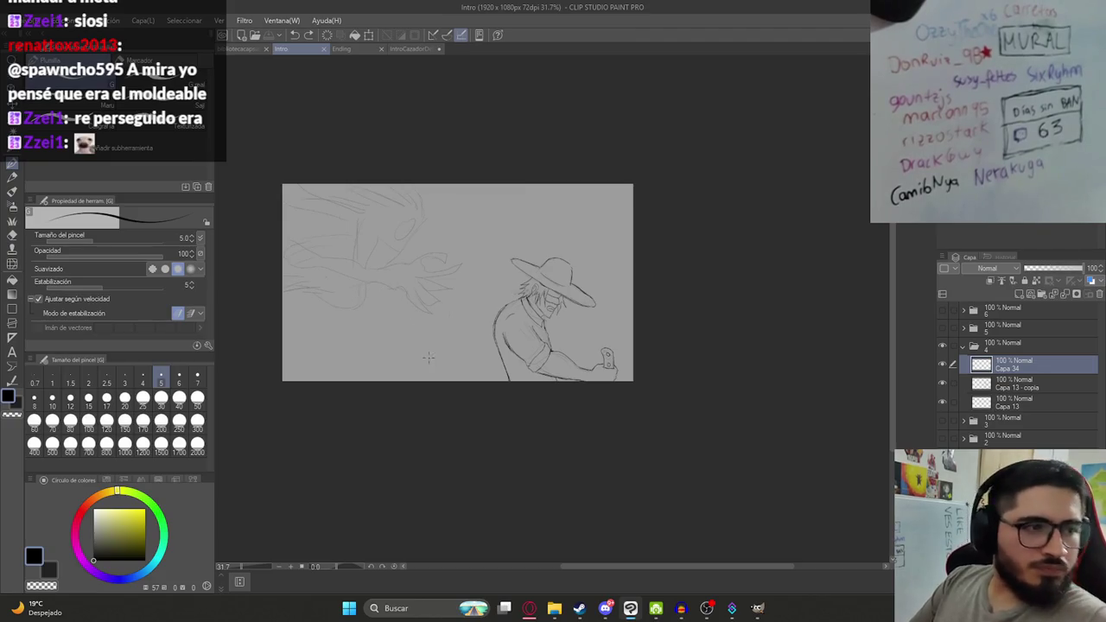
Save Intro once more and switch to the Discord server chat.
{"action": "left_click", "coordinate": [424, 319]}
{"action": "key", "text": "ctrl+s"}
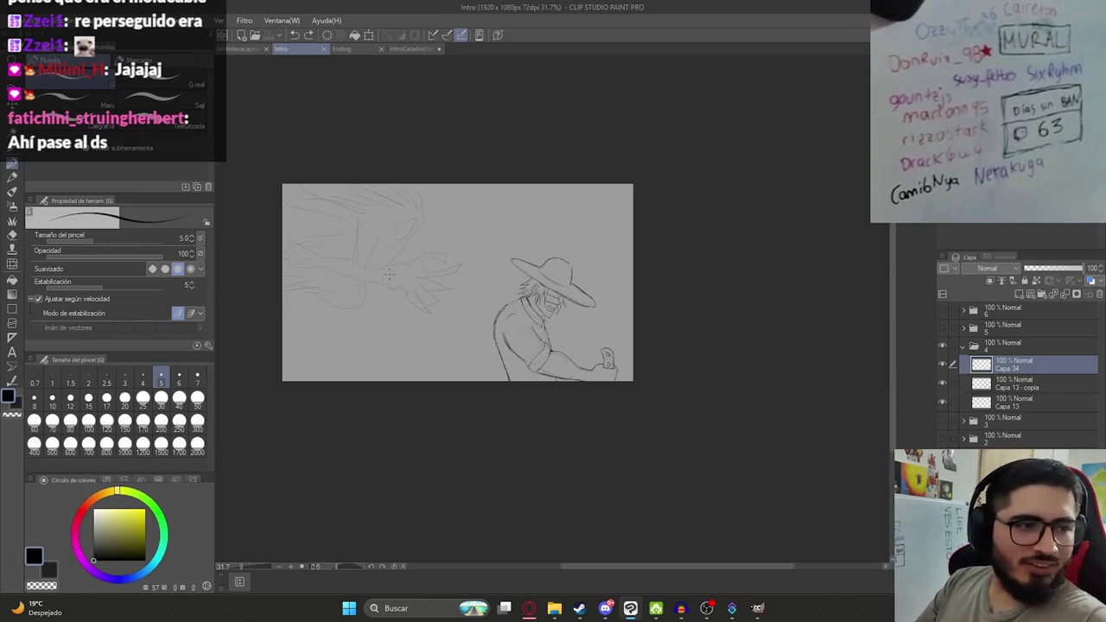
{"action": "scroll", "coordinate": [385, 289], "scroll_direction": "up", "scroll_amount": 2}
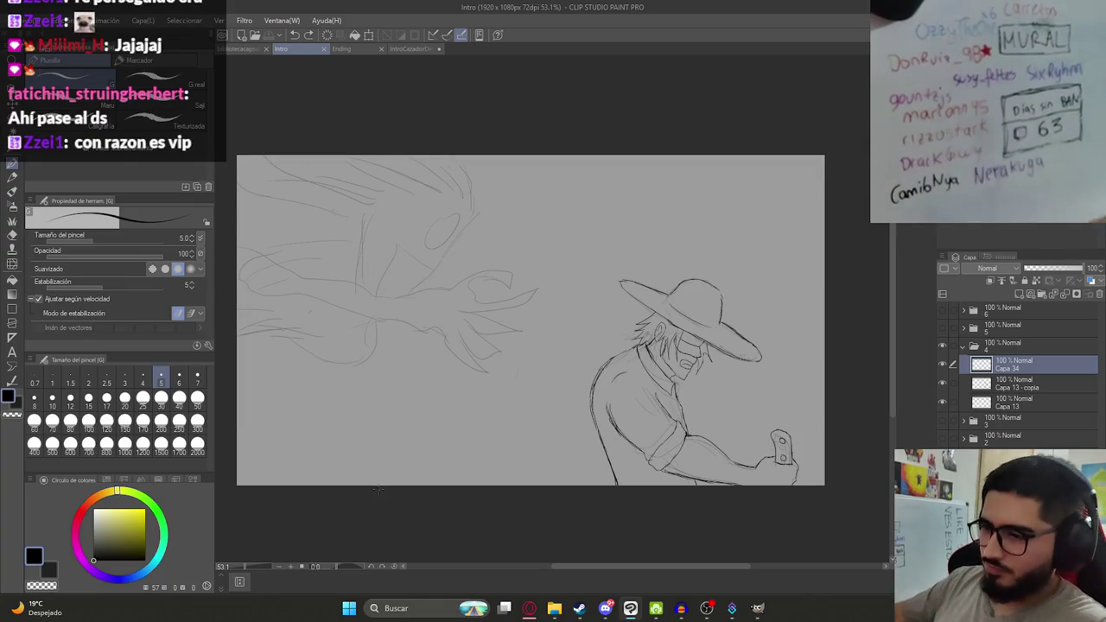
{"action": "left_click", "coordinate": [606, 609]}
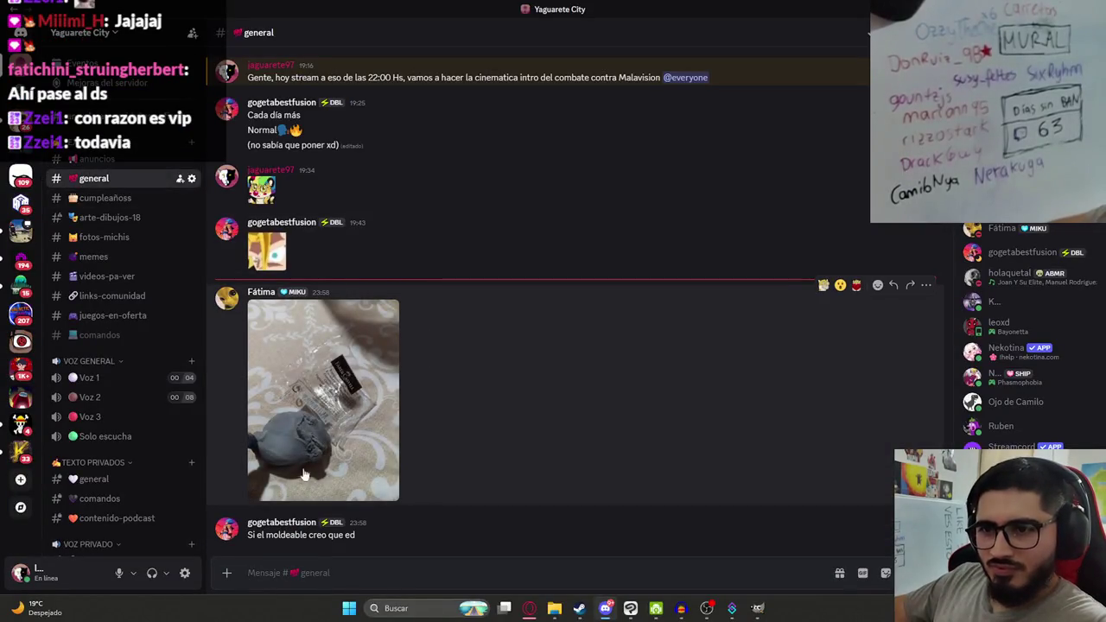
{"action": "left_click", "coordinate": [313, 445]}
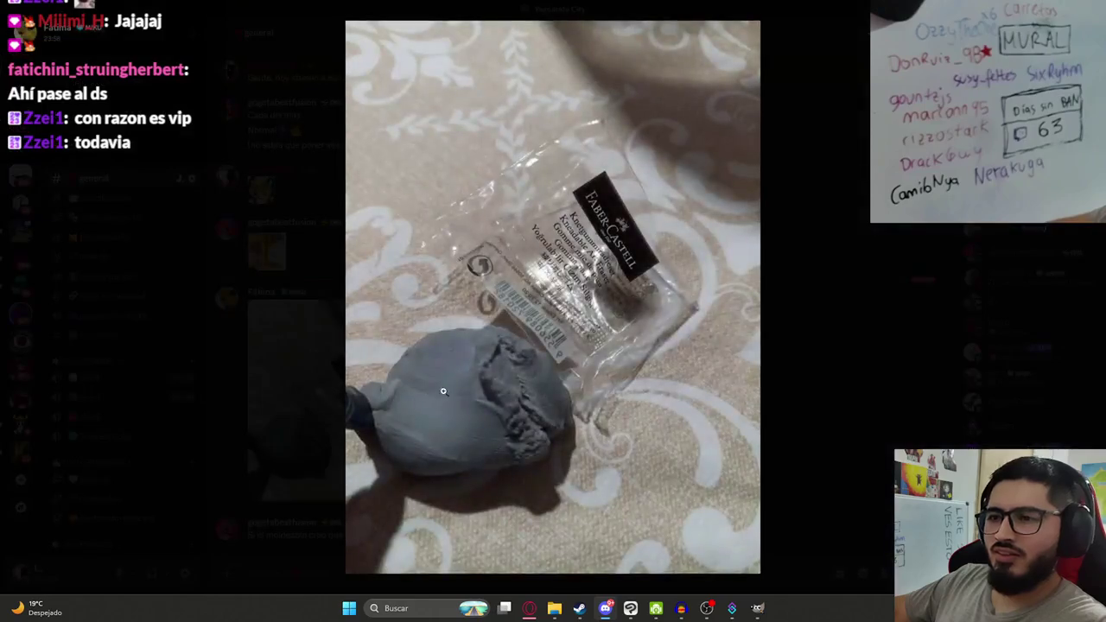
{"action": "left_click", "coordinate": [486, 469]}
{"action": "left_click", "coordinate": [395, 395]}
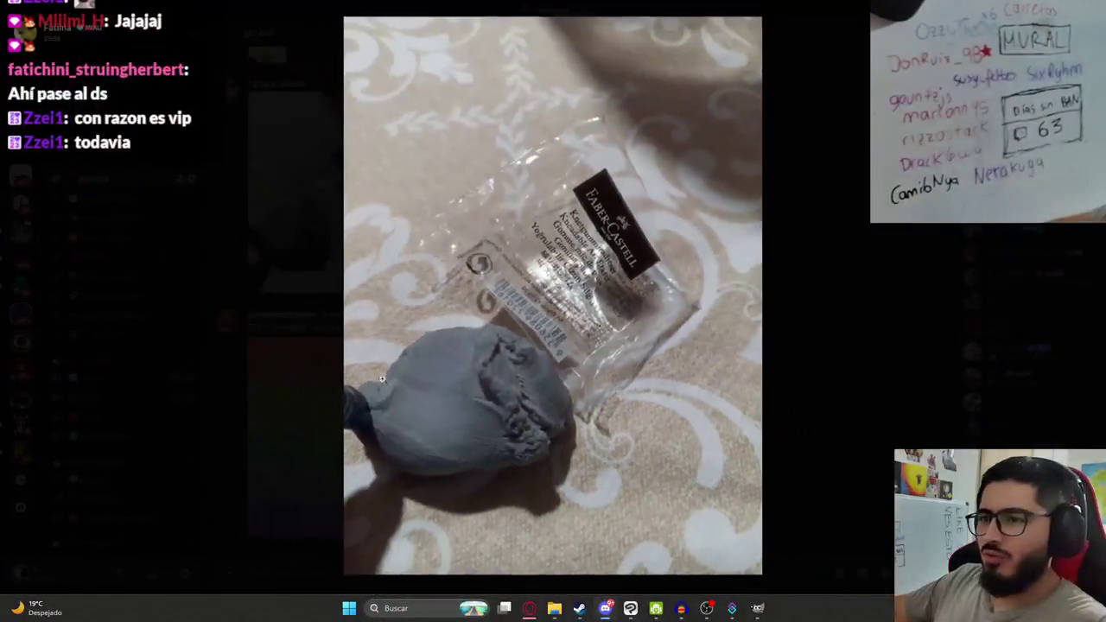
{"action": "left_click", "coordinate": [846, 488]}
{"action": "mouse_move", "coordinate": [631, 608]}
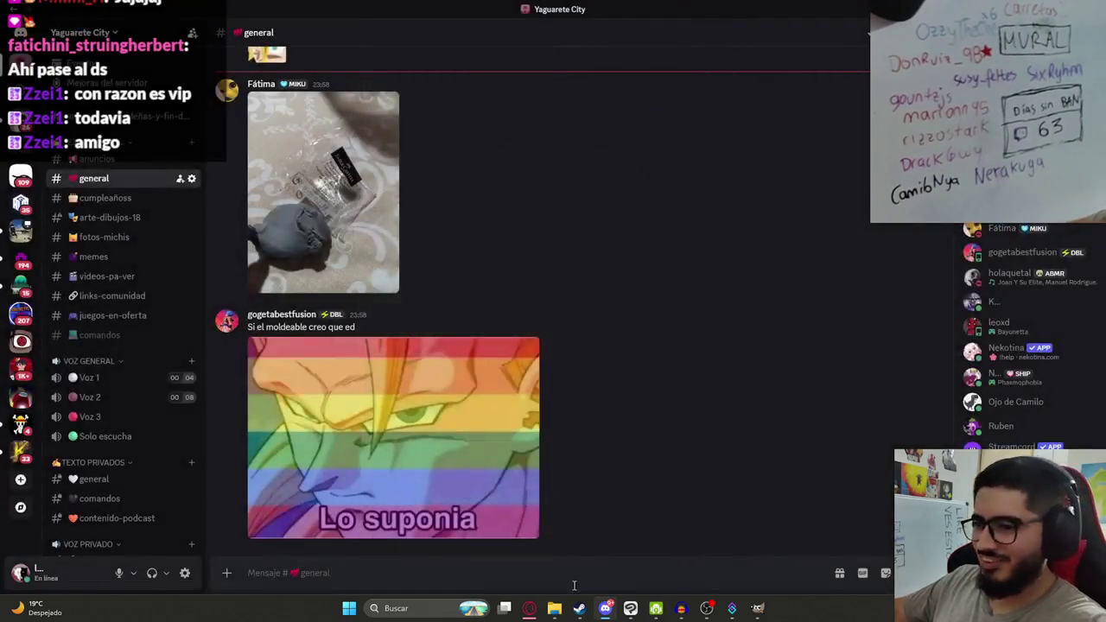
{"action": "left_click", "coordinate": [630, 609]}
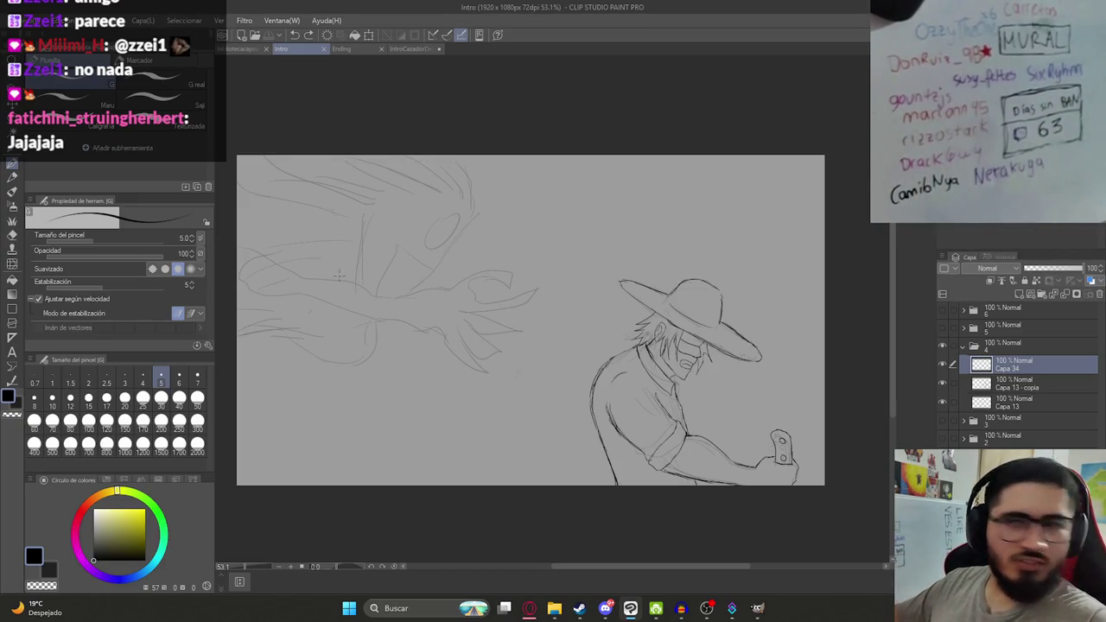
Add two pen lines to the creature's arm on Capa 34, undo a stray hand stroke, and save.
{"action": "left_click_drag", "start_coordinate": [408, 215], "coordinate": [451, 294]}
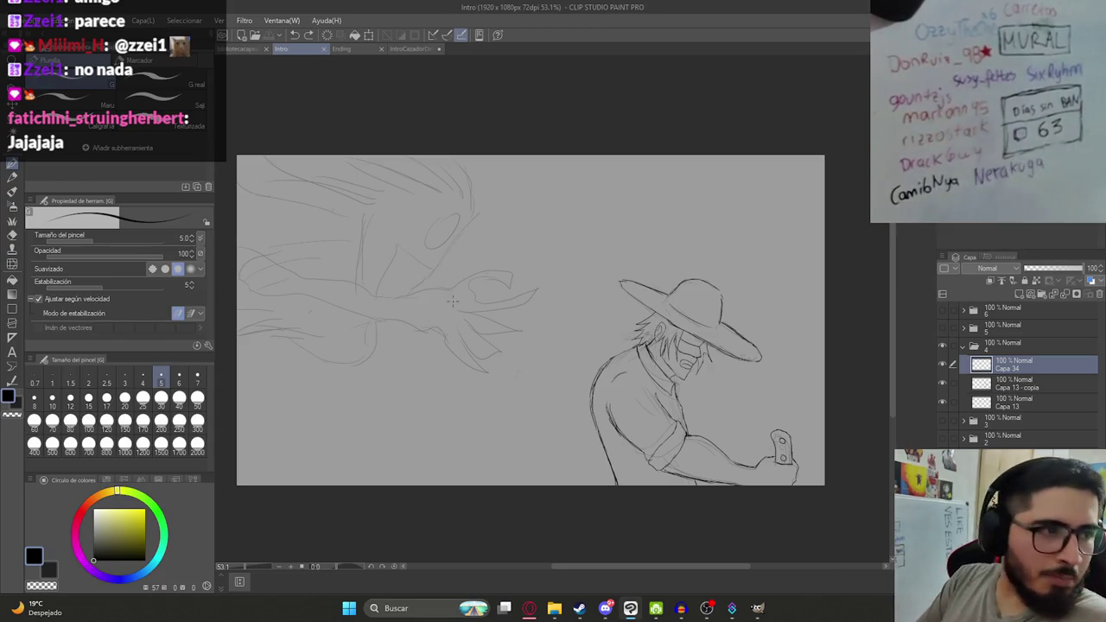
{"action": "left_click_drag", "start_coordinate": [422, 212], "coordinate": [396, 298]}
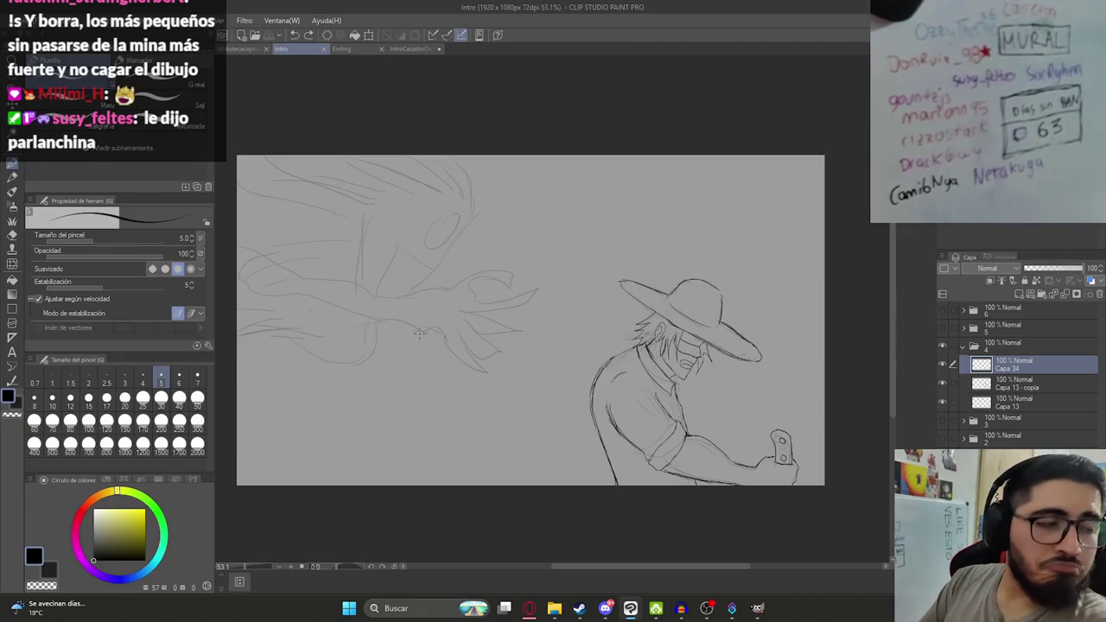
{"action": "left_click_drag", "start_coordinate": [422, 251], "coordinate": [436, 313]}
{"action": "key", "text": "ctrl+z"}
{"action": "key", "text": "ctrl+s"}
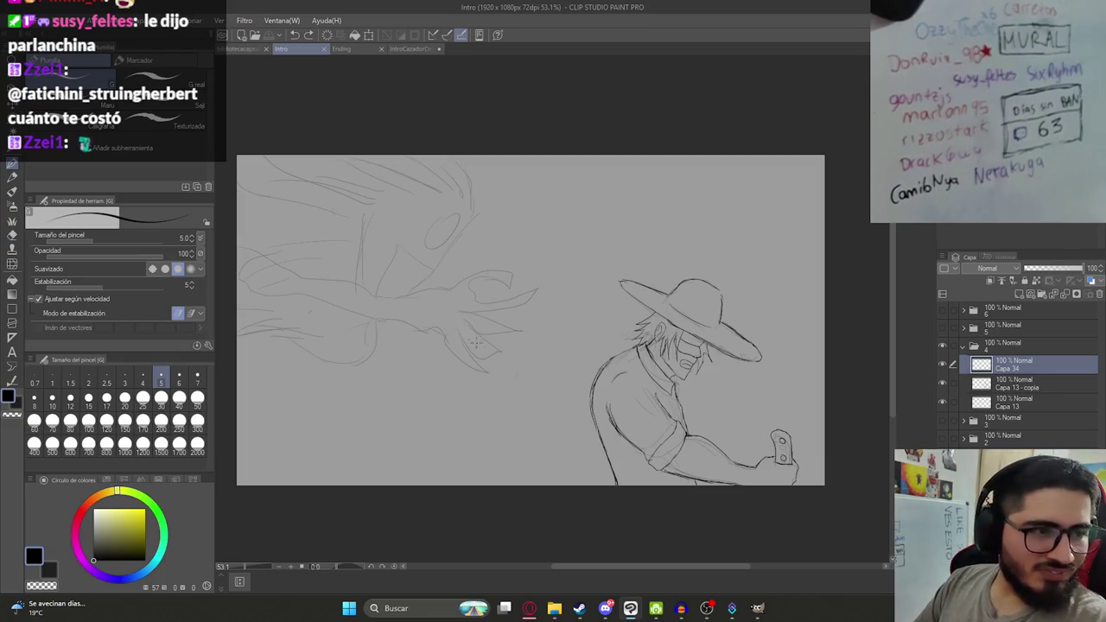
{"action": "left_click_drag", "start_coordinate": [476, 323], "coordinate": [467, 282]}
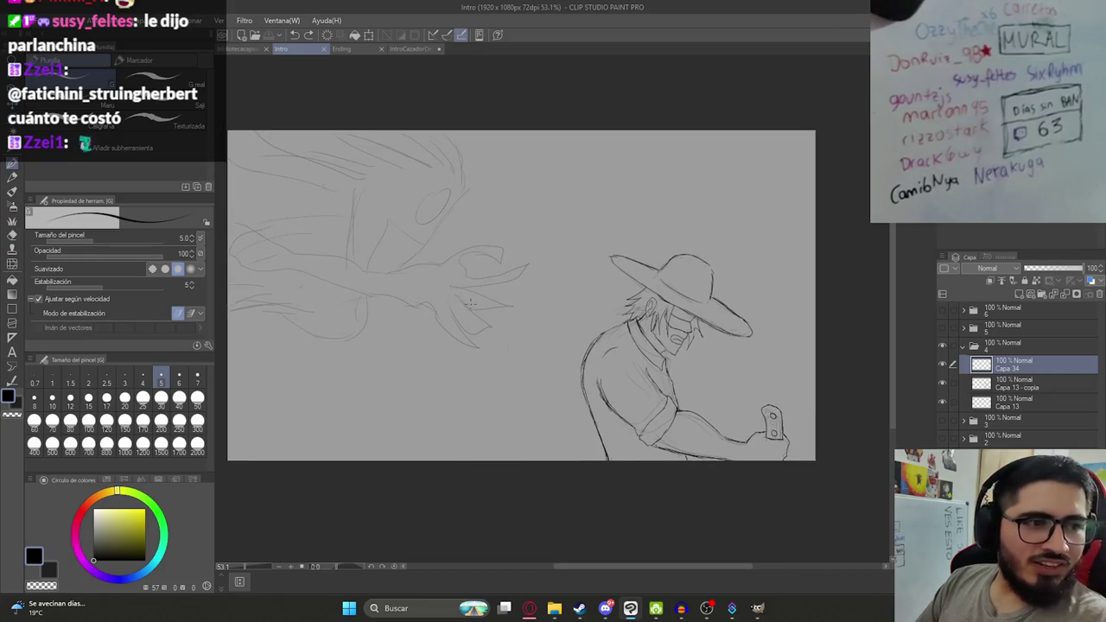
Ink the hooked finger base and two parallel upper finger outlines, redrawing the lower one.
{"action": "scroll", "coordinate": [471, 303], "scroll_direction": "up", "scroll_amount": 2}
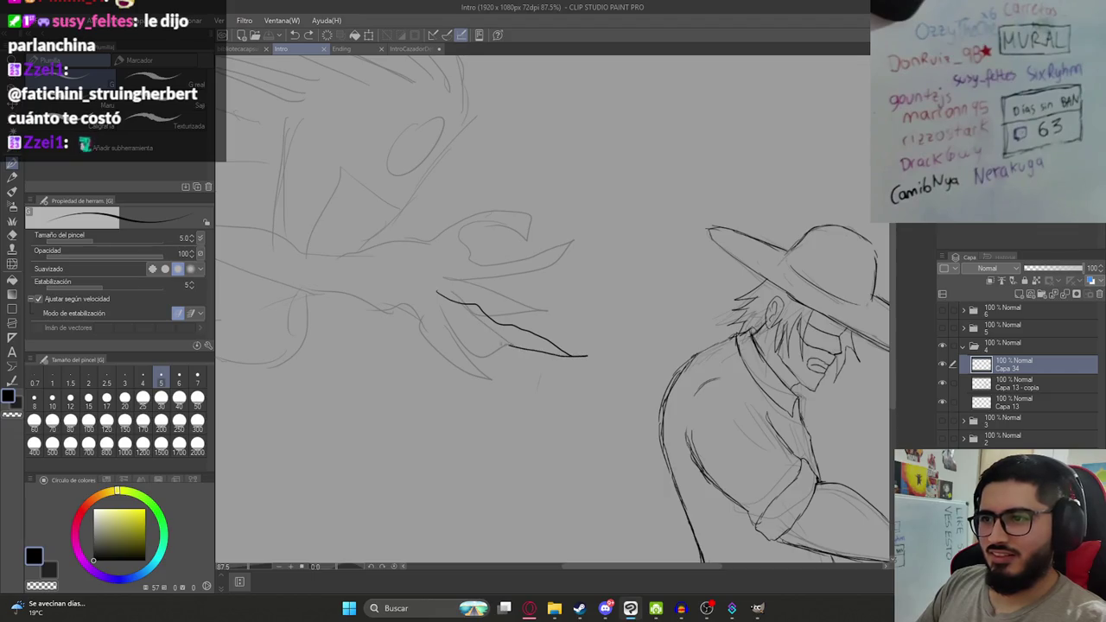
{"action": "left_click_drag", "start_coordinate": [385, 292], "coordinate": [390, 302]}
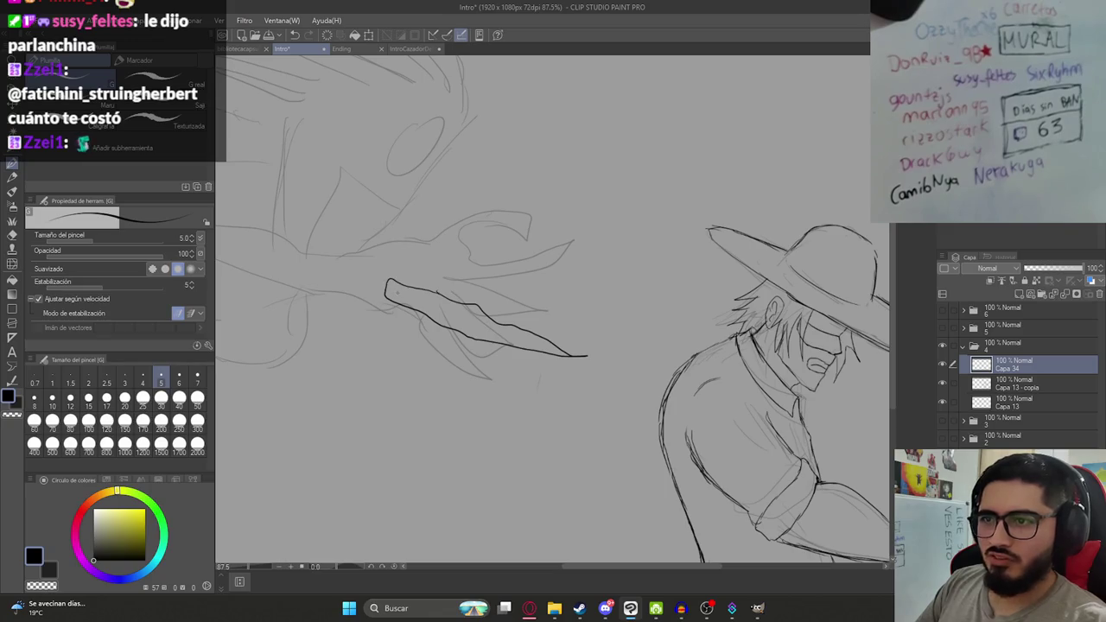
{"action": "key", "text": "ctrl+s"}
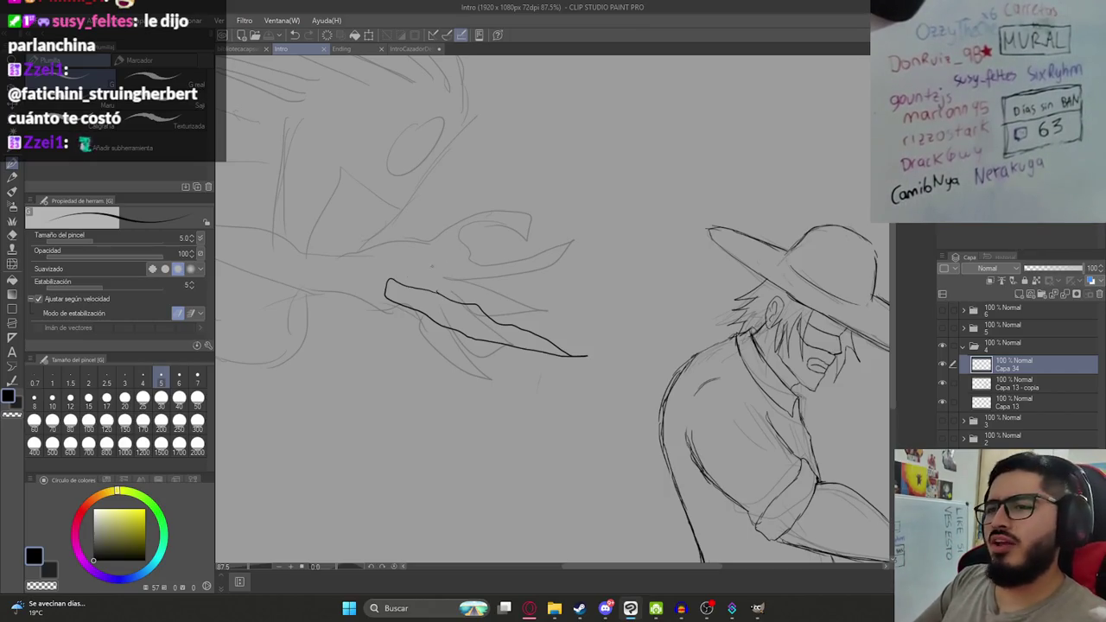
{"action": "key", "text": "ctrl+z"}
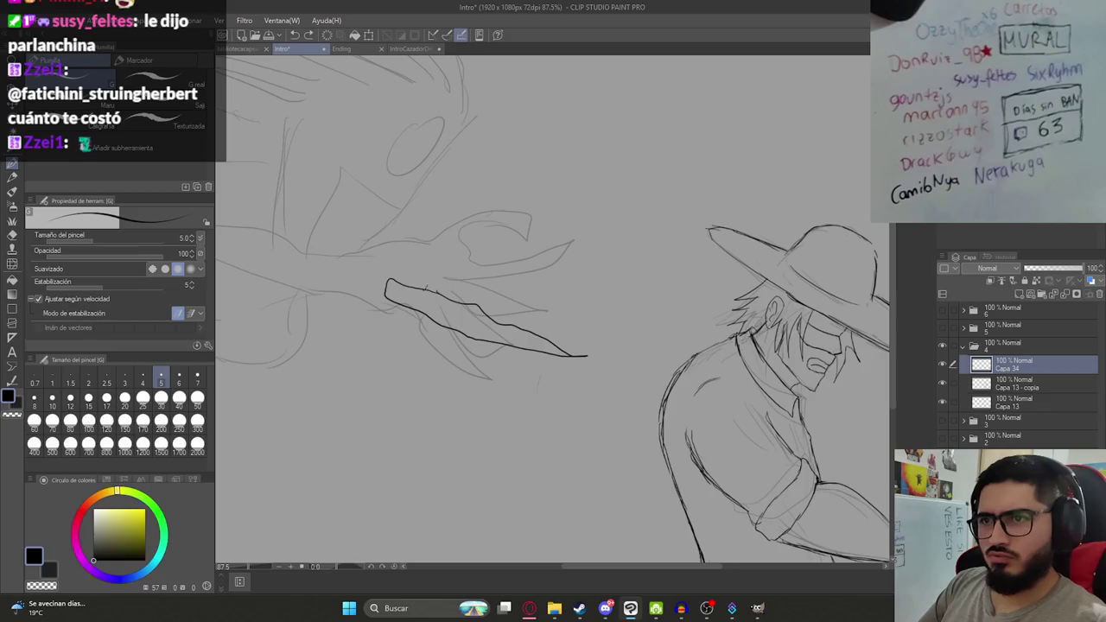
{"action": "left_click_drag", "start_coordinate": [410, 263], "coordinate": [423, 289]}
{"action": "left_click_drag", "start_coordinate": [474, 255], "coordinate": [603, 308]}
{"action": "left_click_drag", "start_coordinate": [429, 275], "coordinate": [572, 309]}
{"action": "key", "text": "ctrl+z"}
{"action": "left_click_drag", "start_coordinate": [443, 276], "coordinate": [572, 310]}
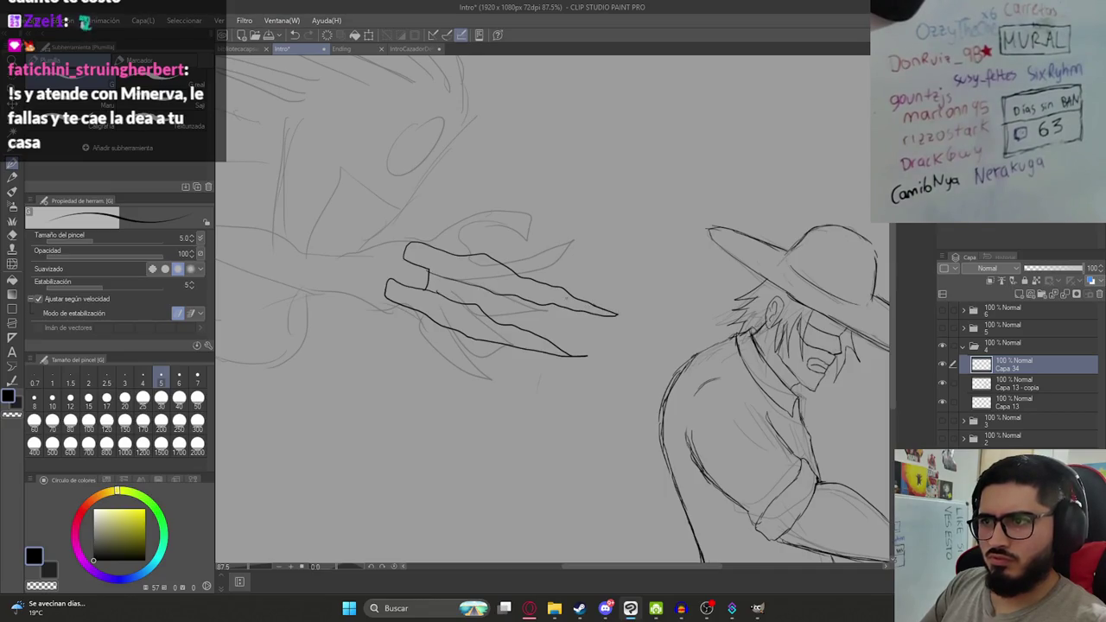
Ink the lower claw finger beneath the hand, then zoom back out.
{"action": "scroll", "coordinate": [469, 248], "scroll_direction": "down", "scroll_amount": 4}
{"action": "scroll", "coordinate": [440, 284], "scroll_direction": "up", "scroll_amount": 1}
{"action": "scroll", "coordinate": [440, 284], "scroll_direction": "up", "scroll_amount": 3}
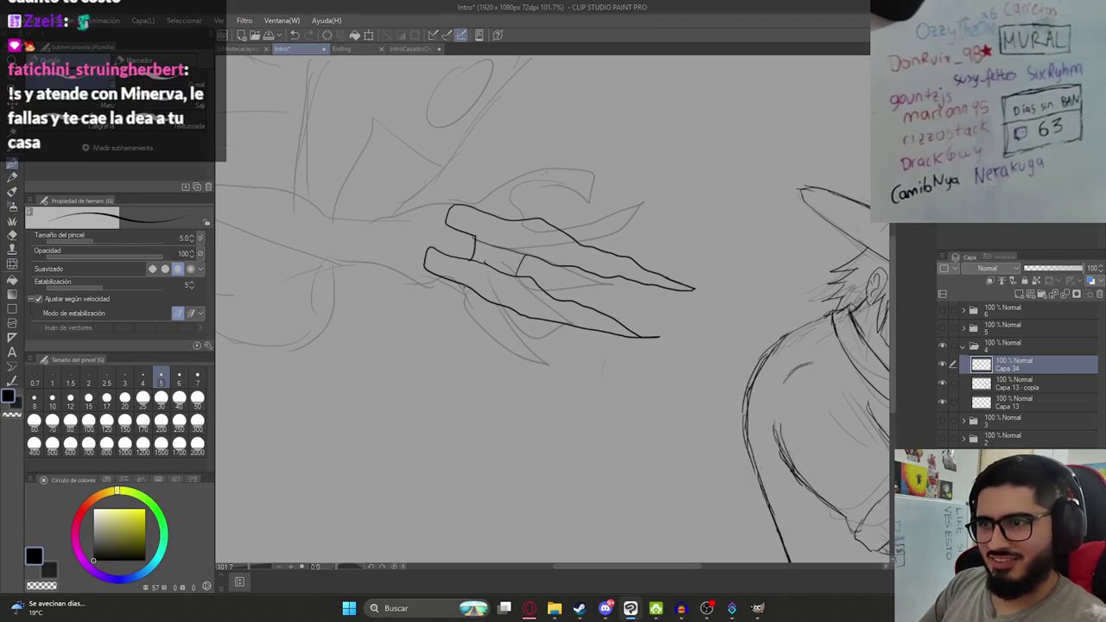
{"action": "left_click_drag", "start_coordinate": [422, 316], "coordinate": [565, 351]}
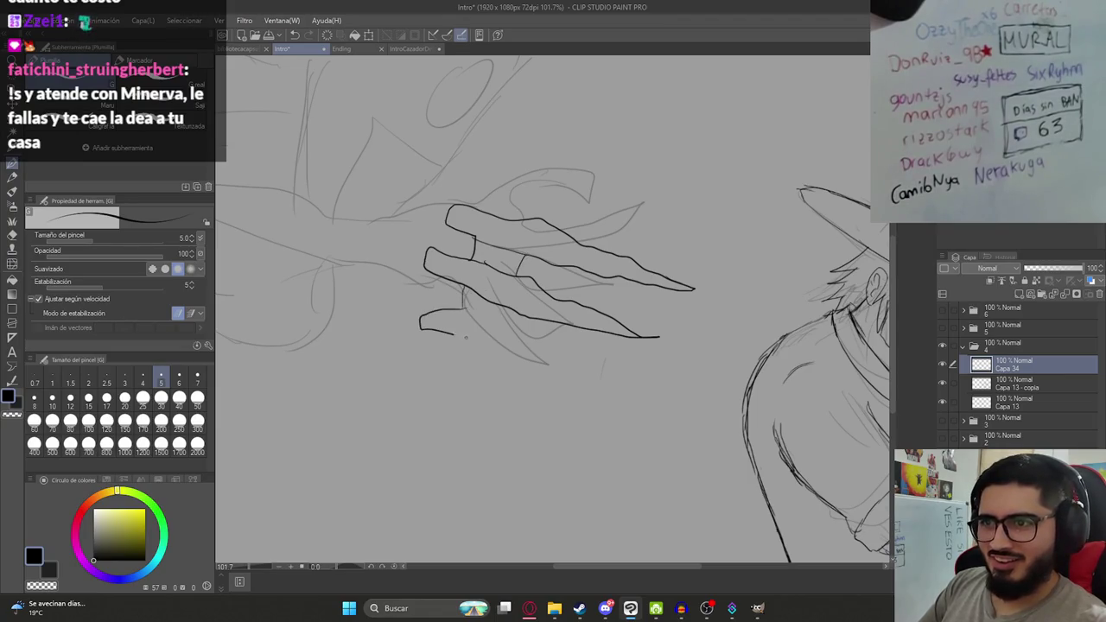
{"action": "left_click_drag", "start_coordinate": [460, 311], "coordinate": [627, 349]}
{"action": "scroll", "coordinate": [554, 311], "scroll_direction": "down", "scroll_amount": 5}
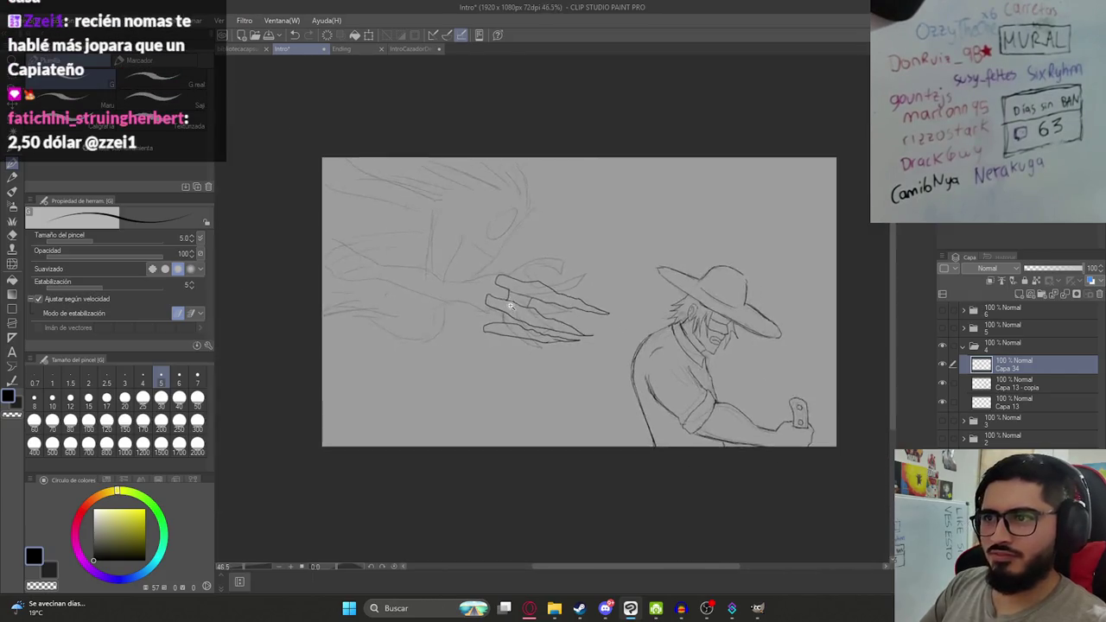
Clear the Capa 34 fingers and test an oval, undo both, and save.
{"action": "scroll", "coordinate": [553, 311], "scroll_direction": "up", "scroll_amount": 2}
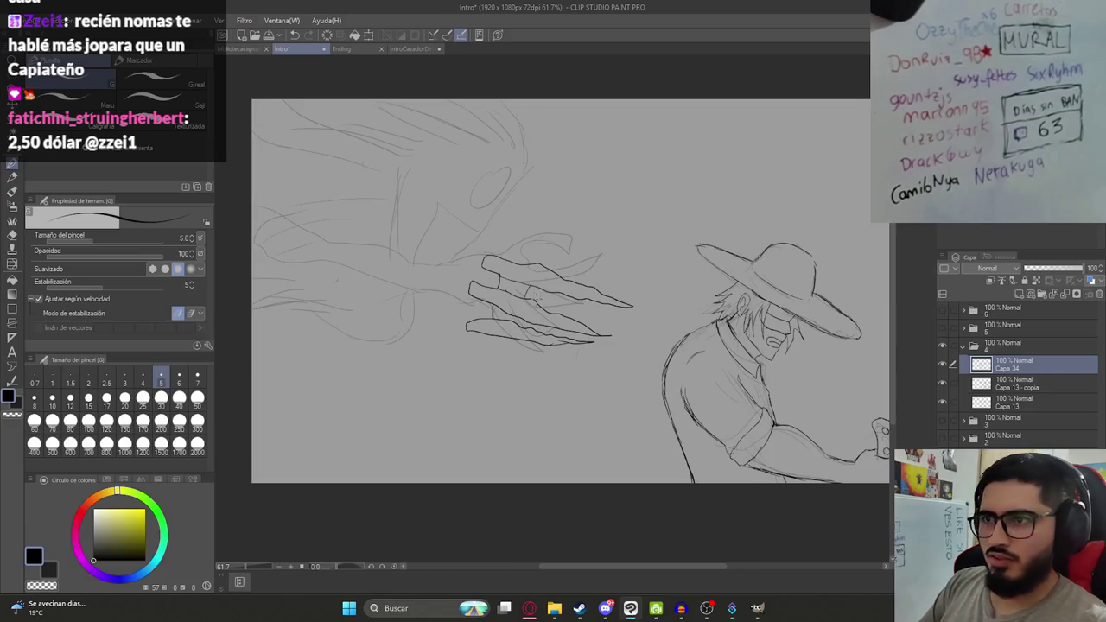
{"action": "key", "text": "ctrl+a"}
{"action": "key", "text": "Delete"}
{"action": "key", "text": "ctrl+z"}
{"action": "key", "text": "ctrl+z"}
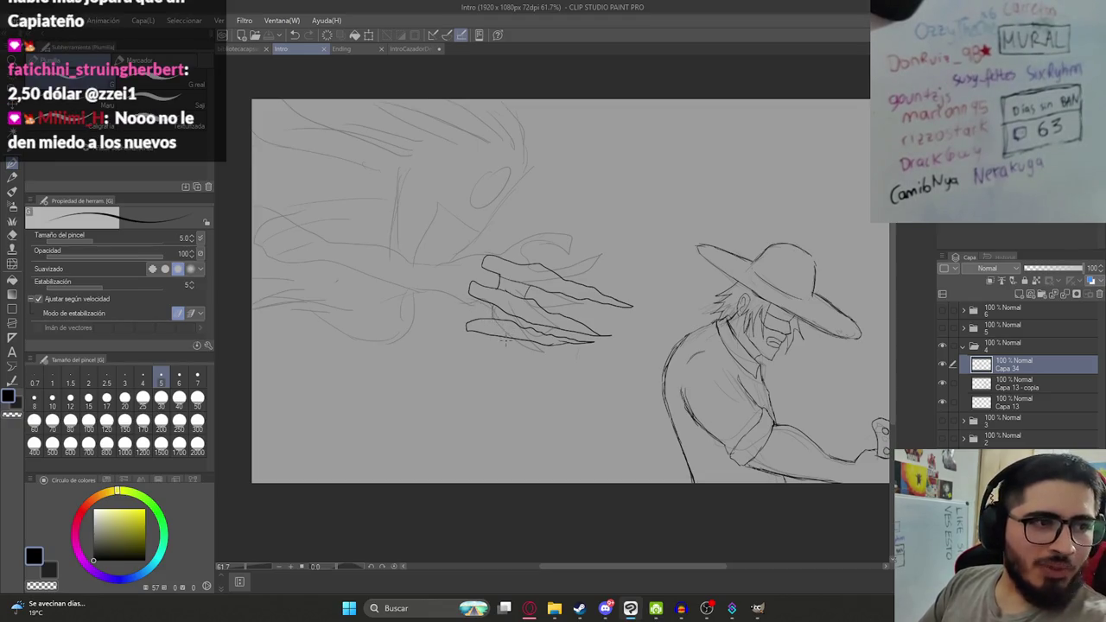
{"action": "left_click_drag", "start_coordinate": [545, 300], "coordinate": [543, 304]}
{"action": "key", "text": "ctrl+z"}
{"action": "key", "text": "ctrl+s"}
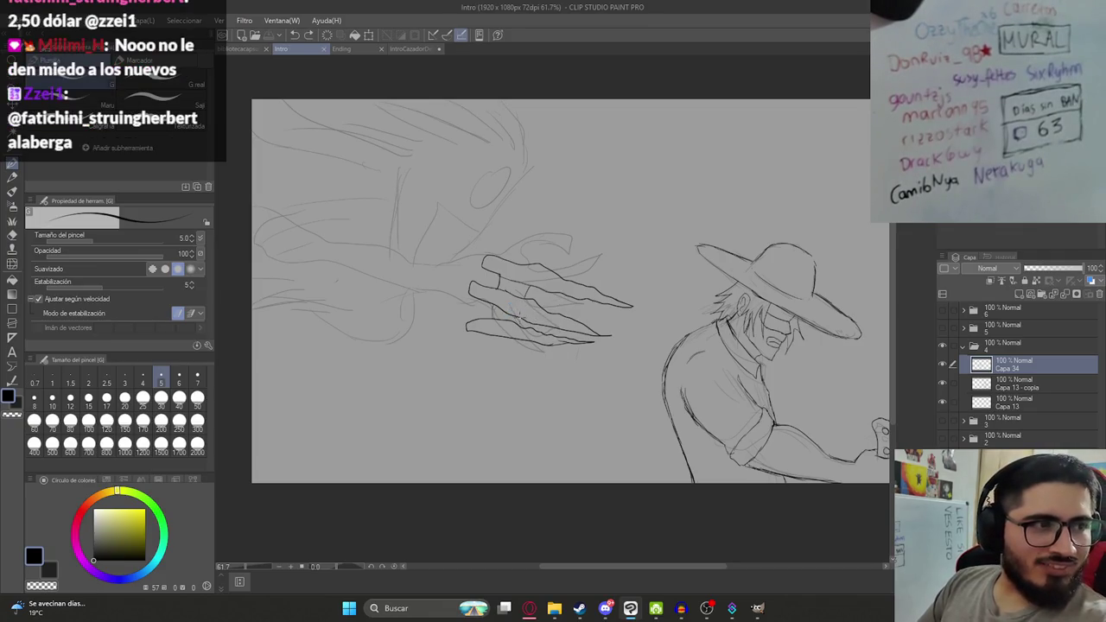
Ink the upper claw along the top finger with its base and inner lines, after discarded attempts.
{"action": "left_click_drag", "start_coordinate": [524, 307], "coordinate": [496, 314]}
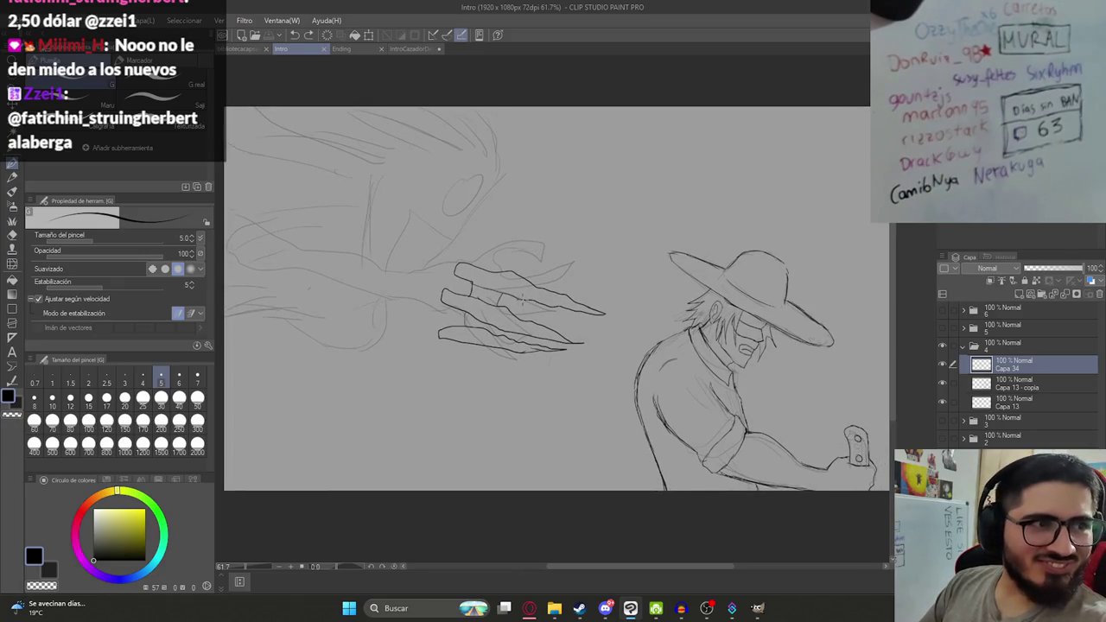
{"action": "scroll", "coordinate": [504, 294], "scroll_direction": "up", "scroll_amount": 2}
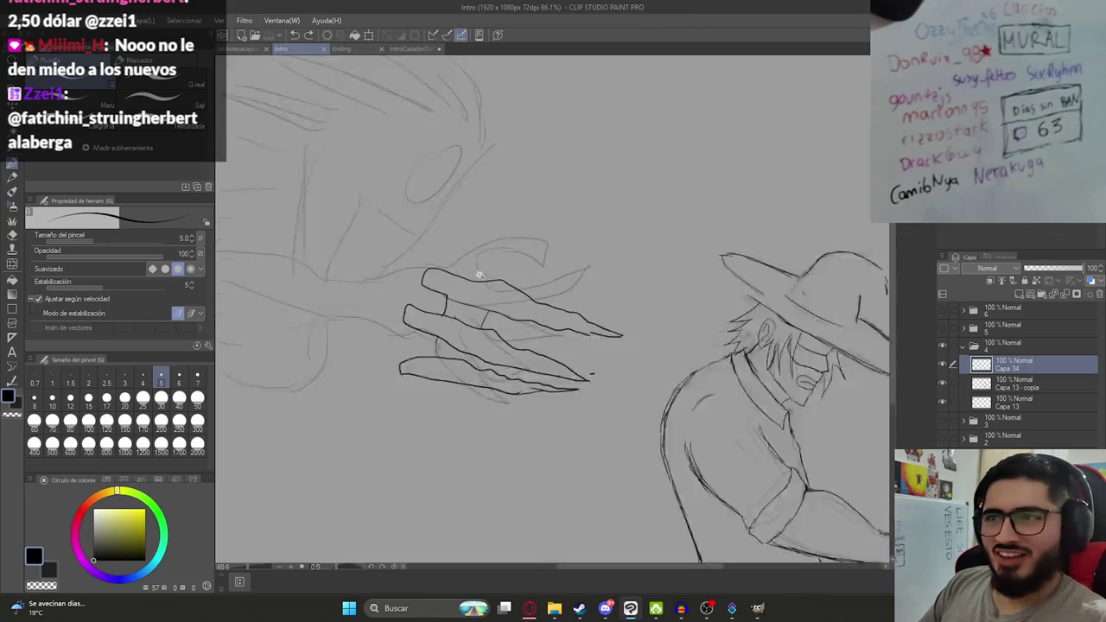
{"action": "scroll", "coordinate": [452, 271], "scroll_direction": "up", "scroll_amount": 1}
{"action": "mouse_move", "coordinate": [449, 273]}
{"action": "left_mouse_down"}
{"action": "mouse_move", "coordinate": [461, 260]}
{"action": "mouse_move", "coordinate": [629, 310]}
{"action": "left_mouse_up"}
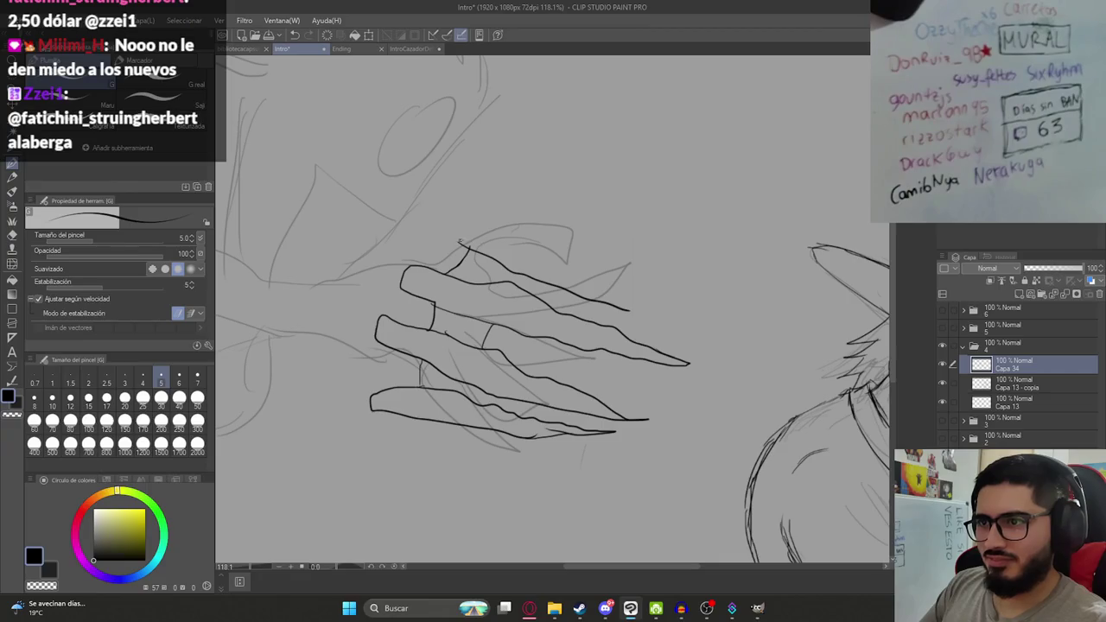
{"action": "key", "text": "ctrl+z"}
{"action": "mouse_move", "coordinate": [455, 243]}
{"action": "left_mouse_down"}
{"action": "mouse_move", "coordinate": [545, 247]}
{"action": "mouse_move", "coordinate": [579, 271]}
{"action": "left_mouse_up"}
{"action": "key", "text": "ctrl+z"}
{"action": "mouse_move", "coordinate": [459, 226]}
{"action": "left_mouse_down"}
{"action": "mouse_move", "coordinate": [485, 214]}
{"action": "mouse_move", "coordinate": [650, 315]}
{"action": "left_mouse_up"}
{"action": "left_click_drag", "start_coordinate": [457, 235], "coordinate": [463, 246]}
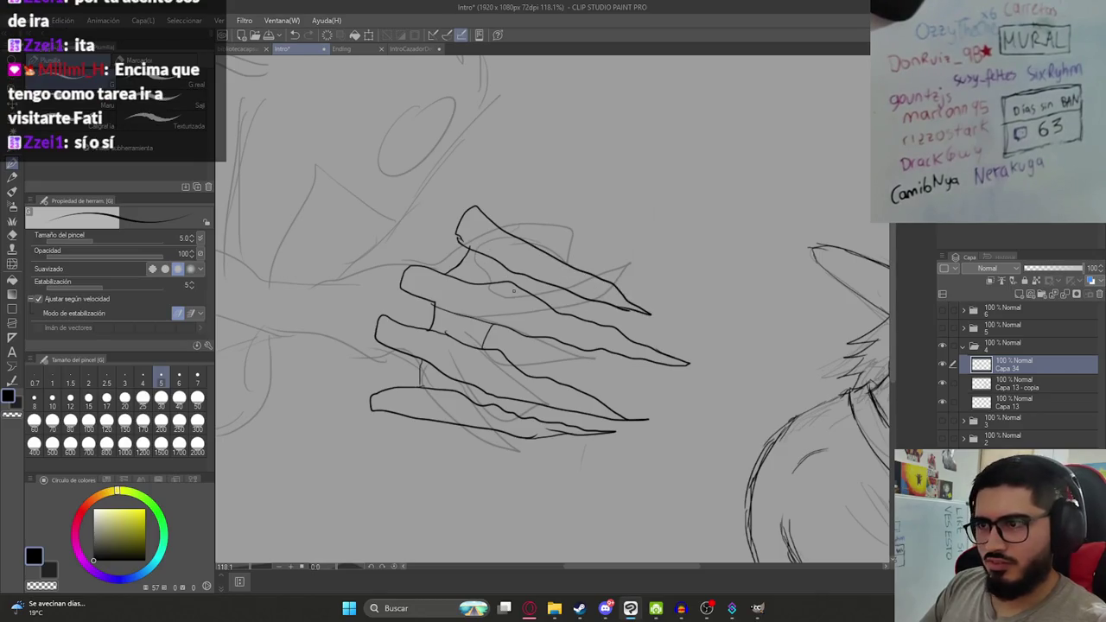
{"action": "left_click_drag", "start_coordinate": [510, 285], "coordinate": [532, 275]}
Ink the tall pointed claw above the hand and save.
{"action": "scroll", "coordinate": [521, 298], "scroll_direction": "down", "scroll_amount": 5}
{"action": "scroll", "coordinate": [522, 298], "scroll_direction": "up", "scroll_amount": 4}
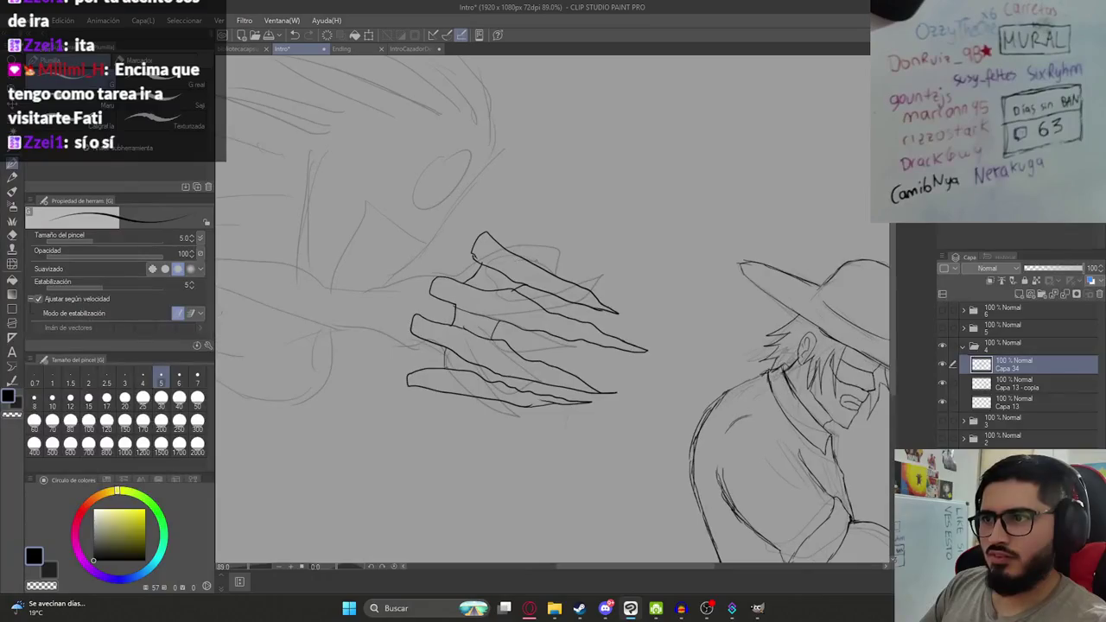
{"action": "mouse_move", "coordinate": [536, 261]}
{"action": "left_mouse_down"}
{"action": "mouse_move", "coordinate": [580, 223]}
{"action": "mouse_move", "coordinate": [619, 224]}
{"action": "mouse_move", "coordinate": [630, 303]}
{"action": "mouse_move", "coordinate": [581, 272]}
{"action": "left_mouse_up"}
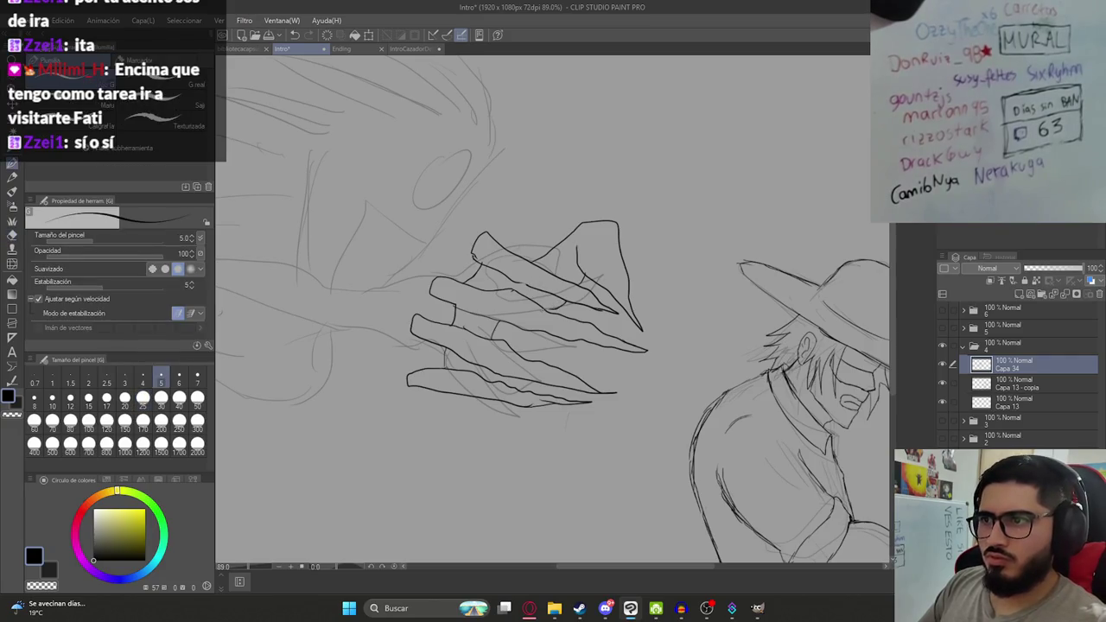
{"action": "key", "text": "ctrl+s"}
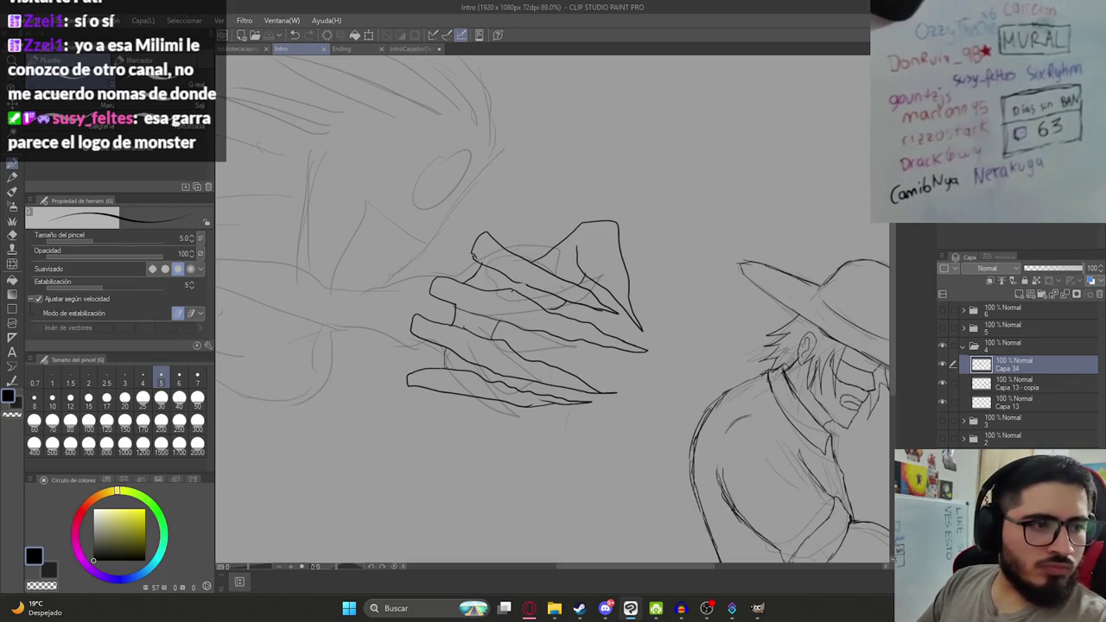
Inspect the inked hand, then try a line from the claw leftward and undo it.
{"action": "scroll", "coordinate": [553, 341], "scroll_direction": "down", "scroll_amount": 1}
{"action": "scroll", "coordinate": [536, 259], "scroll_direction": "down", "scroll_amount": 3}
{"action": "scroll", "coordinate": [527, 242], "scroll_direction": "up", "scroll_amount": 2}
{"action": "scroll", "coordinate": [540, 261], "scroll_direction": "up", "scroll_amount": 1}
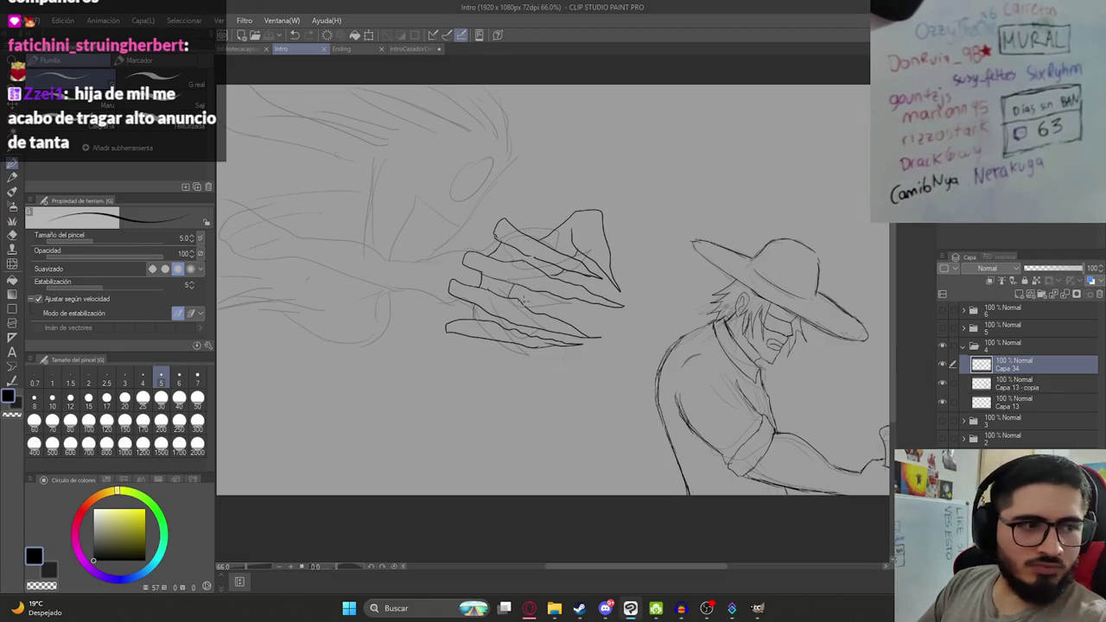
{"action": "scroll", "coordinate": [529, 300], "scroll_direction": "down", "scroll_amount": 1}
{"action": "scroll", "coordinate": [519, 297], "scroll_direction": "down", "scroll_amount": 1}
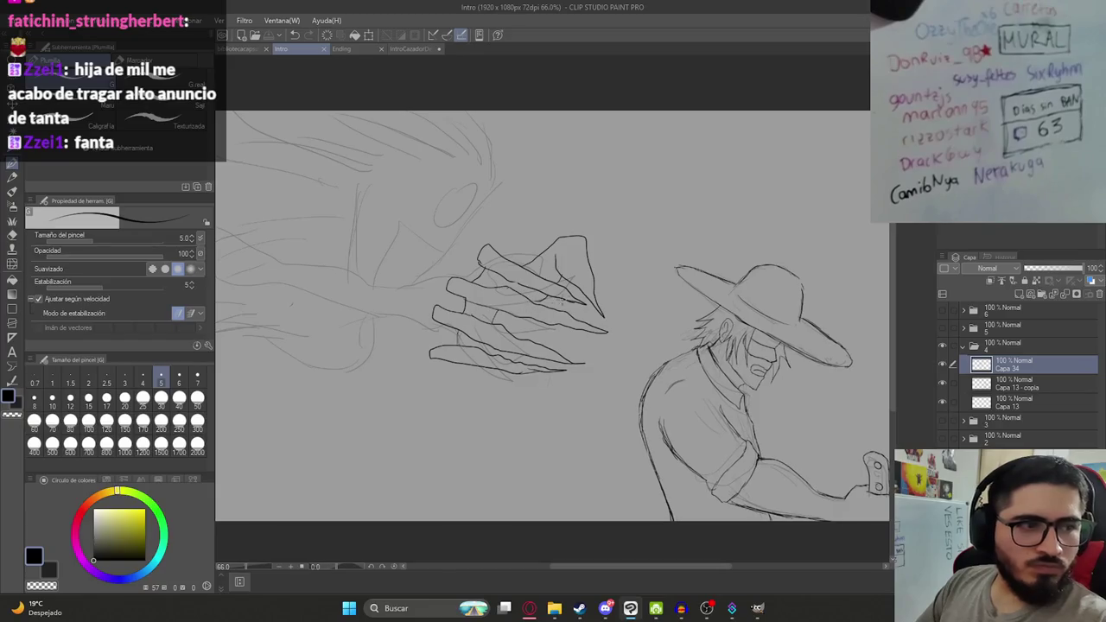
{"action": "scroll", "coordinate": [497, 293], "scroll_direction": "down", "scroll_amount": 1}
{"action": "scroll", "coordinate": [494, 291], "scroll_direction": "up", "scroll_amount": 3}
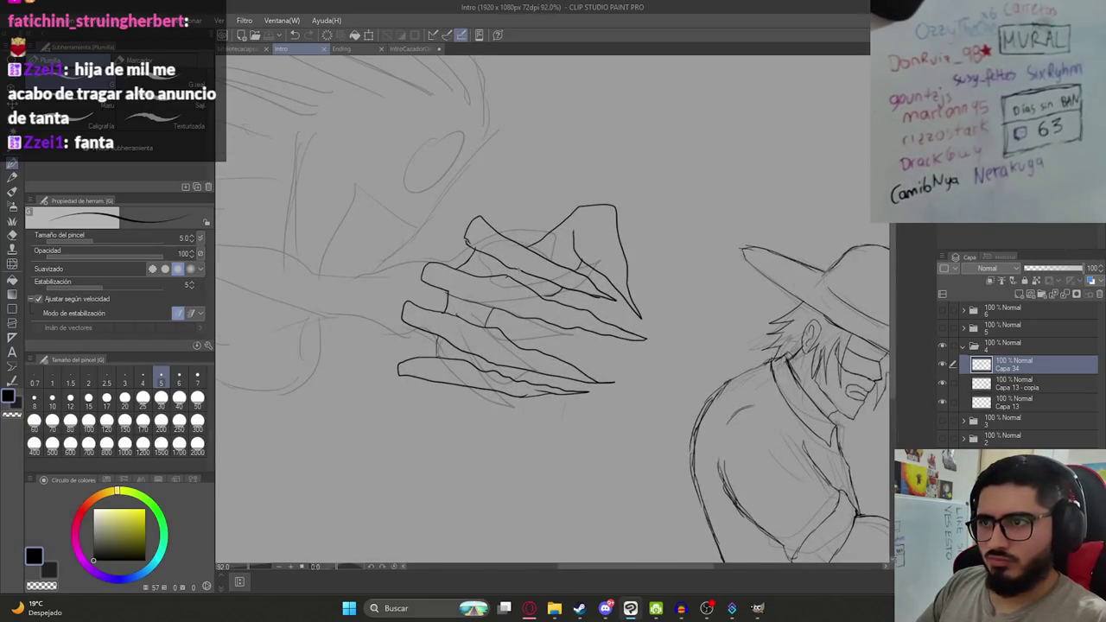
{"action": "scroll", "coordinate": [505, 251], "scroll_direction": "down", "scroll_amount": 4}
{"action": "scroll", "coordinate": [506, 251], "scroll_direction": "up", "scroll_amount": 4}
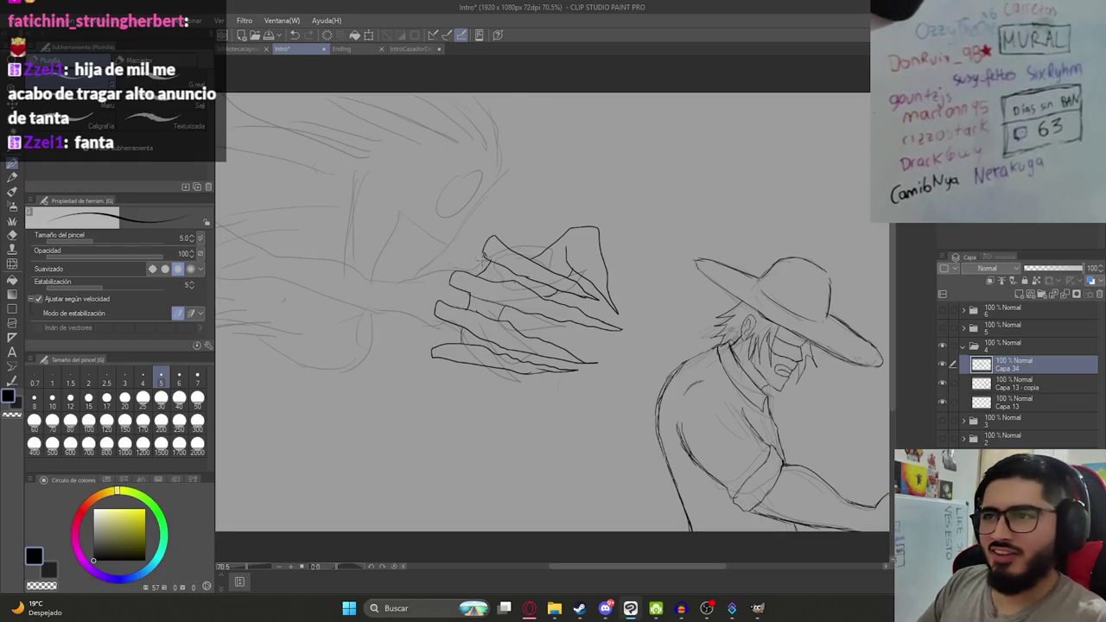
{"action": "left_click_drag", "start_coordinate": [488, 257], "coordinate": [420, 246]}
{"action": "key", "text": "ctrl+z"}
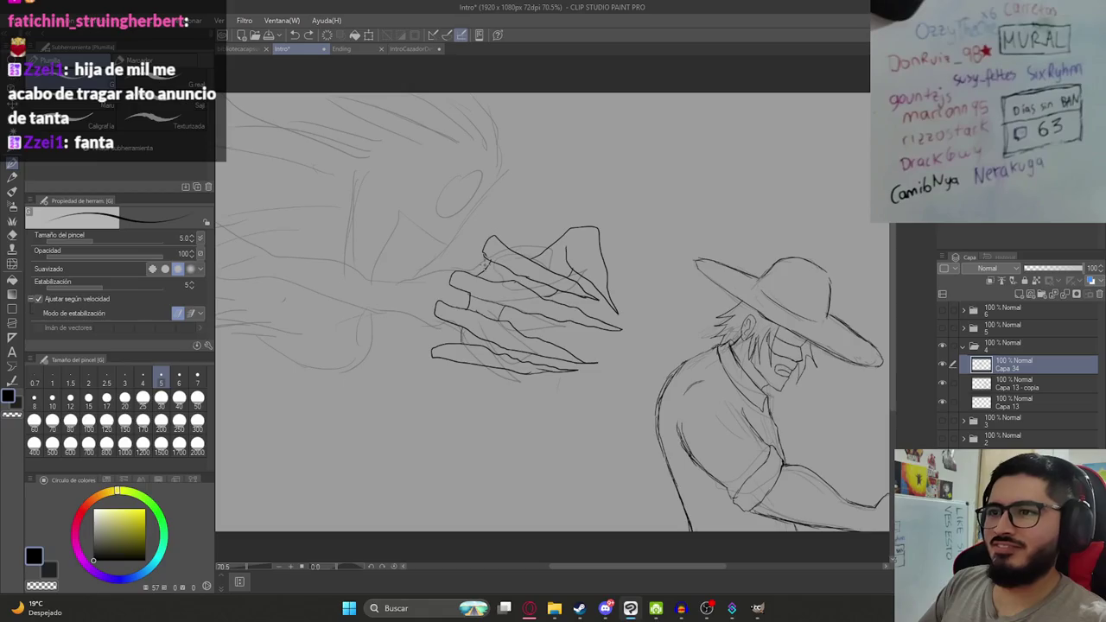
{"action": "scroll", "coordinate": [519, 303], "scroll_direction": "down", "scroll_amount": 3}
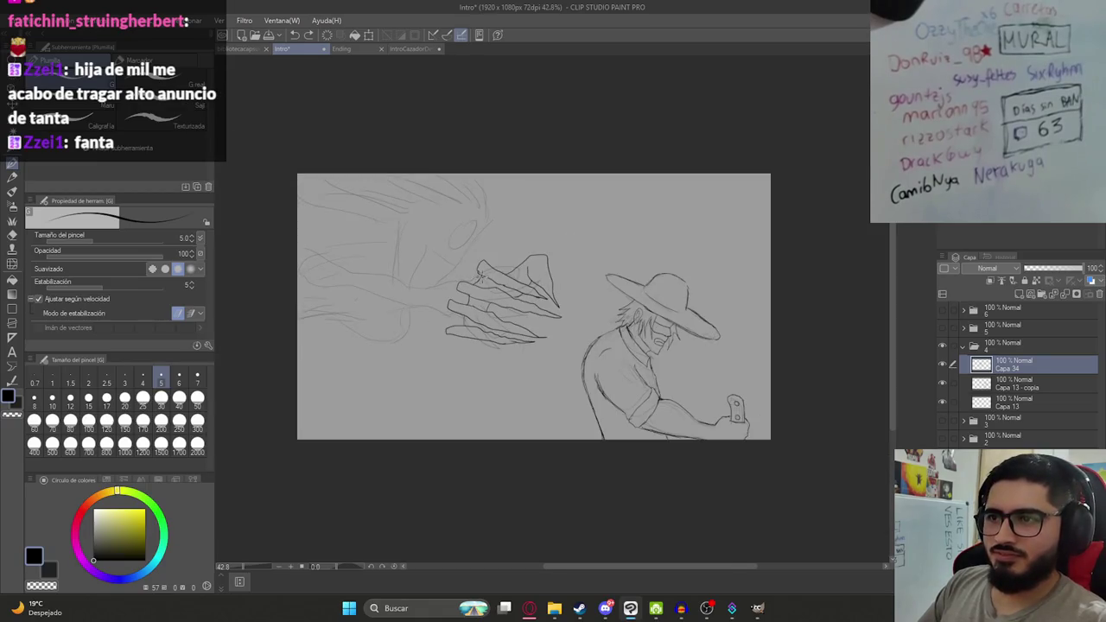
Extend the arm line leftward from the hand, undo the stray left-edge stroke, and save.
{"action": "left_click_drag", "start_coordinate": [390, 289], "coordinate": [346, 290]}
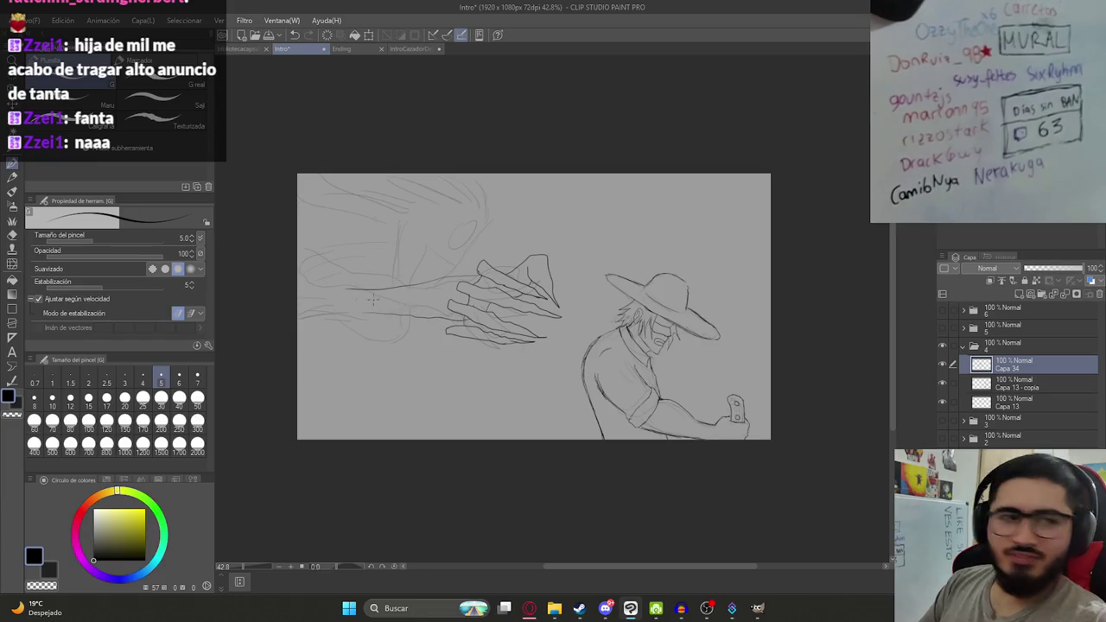
{"action": "scroll", "coordinate": [395, 287], "scroll_direction": "up", "scroll_amount": 3}
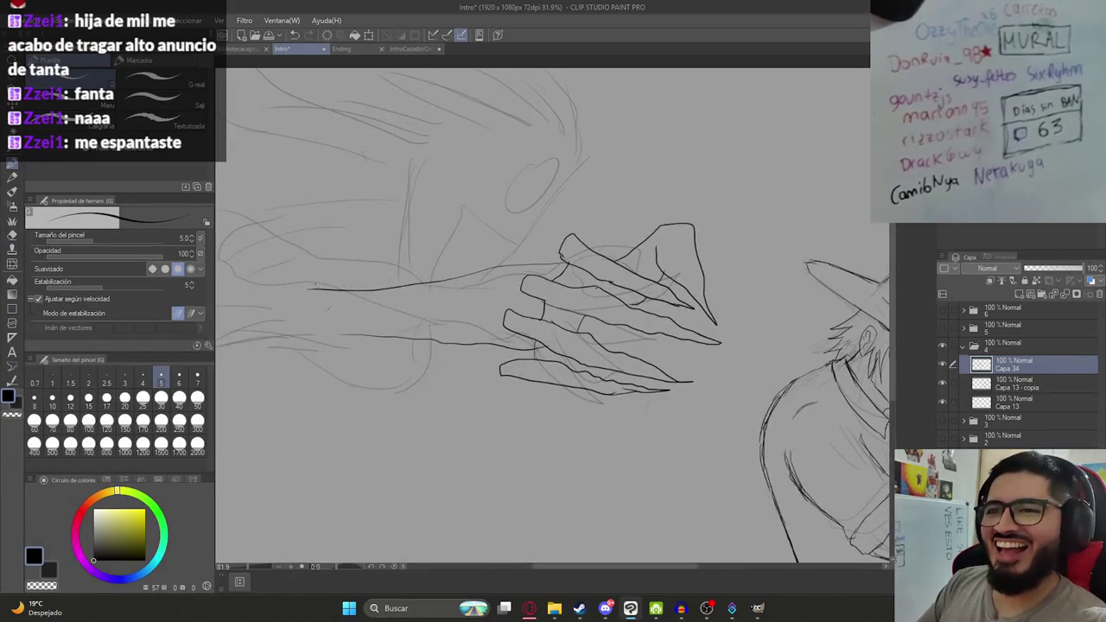
{"action": "scroll", "coordinate": [293, 289], "scroll_direction": "down", "scroll_amount": 2}
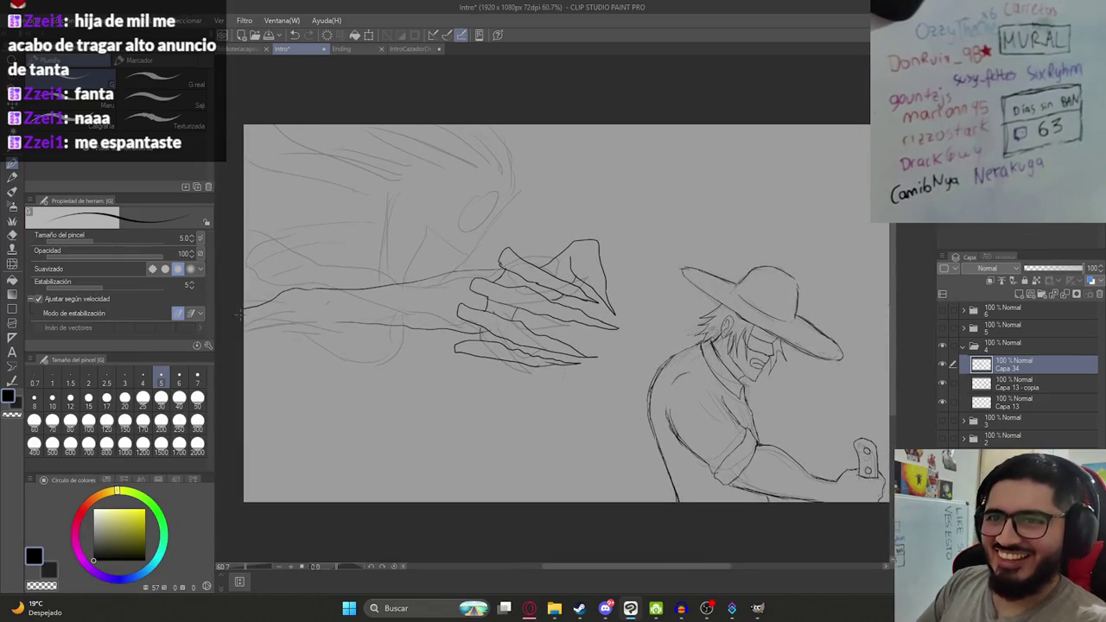
{"action": "left_click_drag", "start_coordinate": [245, 318], "coordinate": [272, 319]}
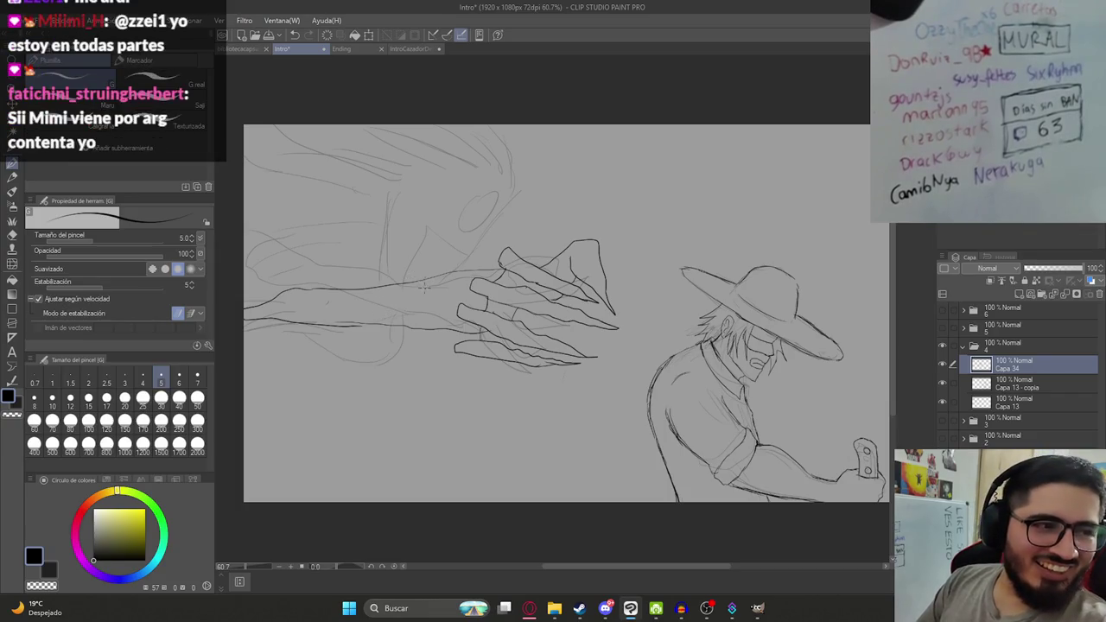
{"action": "key", "text": "ctrl+z"}
{"action": "key", "text": "ctrl+z"}
{"action": "key", "text": "ctrl+z"}
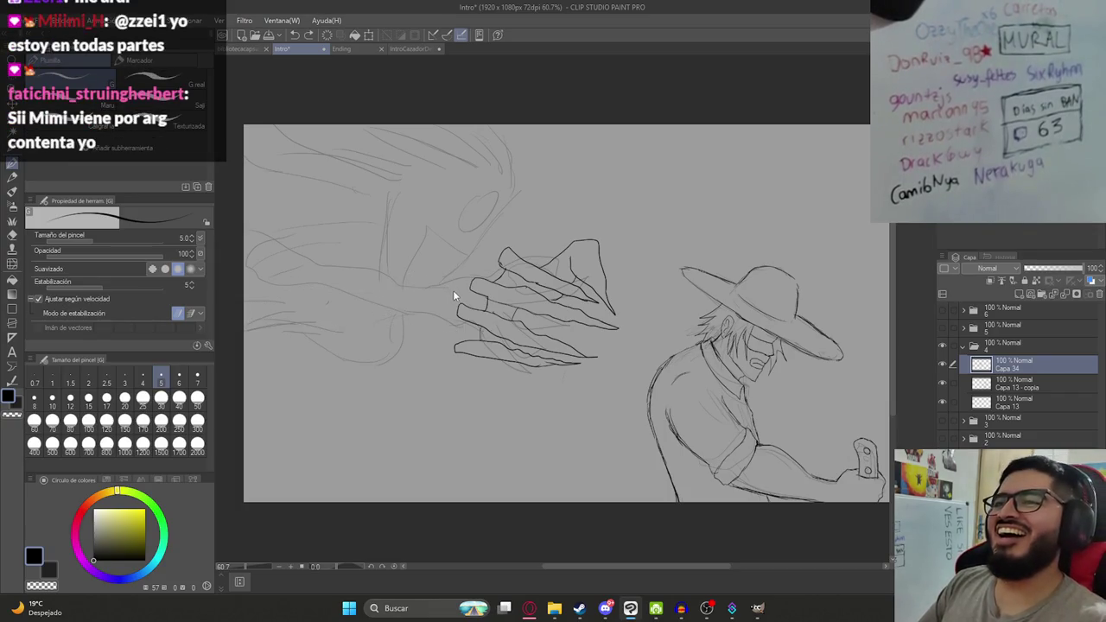
{"action": "key", "text": "ctrl+s"}
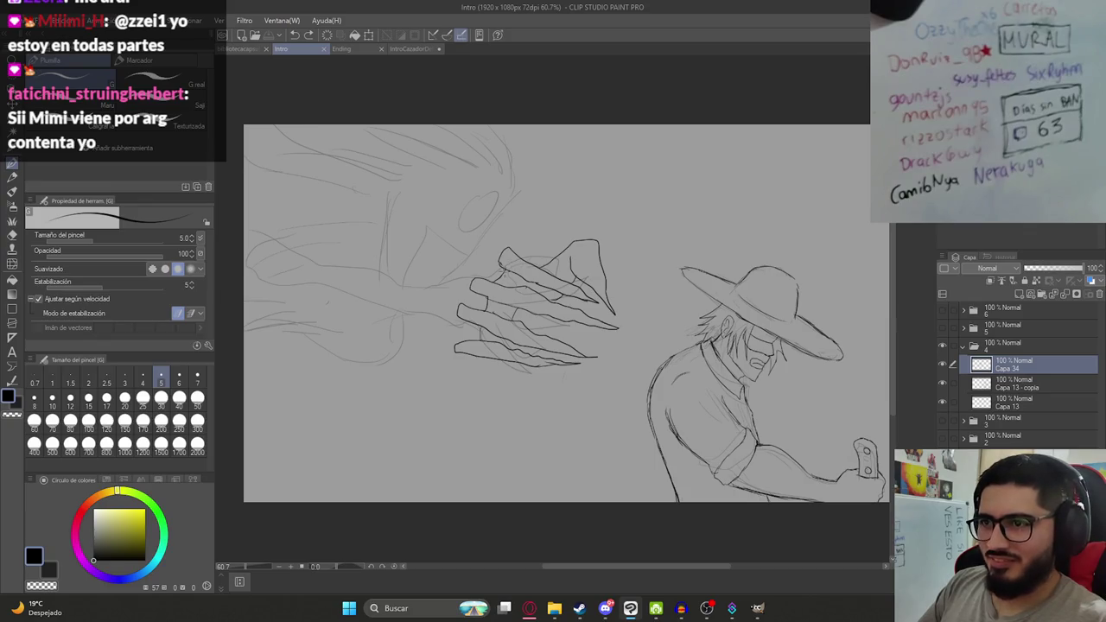
Ink the arm's upper and lower outlines and detail striations running to the clawed hand.
{"action": "left_click_drag", "start_coordinate": [450, 265], "coordinate": [313, 252]}
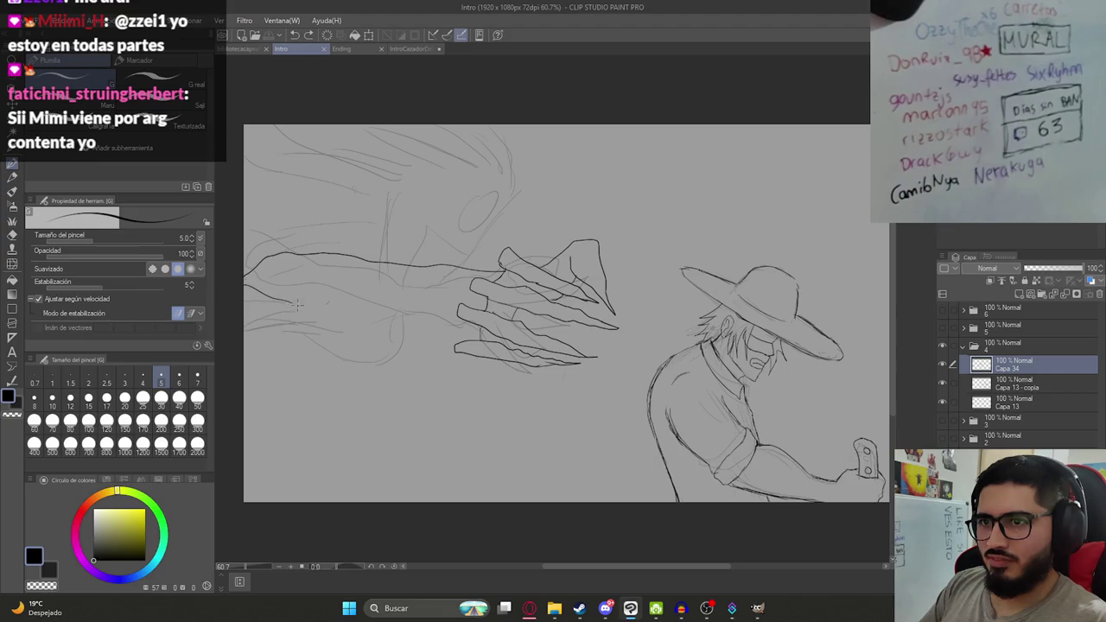
{"action": "left_click_drag", "start_coordinate": [367, 318], "coordinate": [478, 333]}
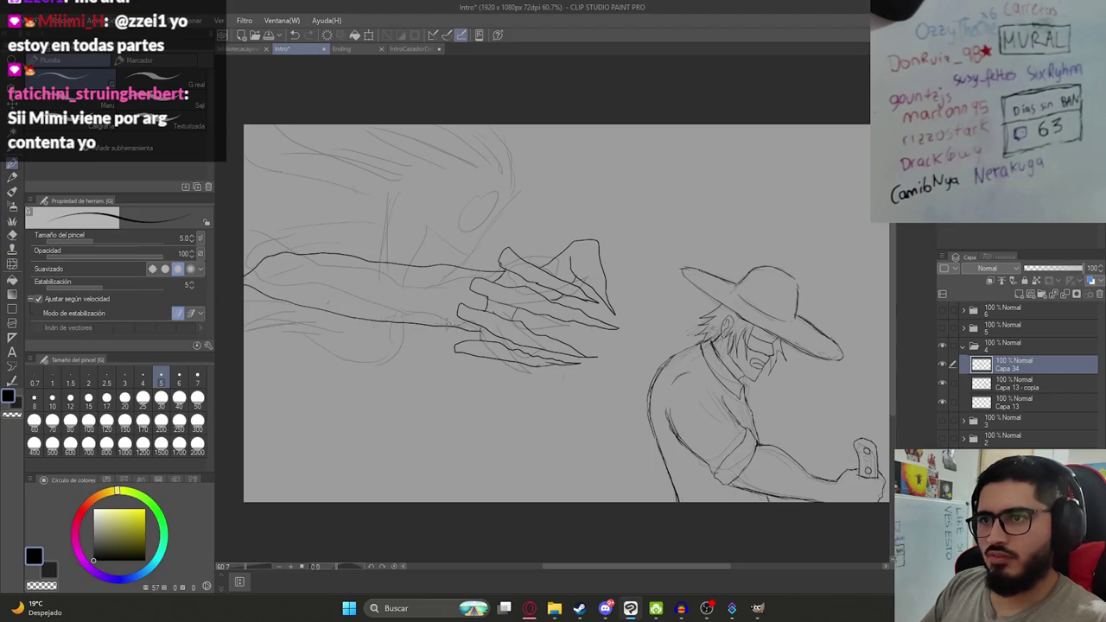
{"action": "left_click_drag", "start_coordinate": [278, 267], "coordinate": [407, 281]}
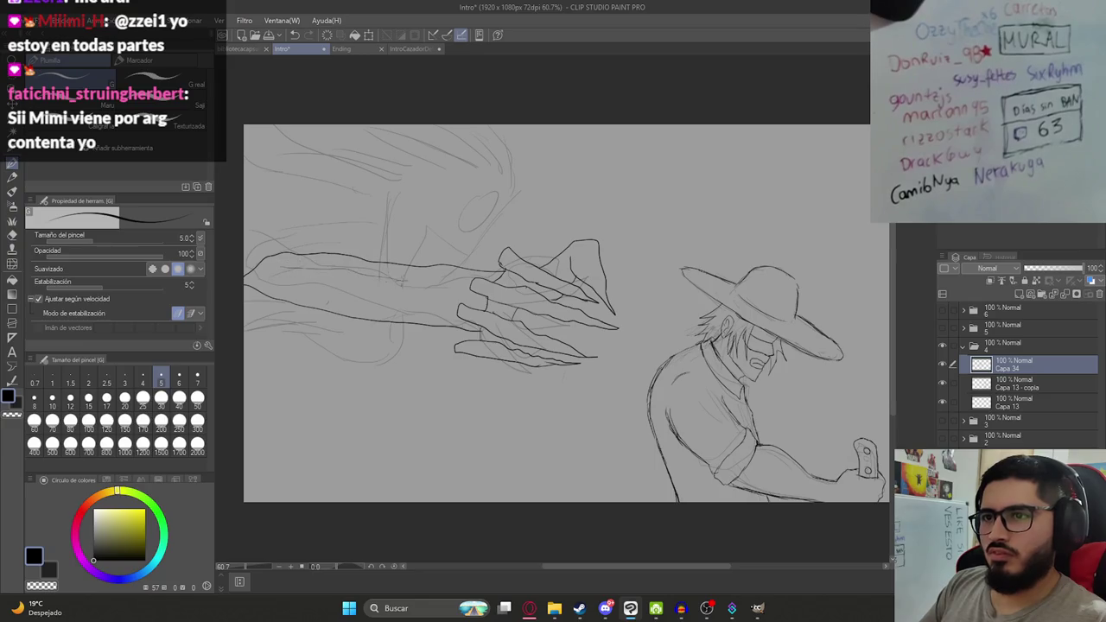
{"action": "mouse_move", "coordinate": [360, 307]}
{"action": "left_mouse_down"}
{"action": "mouse_move", "coordinate": [437, 303]}
{"action": "mouse_move", "coordinate": [413, 298]}
{"action": "mouse_move", "coordinate": [468, 282]}
{"action": "left_mouse_up"}
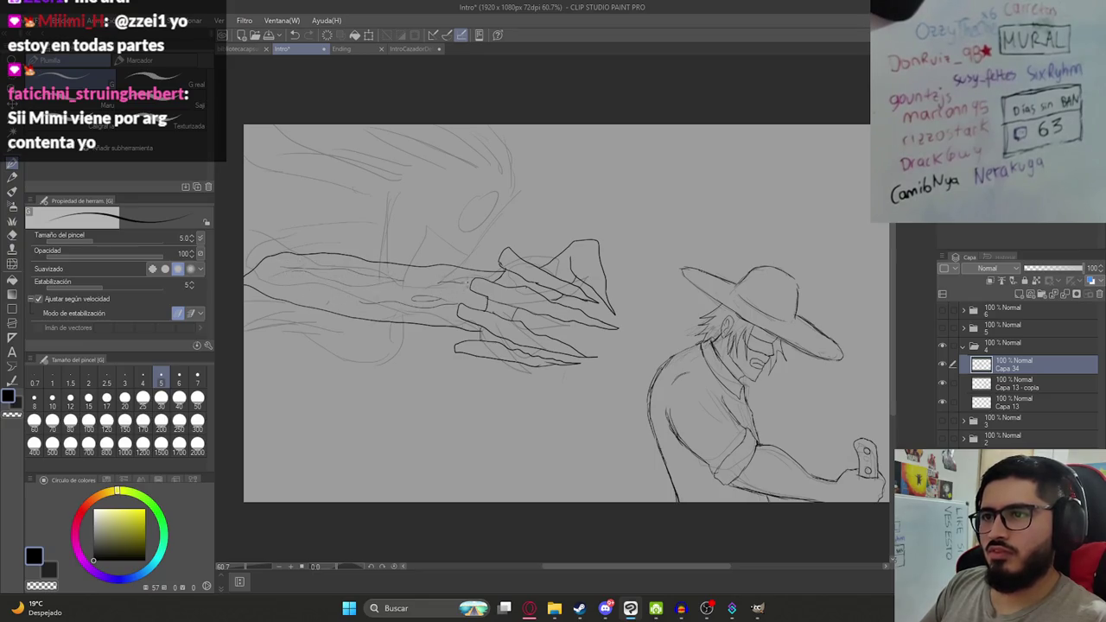
{"action": "scroll", "coordinate": [441, 229], "scroll_direction": "down", "scroll_amount": 2}
{"action": "scroll", "coordinate": [445, 233], "scroll_direction": "up", "scroll_amount": 1}
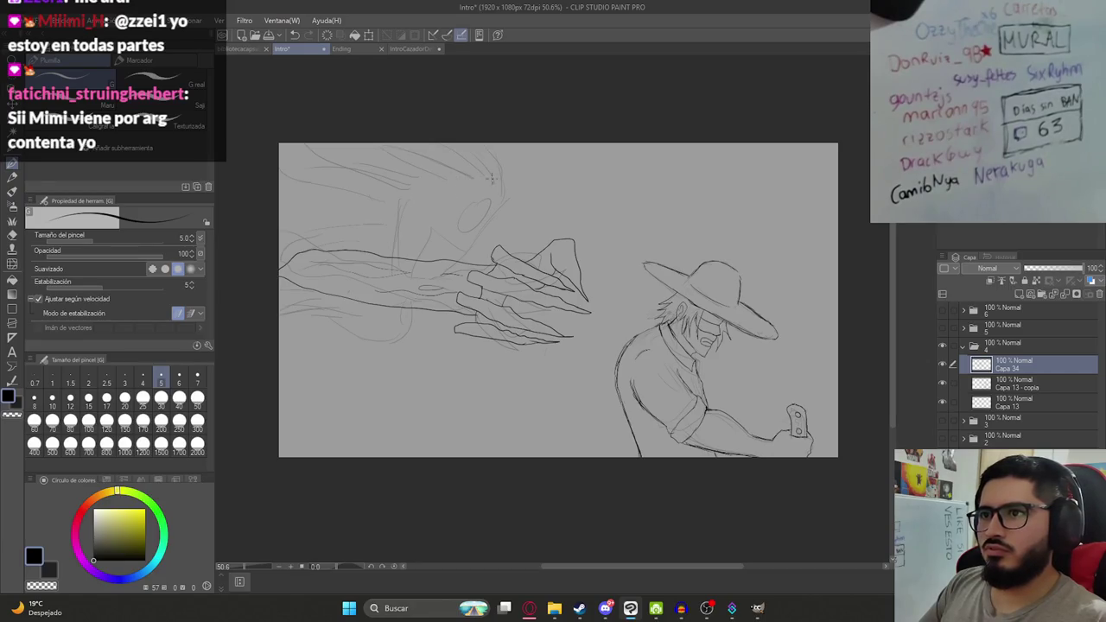
Ink the creature's oval eye and long sweeping hair lines across its head, then save.
{"action": "left_click_drag", "start_coordinate": [474, 207], "coordinate": [490, 203]}
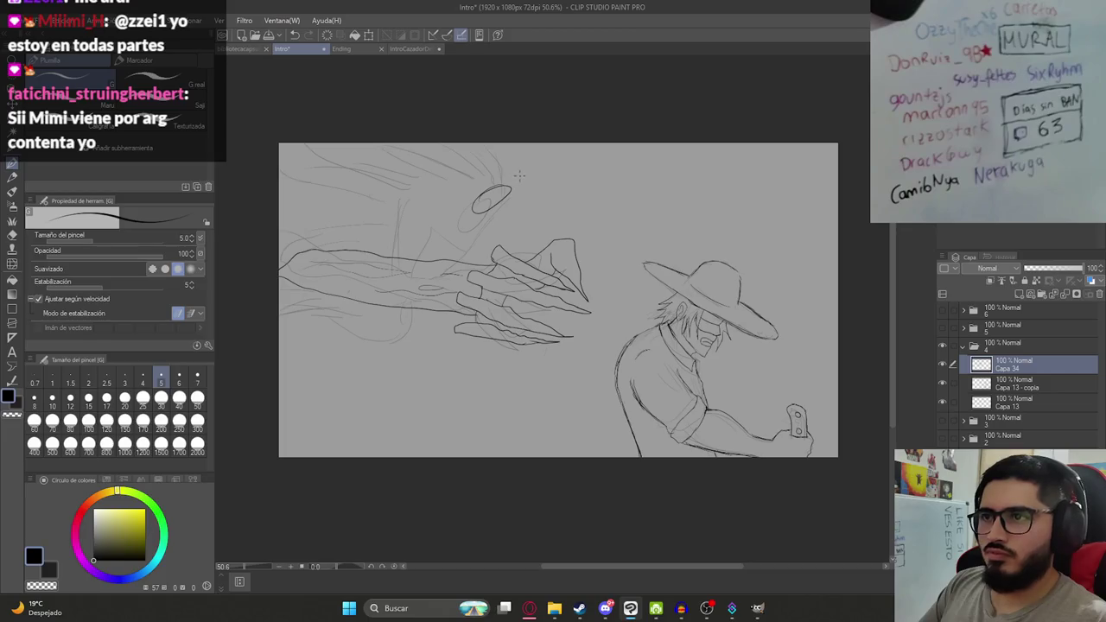
{"action": "mouse_move", "coordinate": [496, 148]}
{"action": "left_mouse_down"}
{"action": "mouse_move", "coordinate": [456, 156]}
{"action": "mouse_move", "coordinate": [406, 260]}
{"action": "left_mouse_up"}
{"action": "mouse_move", "coordinate": [412, 190]}
{"action": "left_mouse_down"}
{"action": "mouse_move", "coordinate": [279, 190]}
{"action": "mouse_move", "coordinate": [402, 186]}
{"action": "mouse_move", "coordinate": [495, 157]}
{"action": "left_mouse_up"}
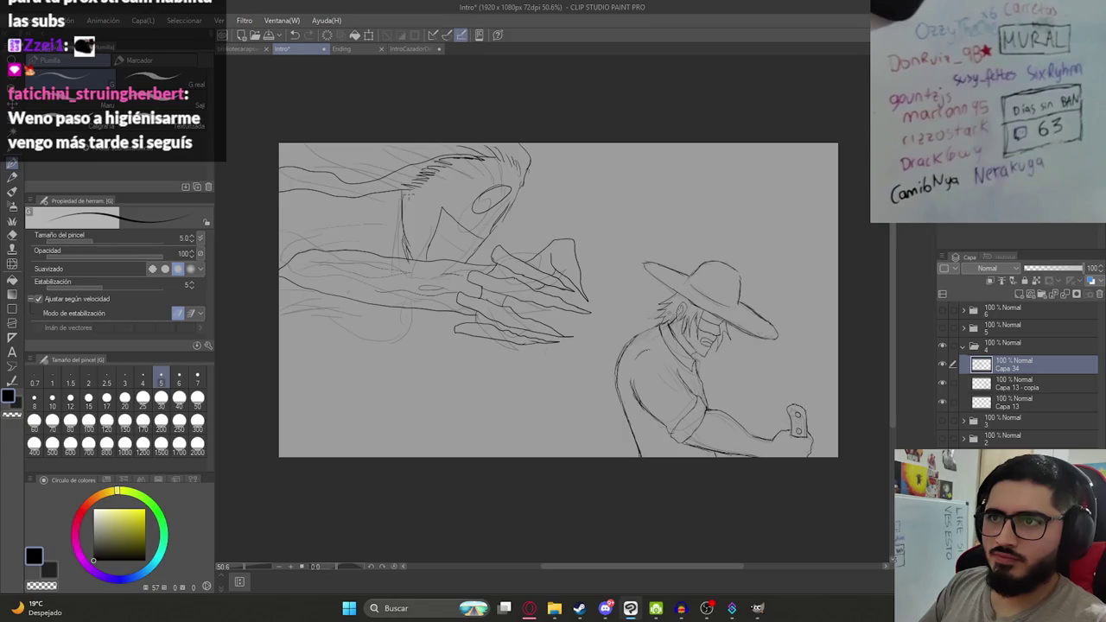
{"action": "mouse_move", "coordinate": [366, 199]}
{"action": "left_mouse_down"}
{"action": "mouse_move", "coordinate": [281, 233]}
{"action": "mouse_move", "coordinate": [396, 197]}
{"action": "left_mouse_up"}
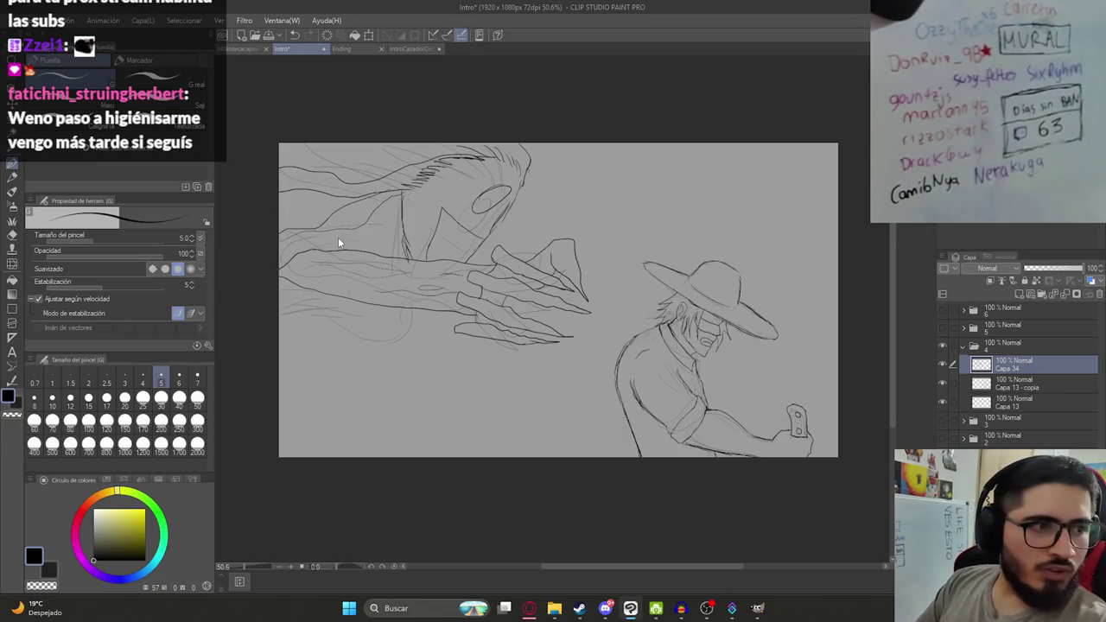
{"action": "key", "text": "ctrl+s"}
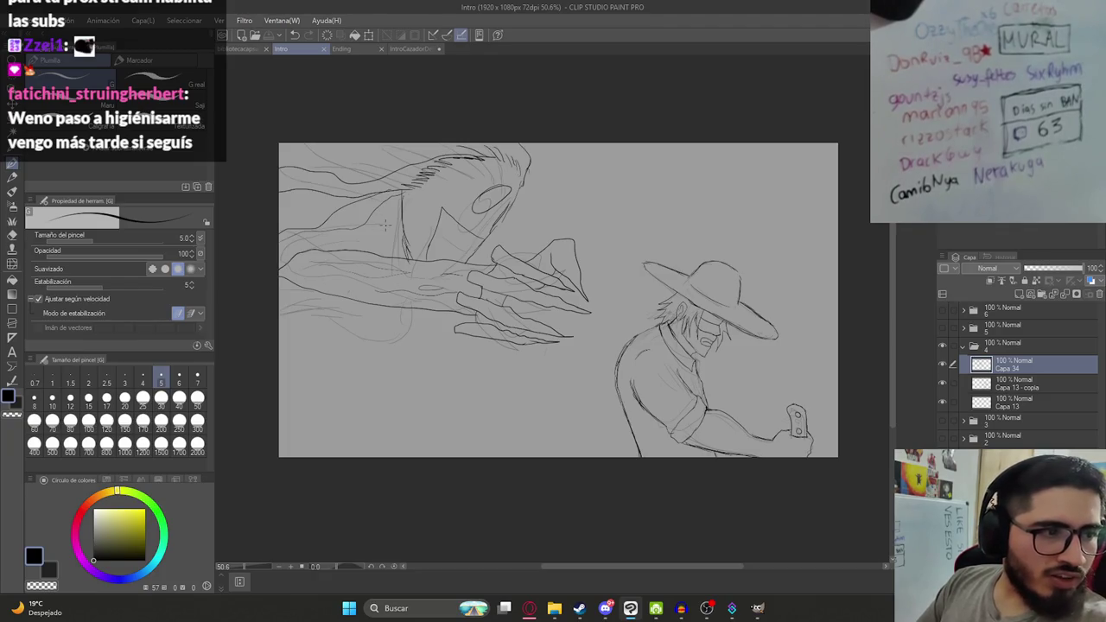
Add a stroke by the eye and small arm marks, save, and hide the Capa 13 sketch.
{"action": "left_click_drag", "start_coordinate": [497, 212], "coordinate": [478, 230]}
{"action": "key", "text": "ctrl+s"}
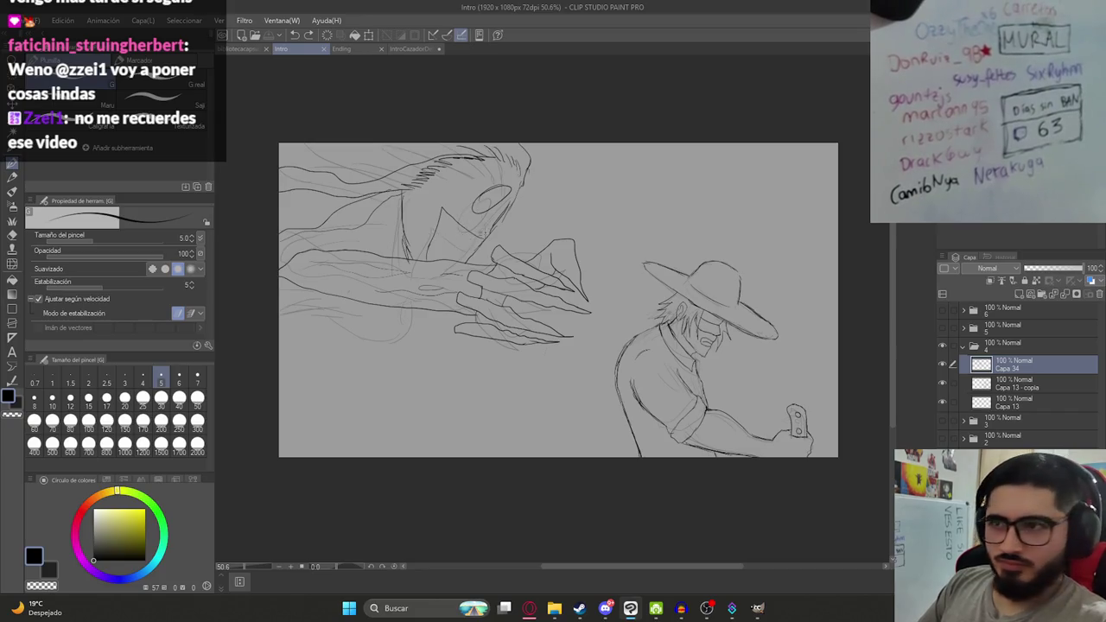
{"action": "left_click", "coordinate": [369, 256]}
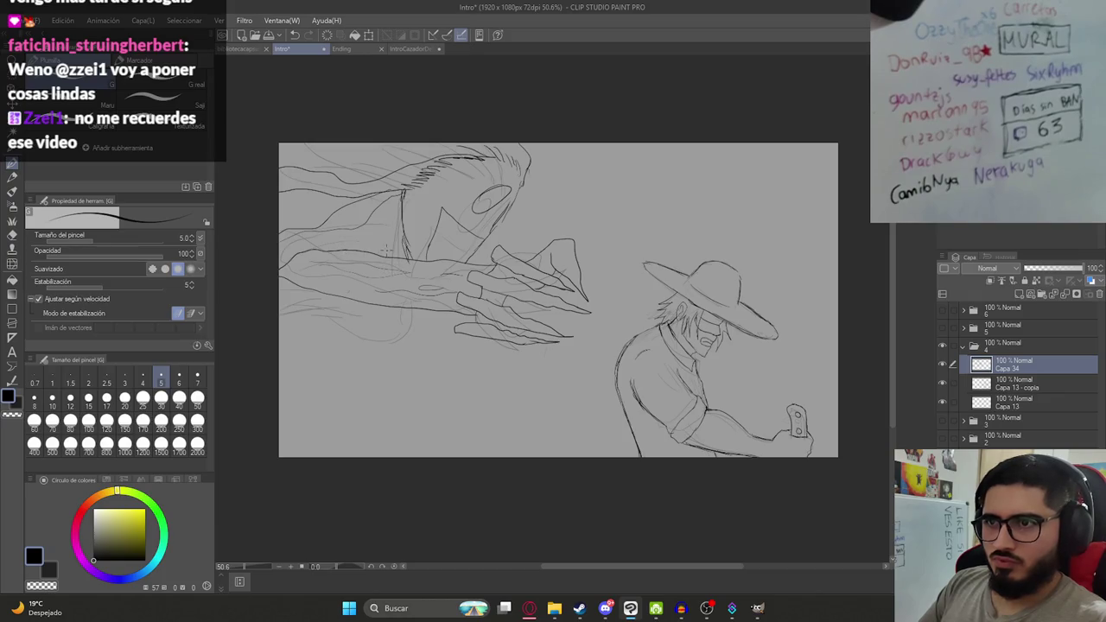
{"action": "left_click_drag", "start_coordinate": [369, 247], "coordinate": [358, 249]}
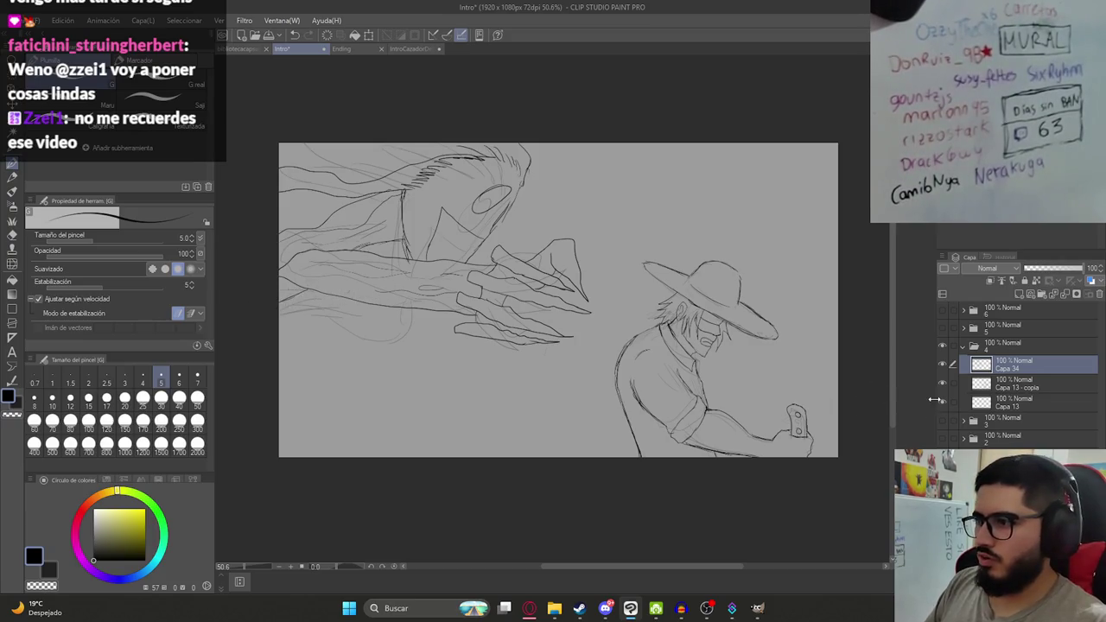
{"action": "left_click", "coordinate": [942, 403]}
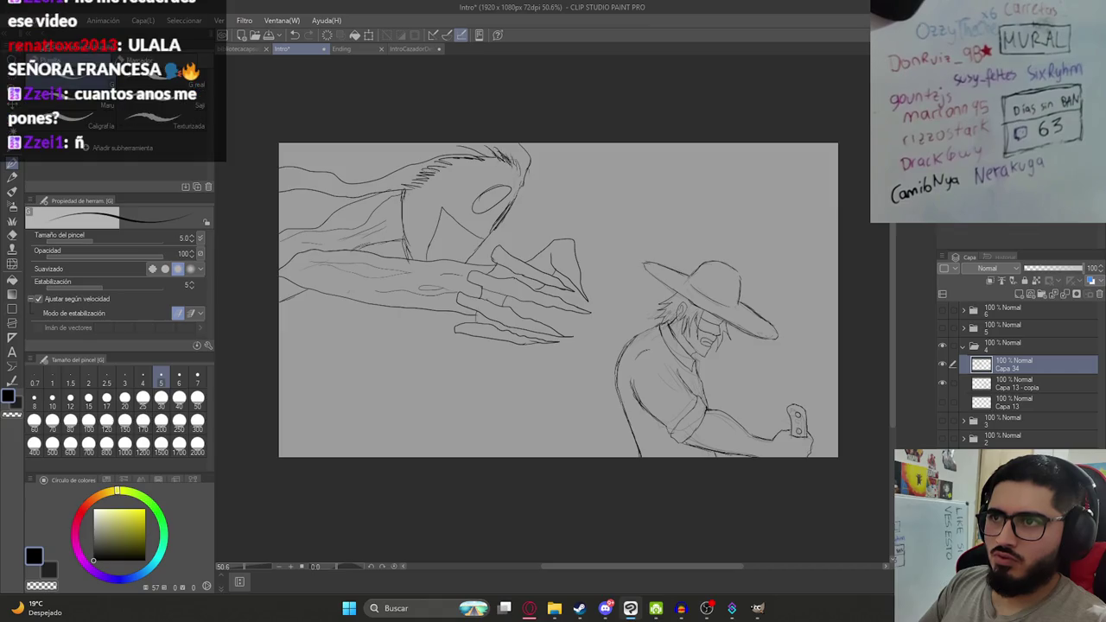
Add hatching strokes to the creature's hair.
{"action": "left_click_drag", "start_coordinate": [439, 172], "coordinate": [414, 178]}
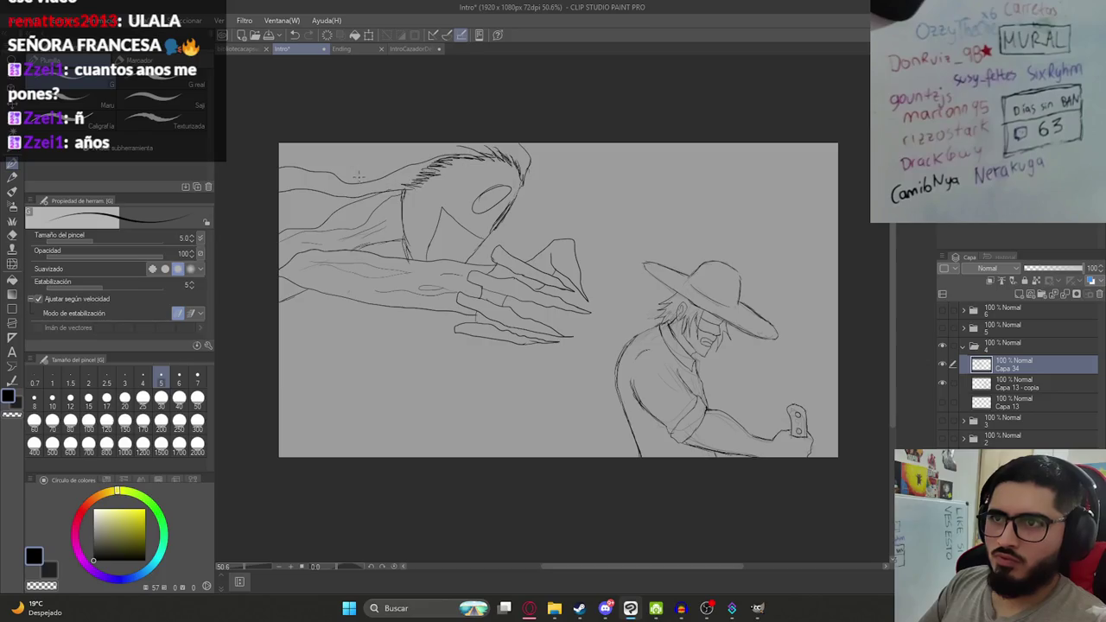
{"action": "scroll", "coordinate": [432, 183], "scroll_direction": "down", "scroll_amount": 3}
{"action": "scroll", "coordinate": [421, 185], "scroll_direction": "up", "scroll_amount": 1}
{"action": "scroll", "coordinate": [422, 184], "scroll_direction": "up", "scroll_amount": 2}
{"action": "scroll", "coordinate": [424, 186], "scroll_direction": "down", "scroll_amount": 2}
{"action": "scroll", "coordinate": [427, 190], "scroll_direction": "up", "scroll_amount": 1}
{"action": "scroll", "coordinate": [441, 202], "scroll_direction": "up", "scroll_amount": 2}
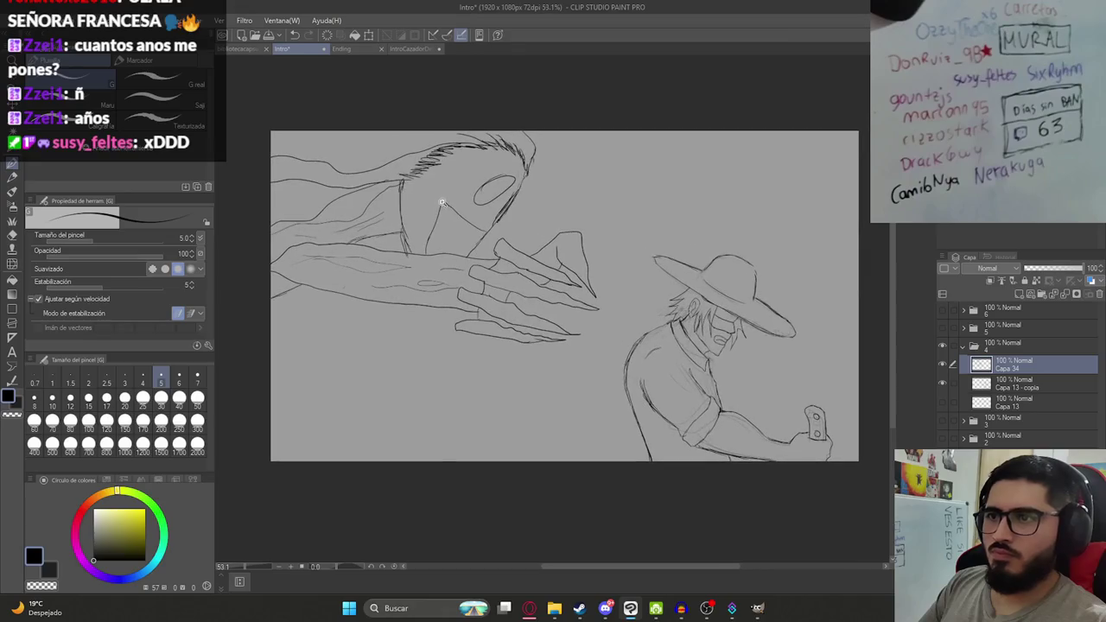
{"action": "left_click_drag", "start_coordinate": [442, 203], "coordinate": [396, 233]}
Save, then nudge the creature layer right and slightly down with Move layer.
{"action": "key", "text": "ctrl+s"}
{"action": "key", "text": "k"}
{"action": "left_click_drag", "start_coordinate": [433, 275], "coordinate": [471, 294]}
{"action": "key", "text": "p"}
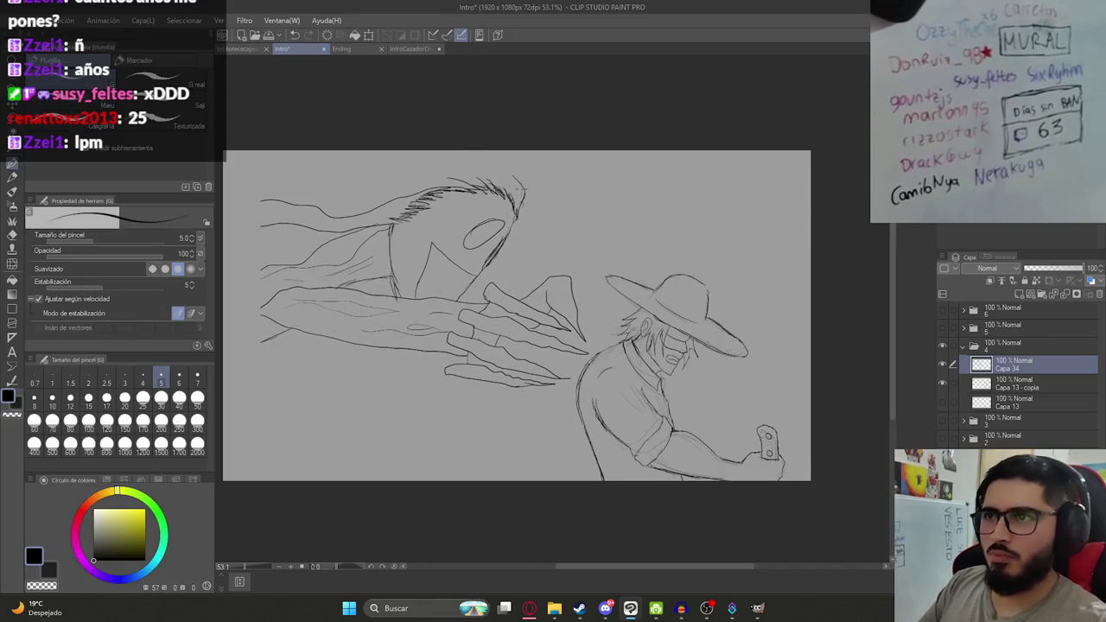
Draw a curve above the head and extend the hair strands left to the canvas edge.
{"action": "left_click_drag", "start_coordinate": [525, 190], "coordinate": [494, 153]}
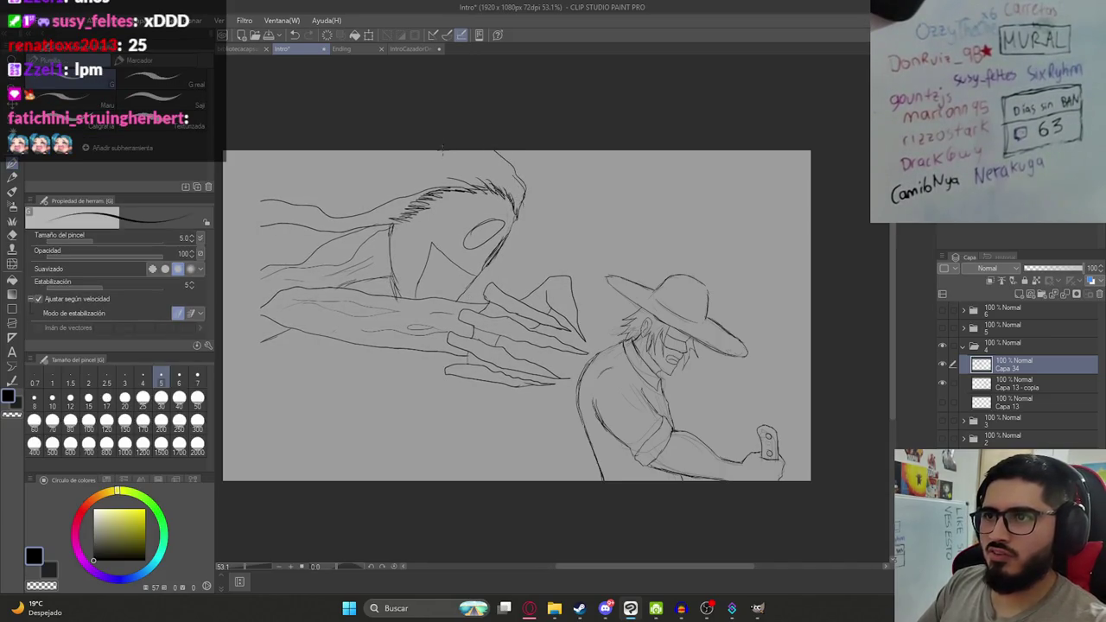
{"action": "left_click_drag", "start_coordinate": [259, 227], "coordinate": [230, 228]}
{"action": "left_click_drag", "start_coordinate": [343, 198], "coordinate": [239, 167]}
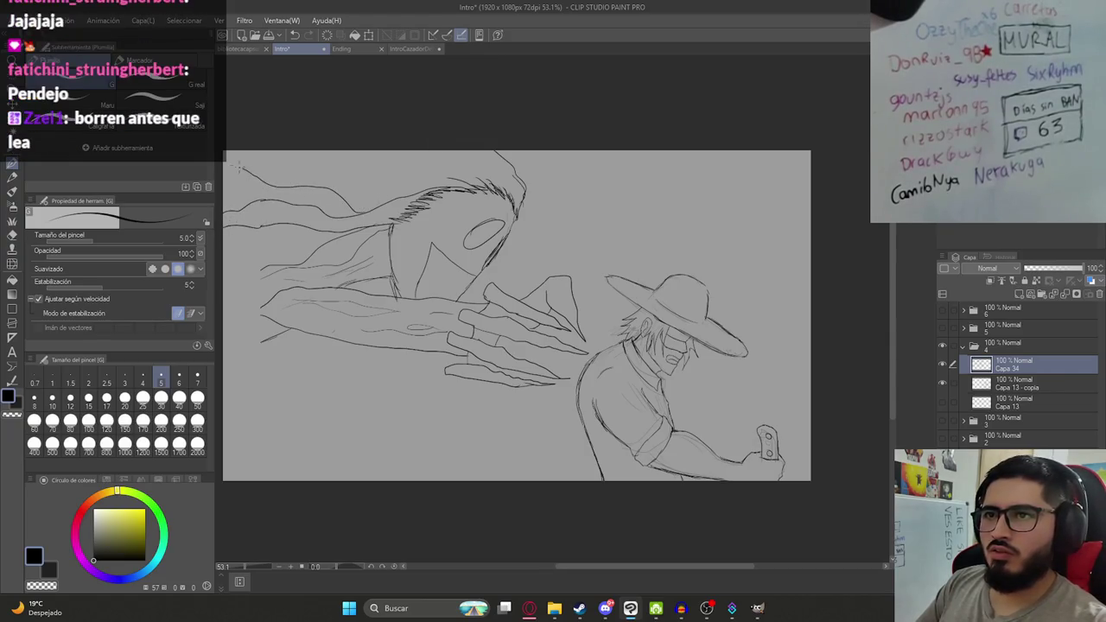
{"action": "mouse_move", "coordinate": [271, 265]}
{"action": "left_mouse_down"}
{"action": "mouse_move", "coordinate": [224, 288]}
{"action": "mouse_move", "coordinate": [257, 316]}
{"action": "mouse_move", "coordinate": [225, 347]}
{"action": "left_mouse_up"}
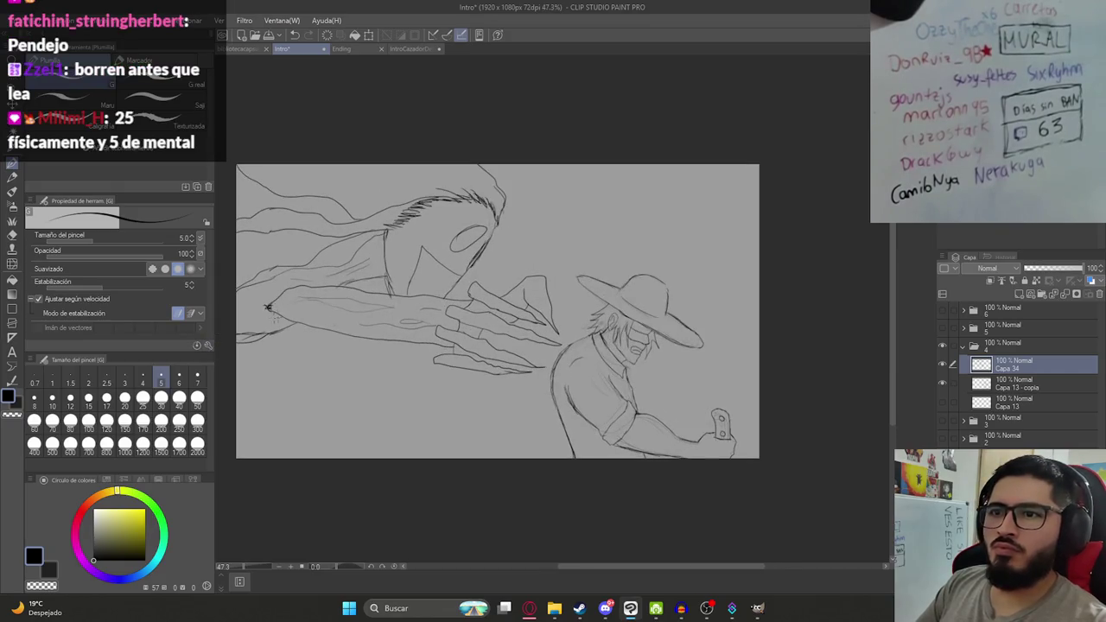
{"action": "left_click_drag", "start_coordinate": [258, 340], "coordinate": [309, 337]}
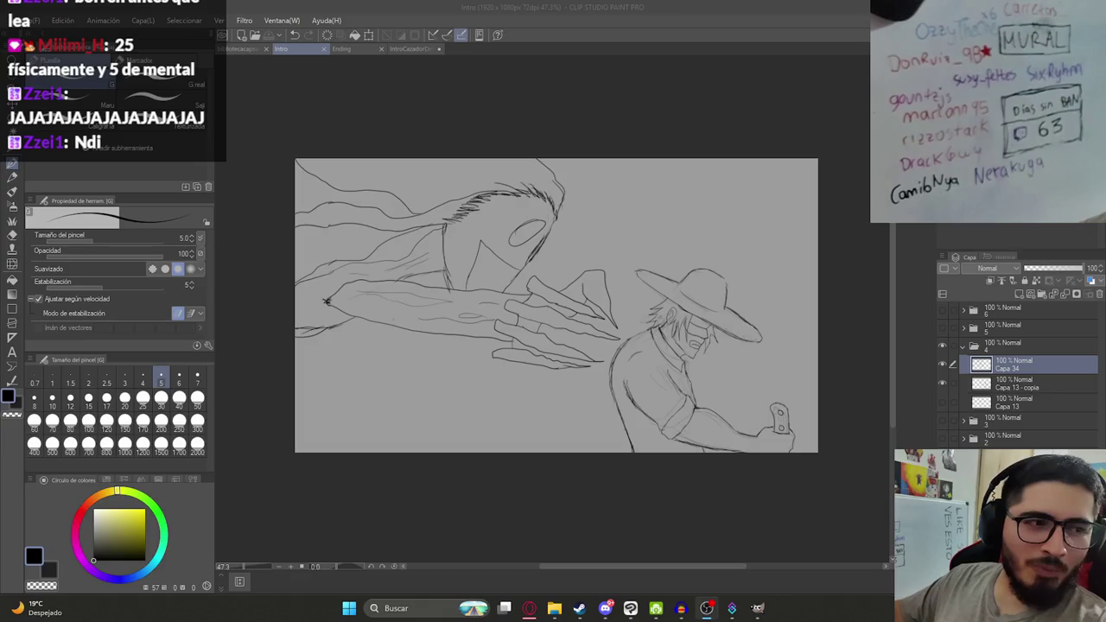
Discard a stray stroke near the face, redraw a short stroke below the hand, and save.
{"action": "left_click_drag", "start_coordinate": [550, 215], "coordinate": [493, 259]}
{"action": "key", "text": "ctrl+z"}
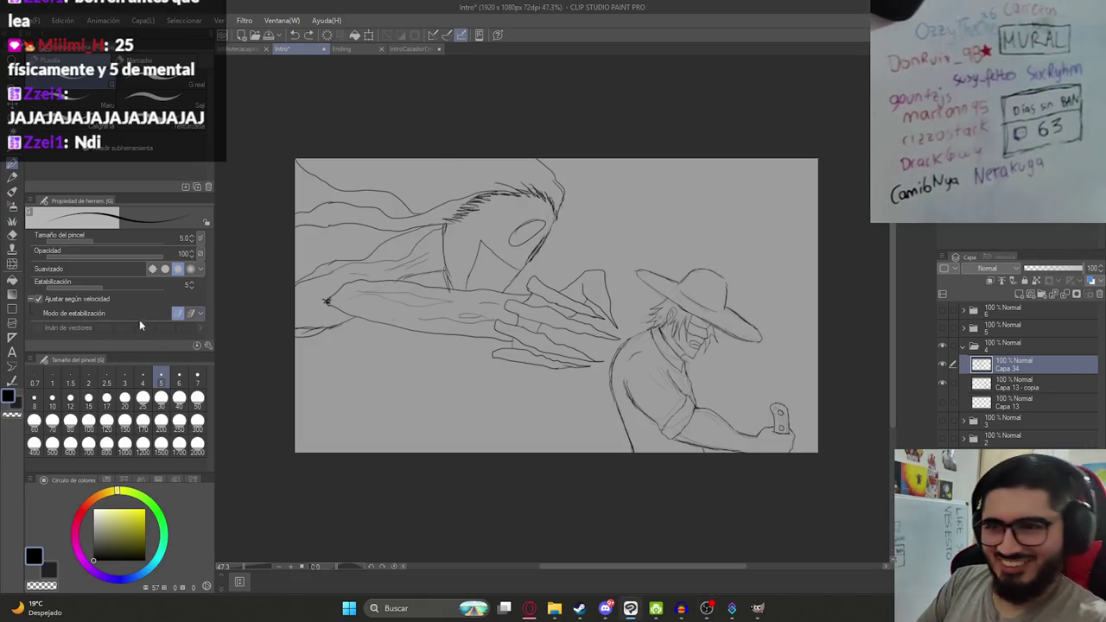
{"action": "key", "text": "e"}
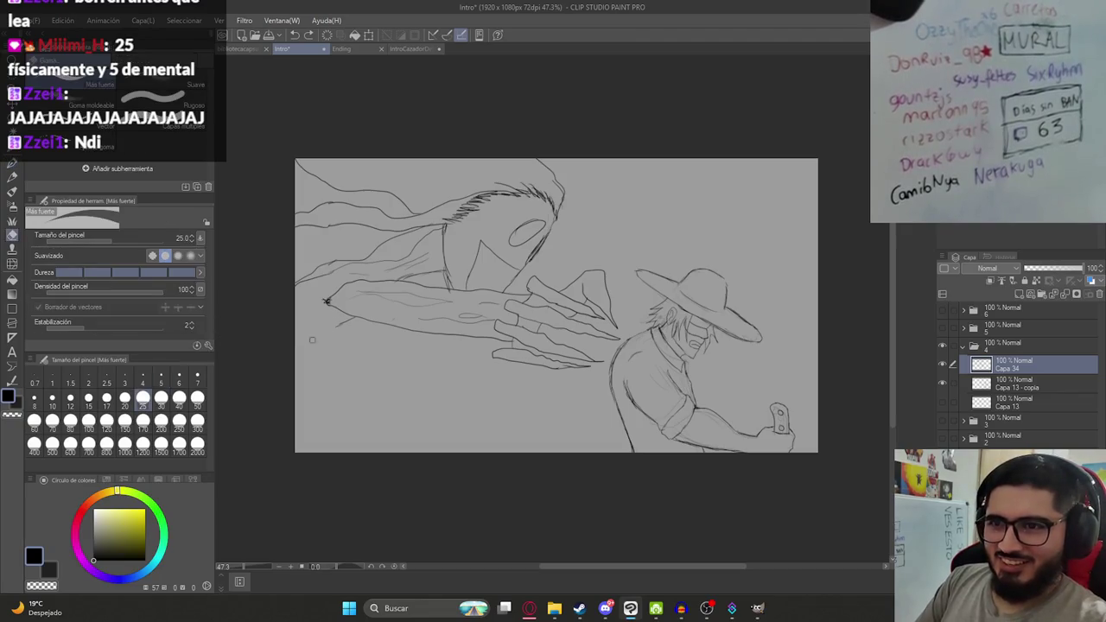
{"action": "key", "text": "p"}
{"action": "left_click_drag", "start_coordinate": [342, 324], "coordinate": [311, 343]}
{"action": "key", "text": "ctrl+z"}
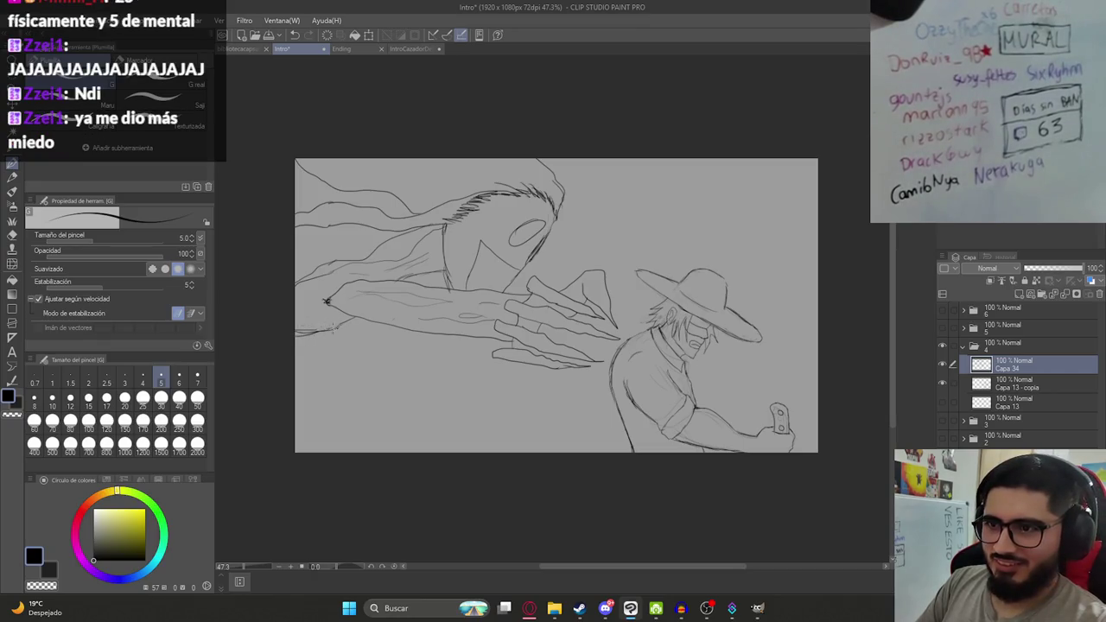
{"action": "left_click_drag", "start_coordinate": [337, 325], "coordinate": [316, 336]}
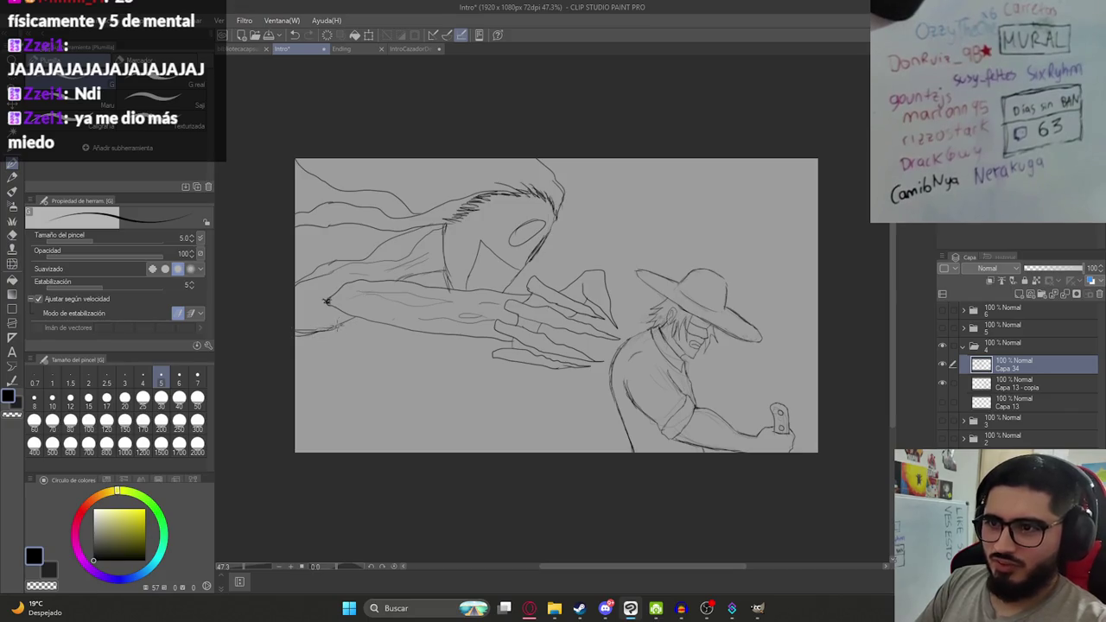
{"action": "key", "text": "ctrl+s"}
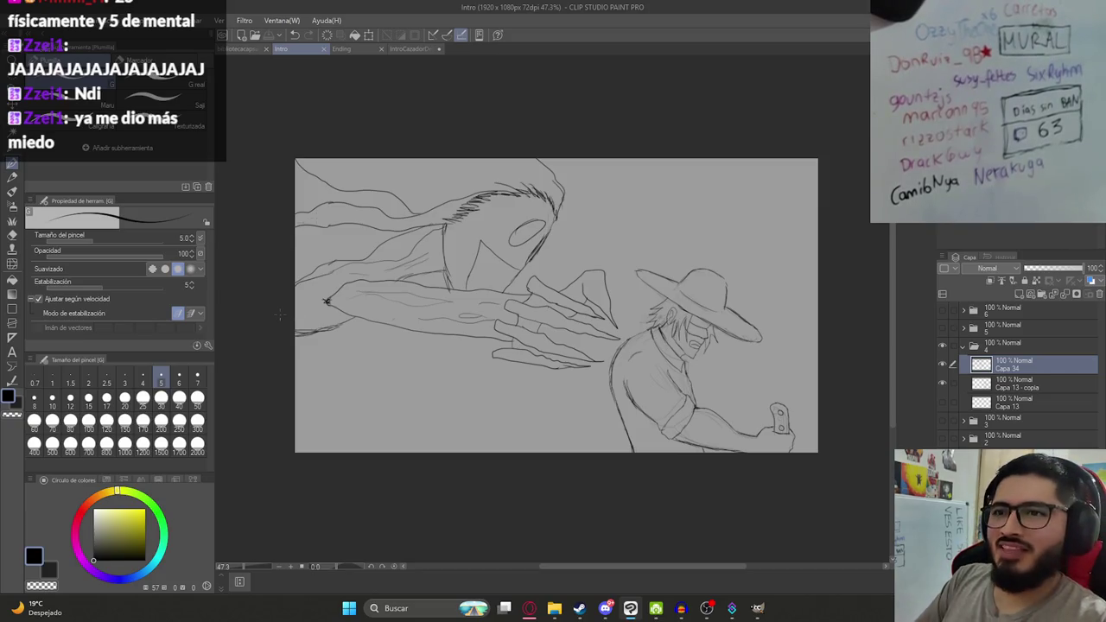
Retouch the arm's pointed end with the Más fuerte eraser, then return to the G-pen.
{"action": "scroll", "coordinate": [328, 299], "scroll_direction": "up", "scroll_amount": 5}
{"action": "key", "text": "e"}
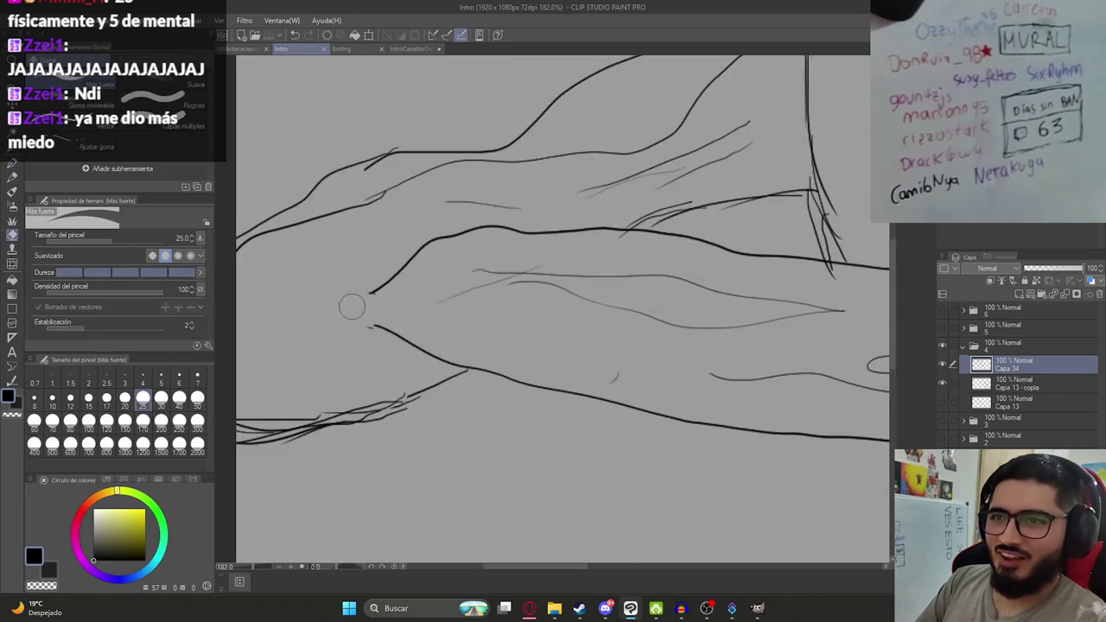
{"action": "key", "text": "p"}
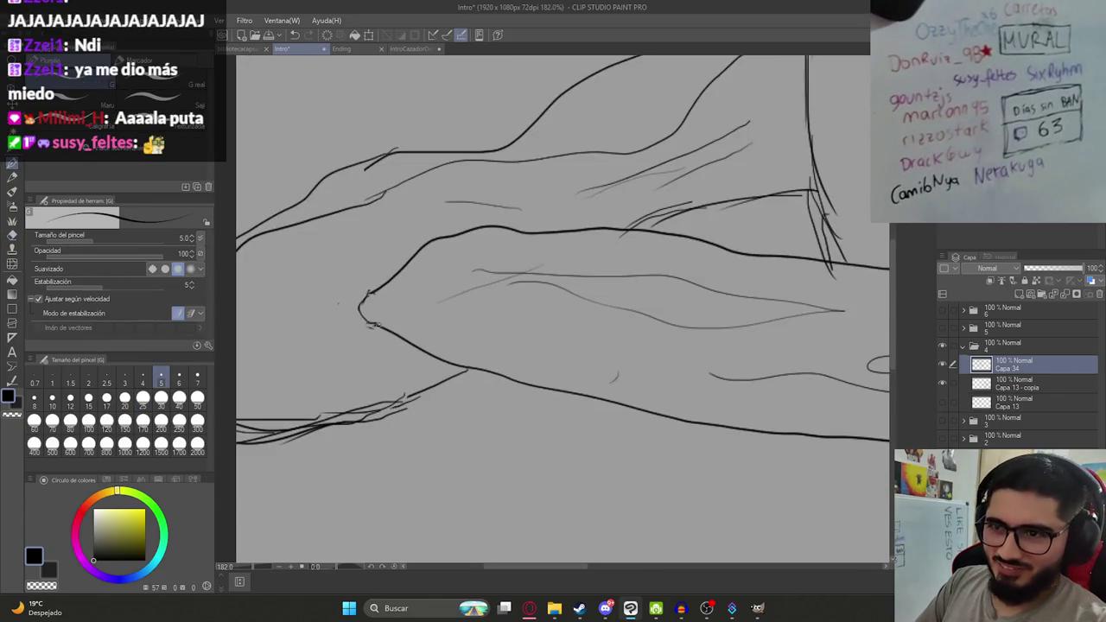
{"action": "scroll", "coordinate": [363, 298], "scroll_direction": "down", "scroll_amount": 5}
{"action": "scroll", "coordinate": [462, 286], "scroll_direction": "down", "scroll_amount": 1}
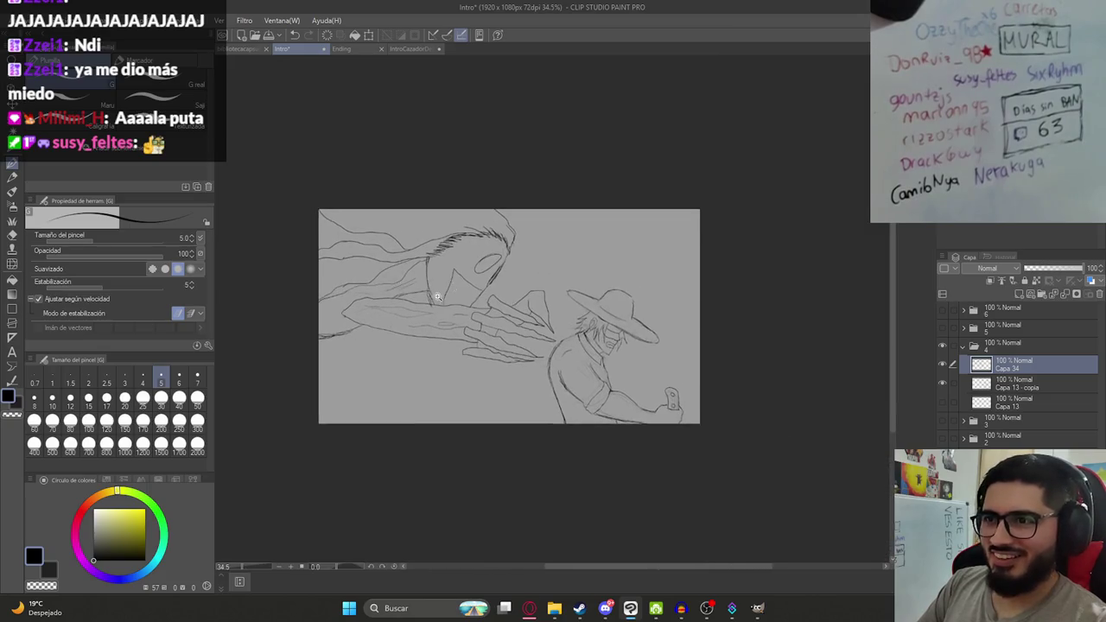
{"action": "scroll", "coordinate": [441, 298], "scroll_direction": "up", "scroll_amount": 3}
{"action": "scroll", "coordinate": [424, 298], "scroll_direction": "up", "scroll_amount": 3}
{"action": "key", "text": "e"}
{"action": "mouse_move", "coordinate": [424, 320]}
{"action": "left_mouse_down"}
{"action": "mouse_move", "coordinate": [412, 252]}
{"action": "mouse_move", "coordinate": [425, 319]}
{"action": "left_mouse_up"}
{"action": "key", "text": "p"}
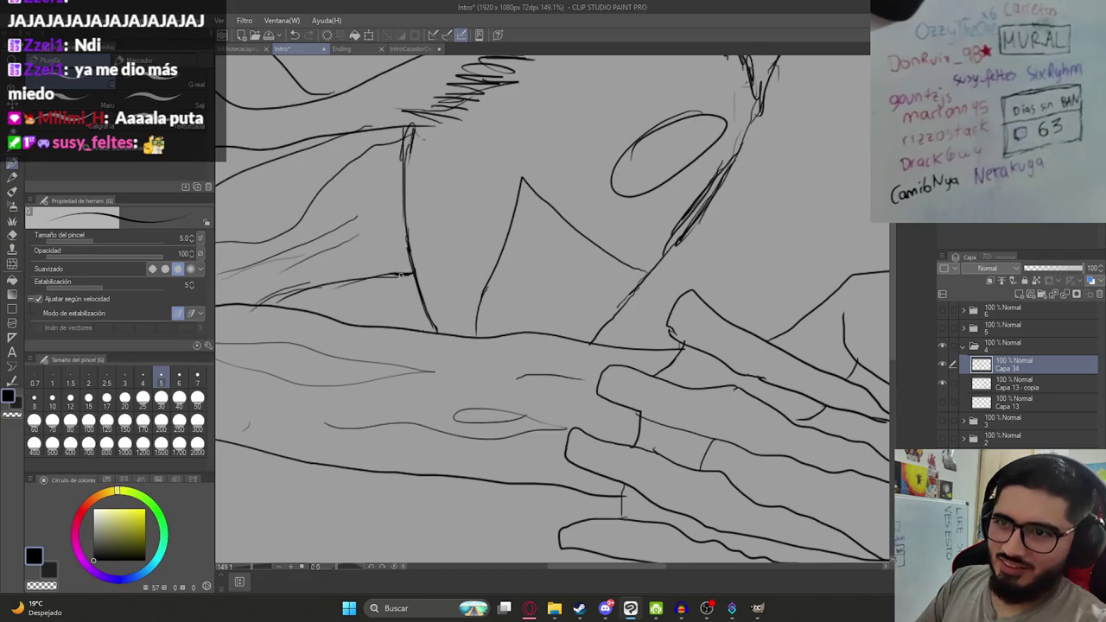
{"action": "scroll", "coordinate": [406, 272], "scroll_direction": "down", "scroll_amount": 6}
{"action": "scroll", "coordinate": [424, 259], "scroll_direction": "up", "scroll_amount": 1}
{"action": "scroll", "coordinate": [432, 251], "scroll_direction": "up", "scroll_amount": 1}
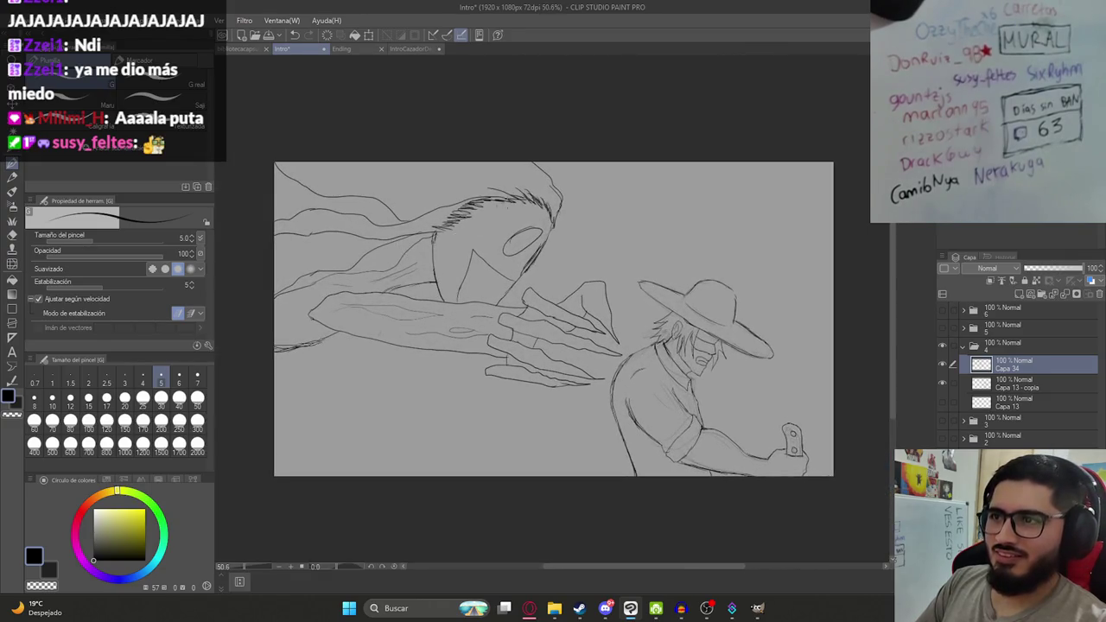
{"action": "scroll", "coordinate": [521, 212], "scroll_direction": "down", "scroll_amount": 2}
{"action": "scroll", "coordinate": [517, 221], "scroll_direction": "up", "scroll_amount": 1}
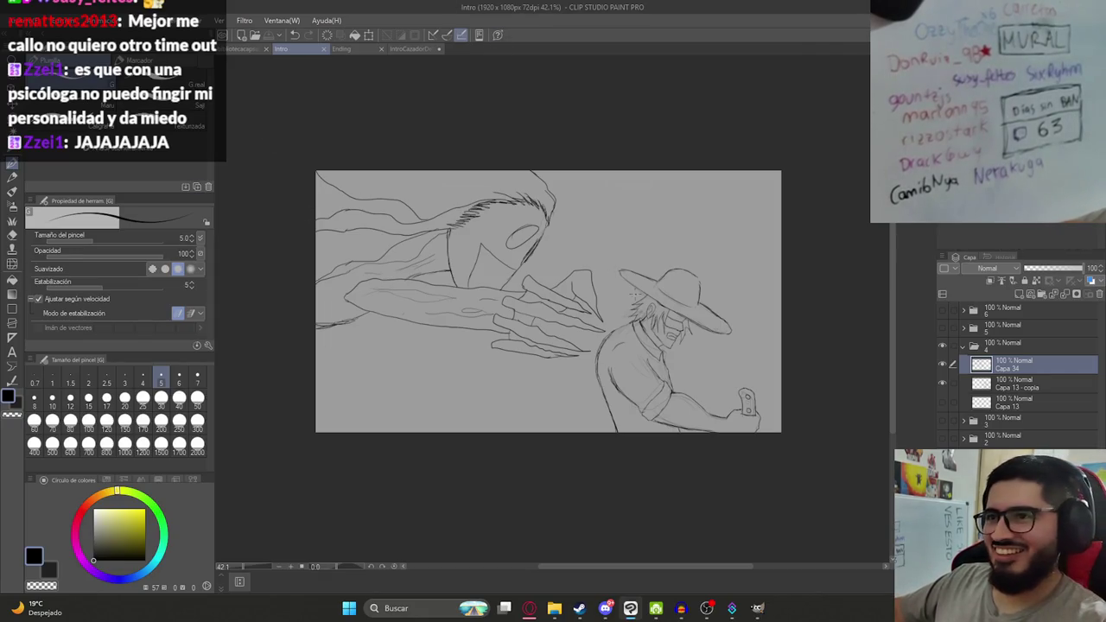
{"action": "scroll", "coordinate": [369, 232], "scroll_direction": "up", "scroll_amount": 2}
{"action": "left_click_drag", "start_coordinate": [683, 277], "coordinate": [575, 253]}
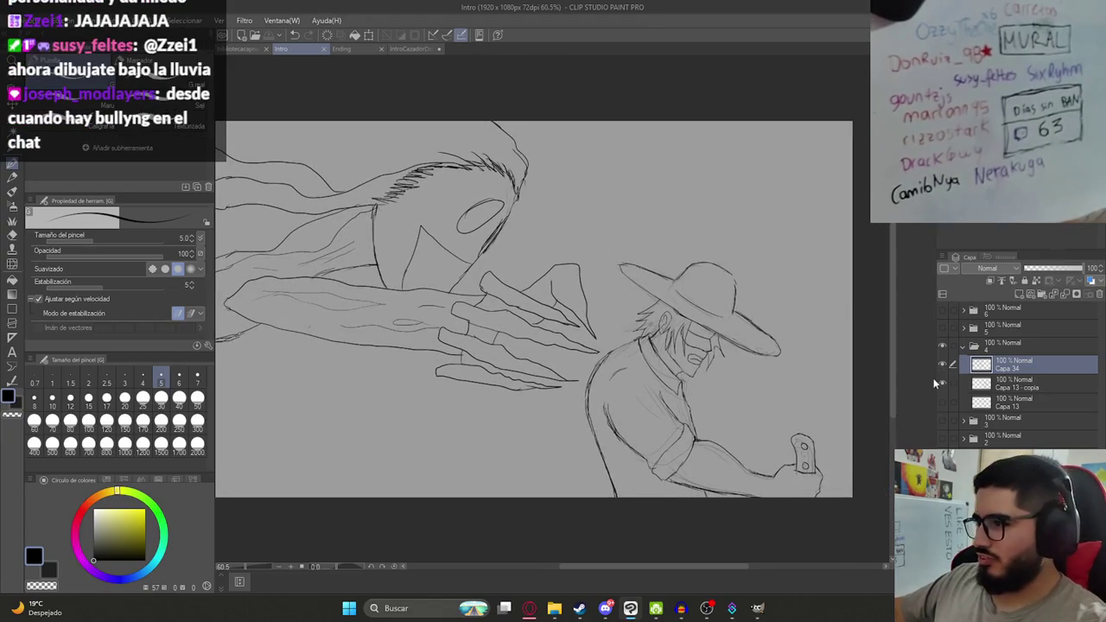
Select the Capa 13 - copia layer and zoom in on the cowboy's hat.
{"action": "left_click", "coordinate": [1002, 384]}
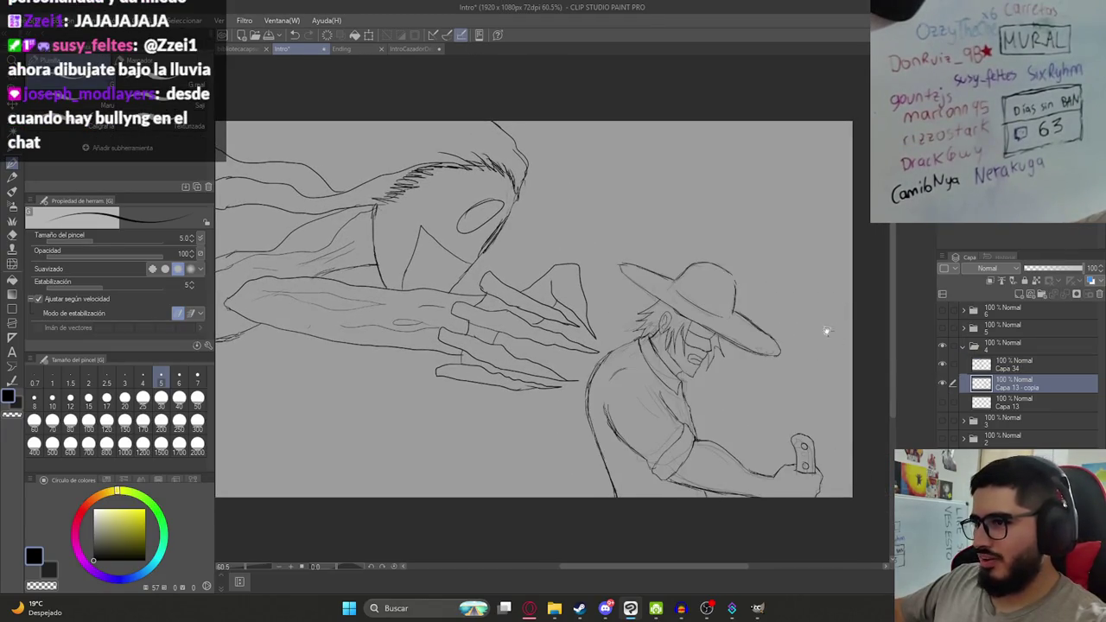
{"action": "left_click_drag", "start_coordinate": [828, 332], "coordinate": [778, 322]}
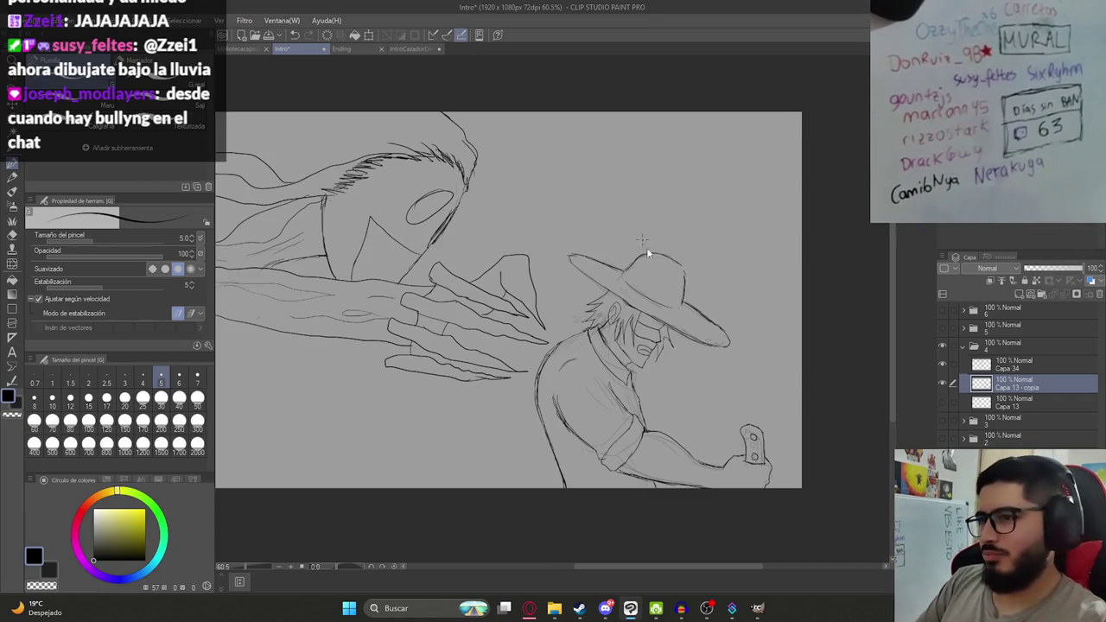
{"action": "scroll", "coordinate": [679, 272], "scroll_direction": "up", "scroll_amount": 5}
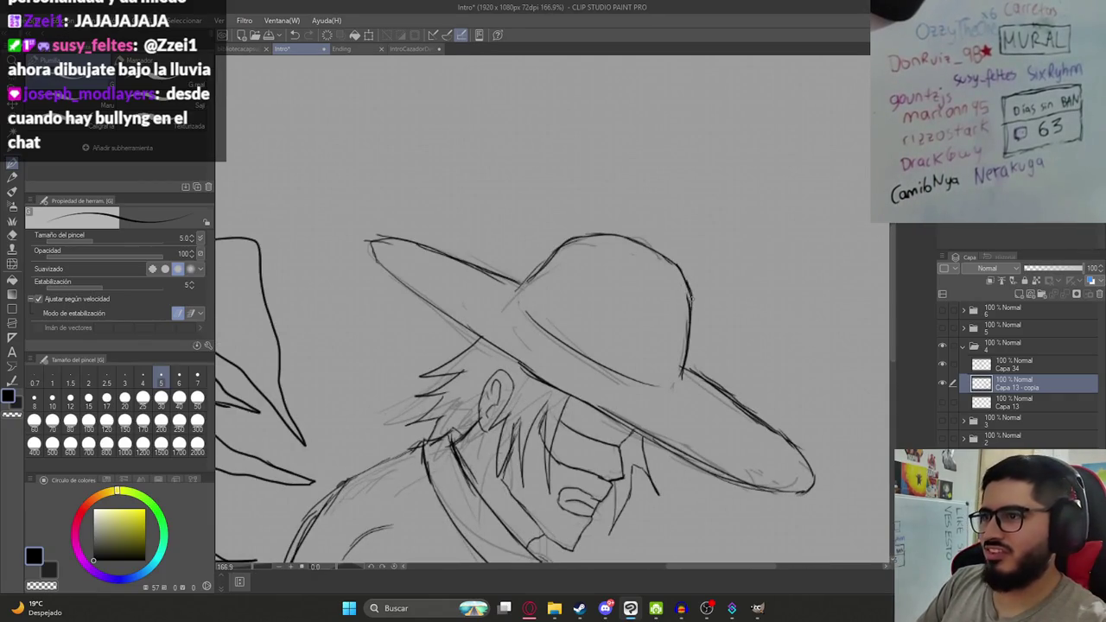
{"action": "scroll", "coordinate": [667, 345], "scroll_direction": "down", "scroll_amount": 2}
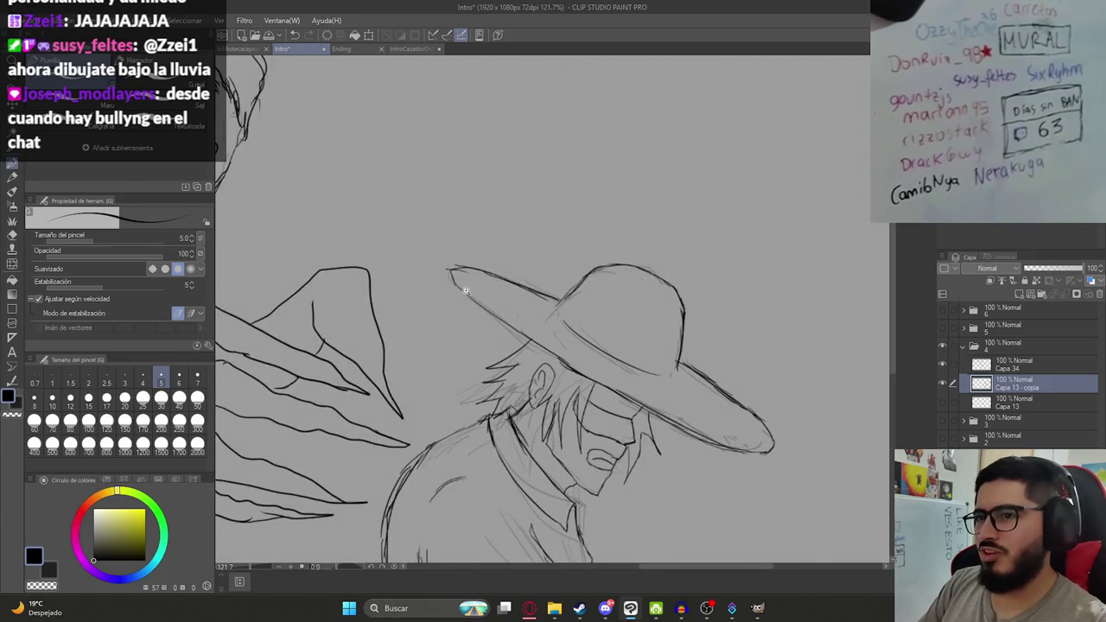
{"action": "scroll", "coordinate": [448, 257], "scroll_direction": "up", "scroll_amount": 4}
Erase the messy hat brim tip, undo the last stroke, and save.
{"action": "key", "text": "e"}
{"action": "mouse_move", "coordinate": [448, 257]}
{"action": "left_mouse_down"}
{"action": "mouse_move", "coordinate": [462, 239]}
{"action": "mouse_move", "coordinate": [480, 257]}
{"action": "left_mouse_up"}
{"action": "key", "text": "p"}
{"action": "key", "text": "ctrl+z"}
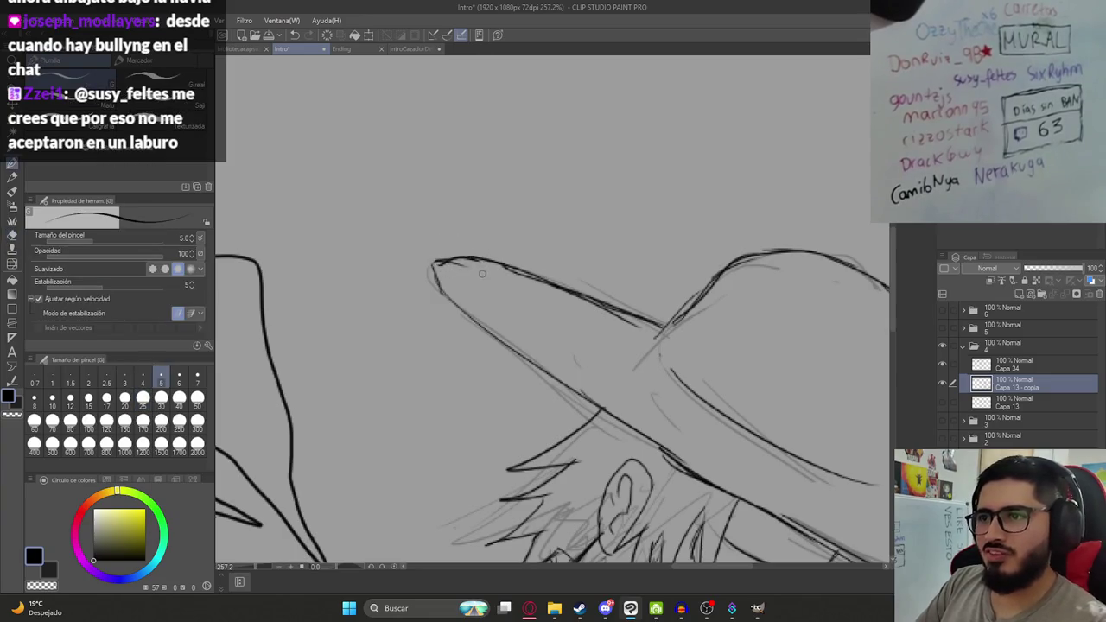
{"action": "key", "text": "ctrl+s"}
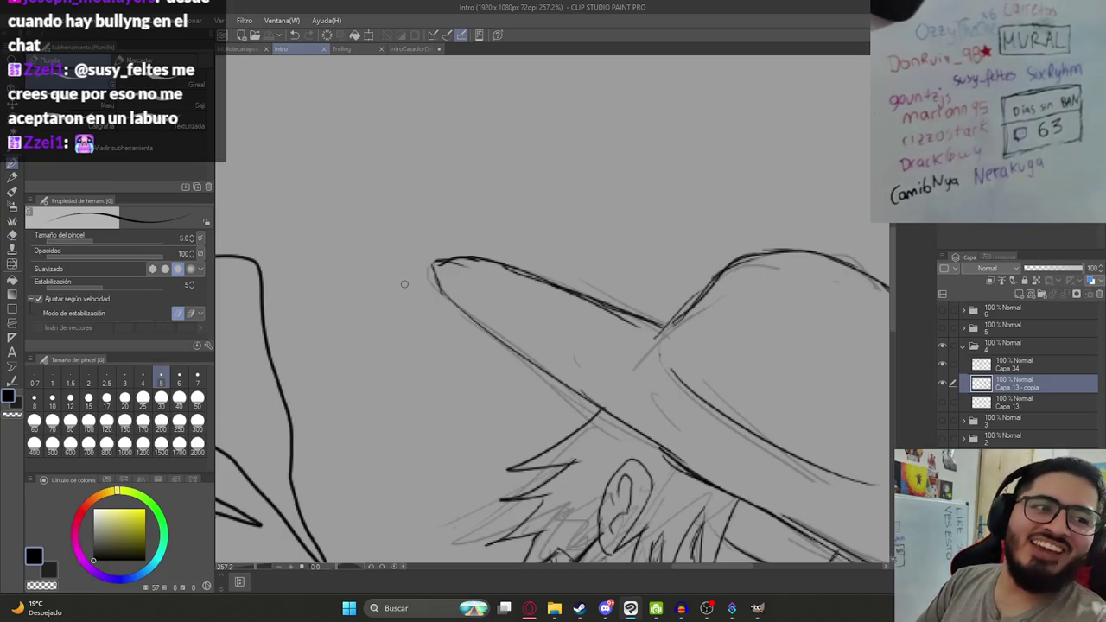
{"action": "scroll", "coordinate": [479, 289], "scroll_direction": "down", "scroll_amount": 5}
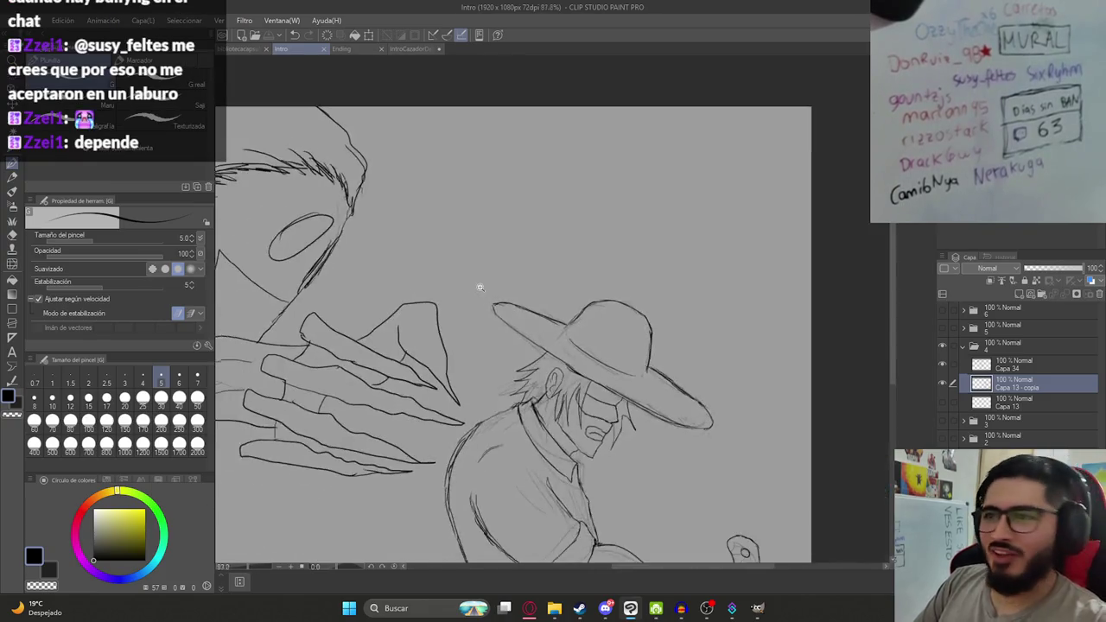
{"action": "left_click_drag", "start_coordinate": [501, 339], "coordinate": [452, 230]}
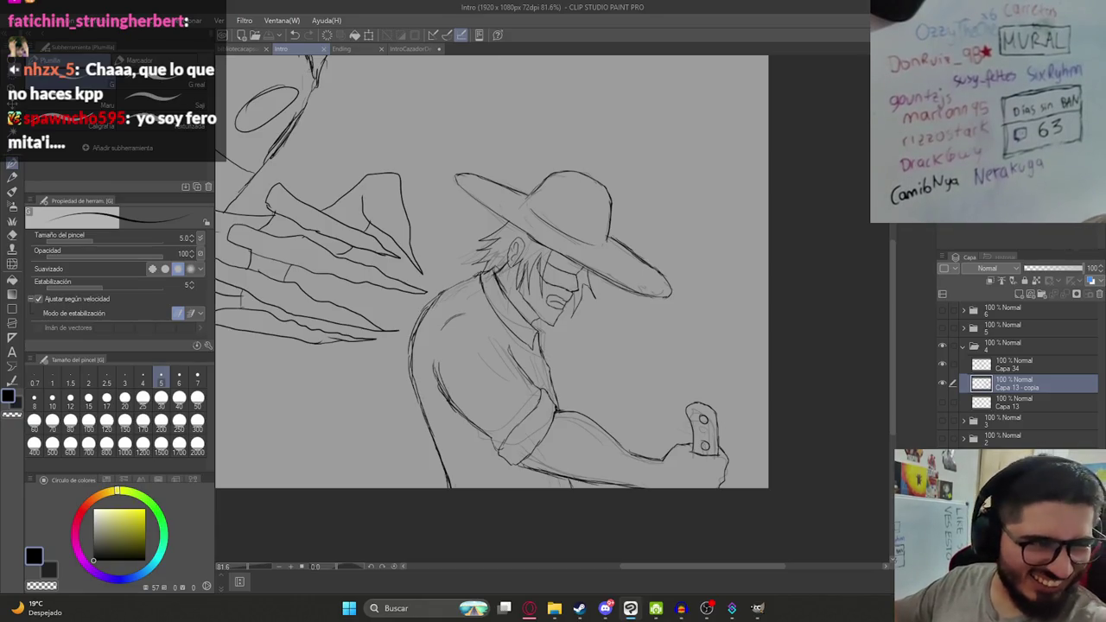
Undo the stray brim stroke, add a mark near the cowboy's face, and save Intro.
{"action": "key", "text": "ctrl+z"}
{"action": "key", "text": "ctrl+s"}
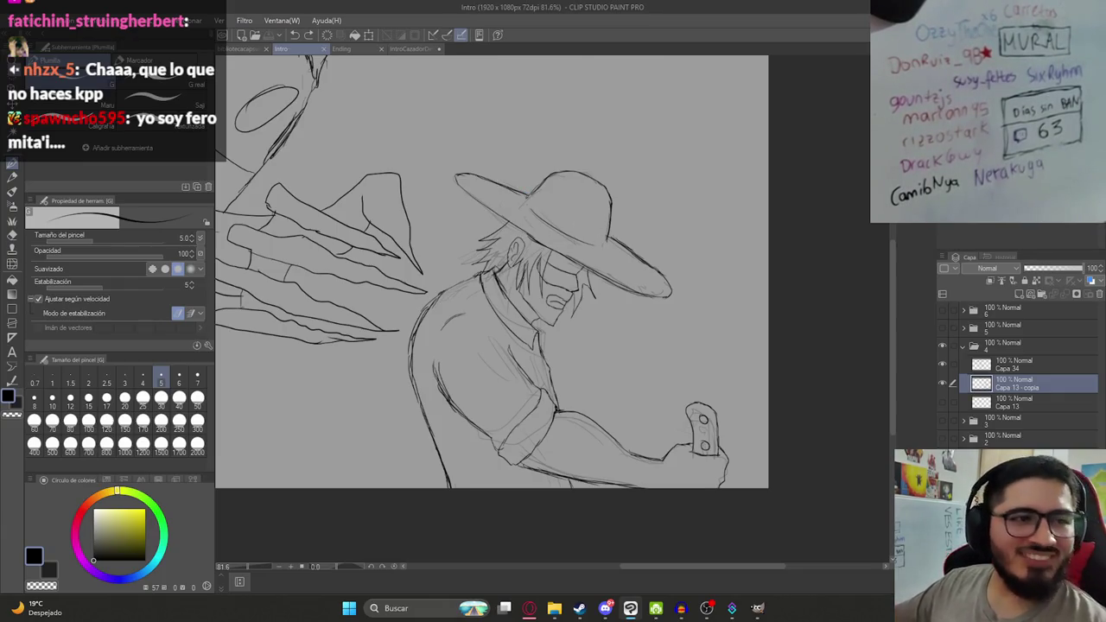
{"action": "left_click", "coordinate": [541, 235]}
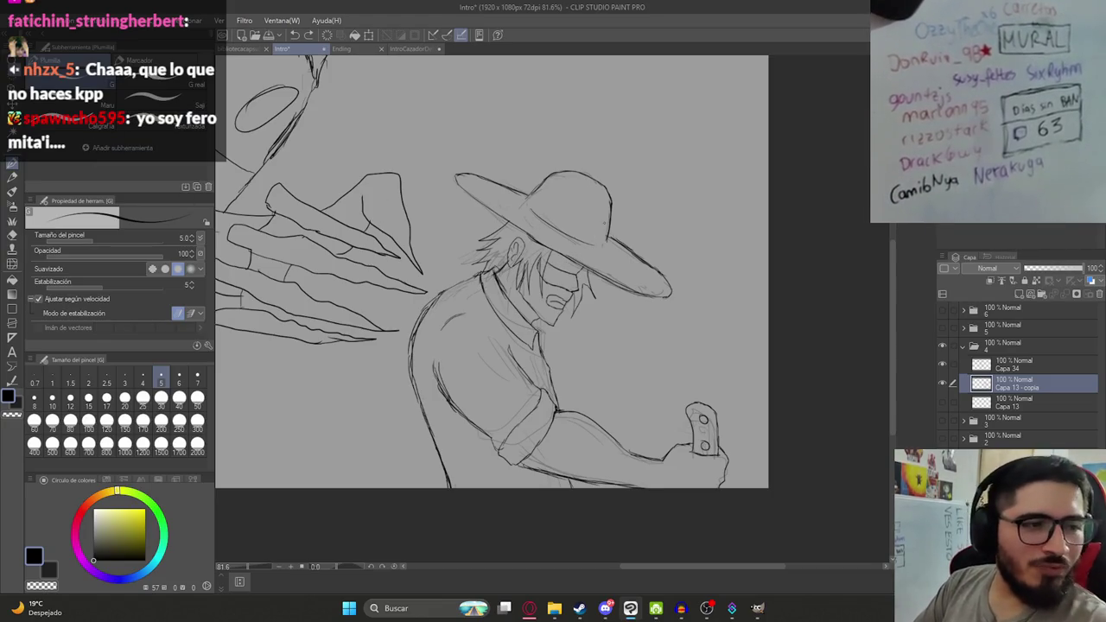
{"action": "key", "text": "ctrl+s"}
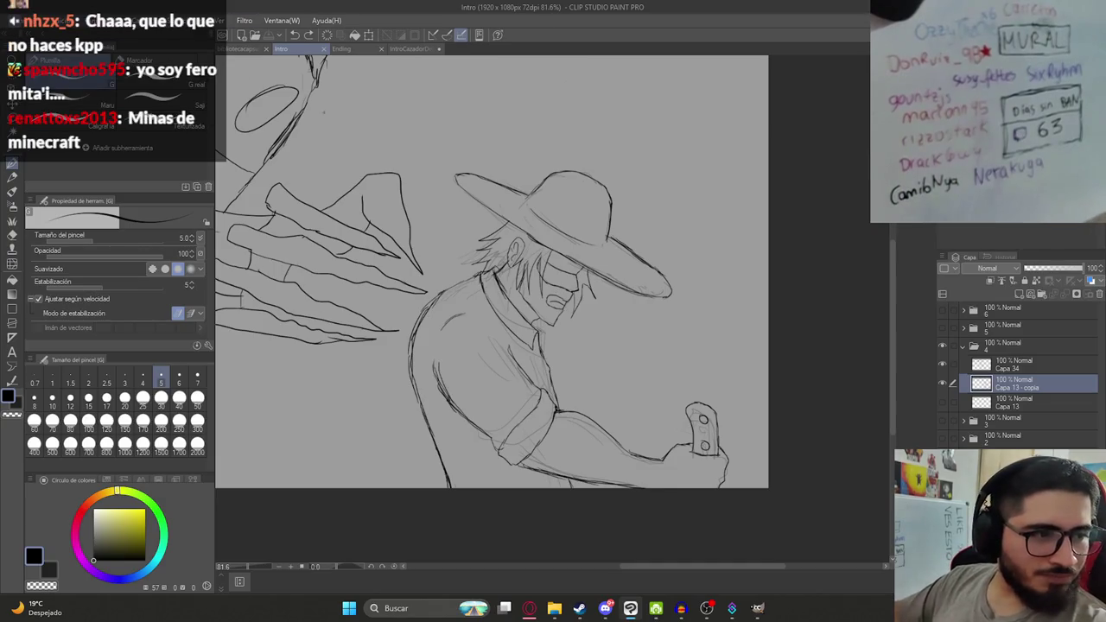
{"action": "scroll", "coordinate": [489, 288], "scroll_direction": "down", "scroll_amount": 3}
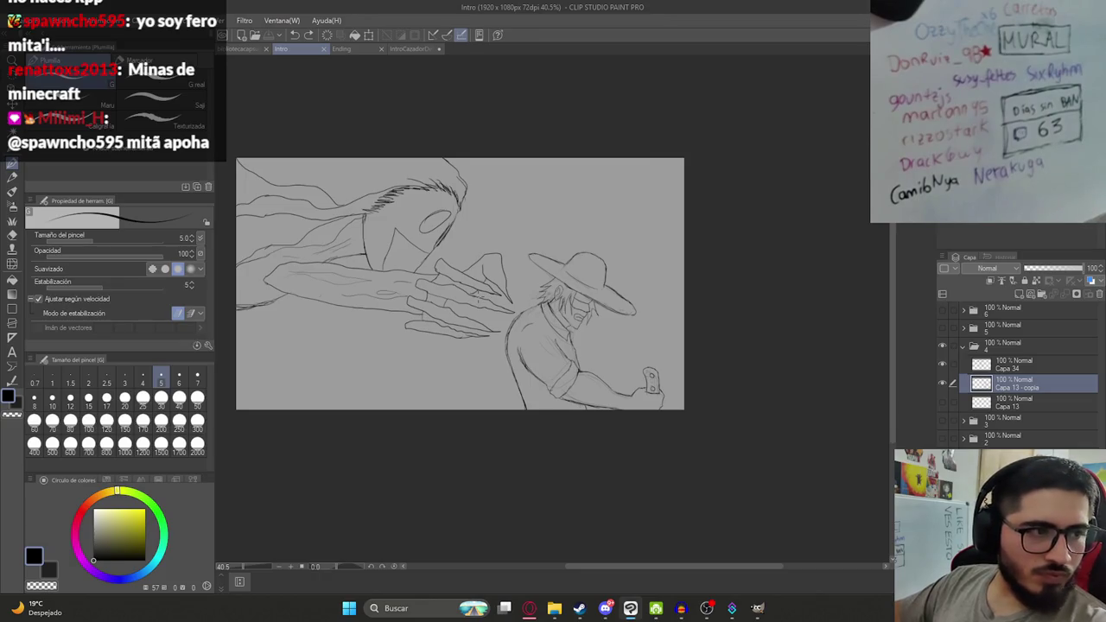
{"action": "scroll", "coordinate": [409, 163], "scroll_direction": "up", "scroll_amount": 2}
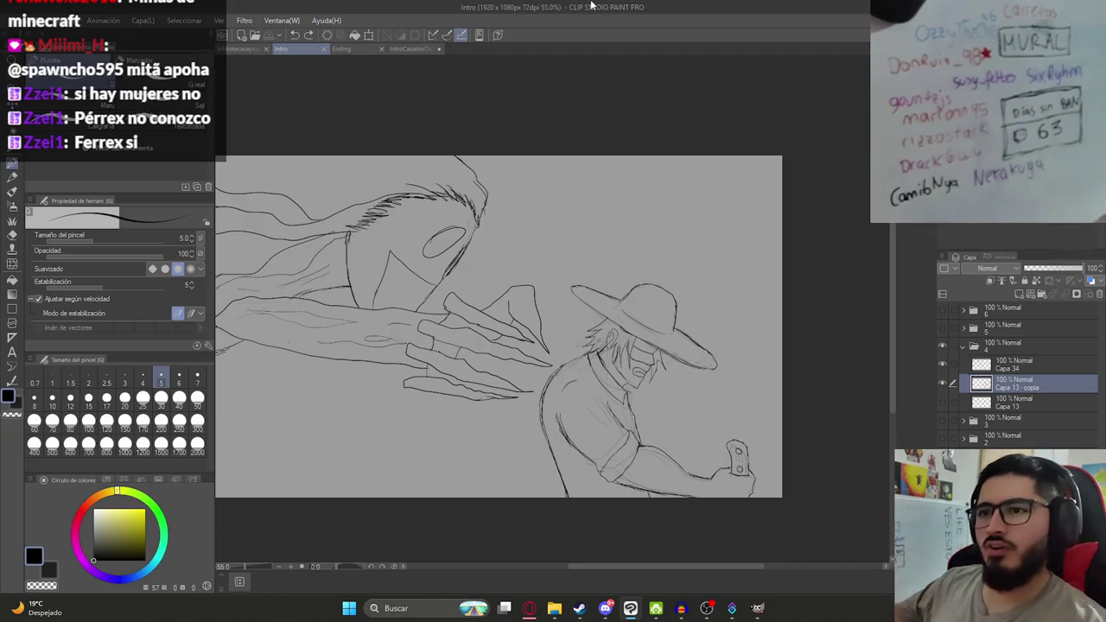
{"action": "key", "text": "ctrl+minus"}
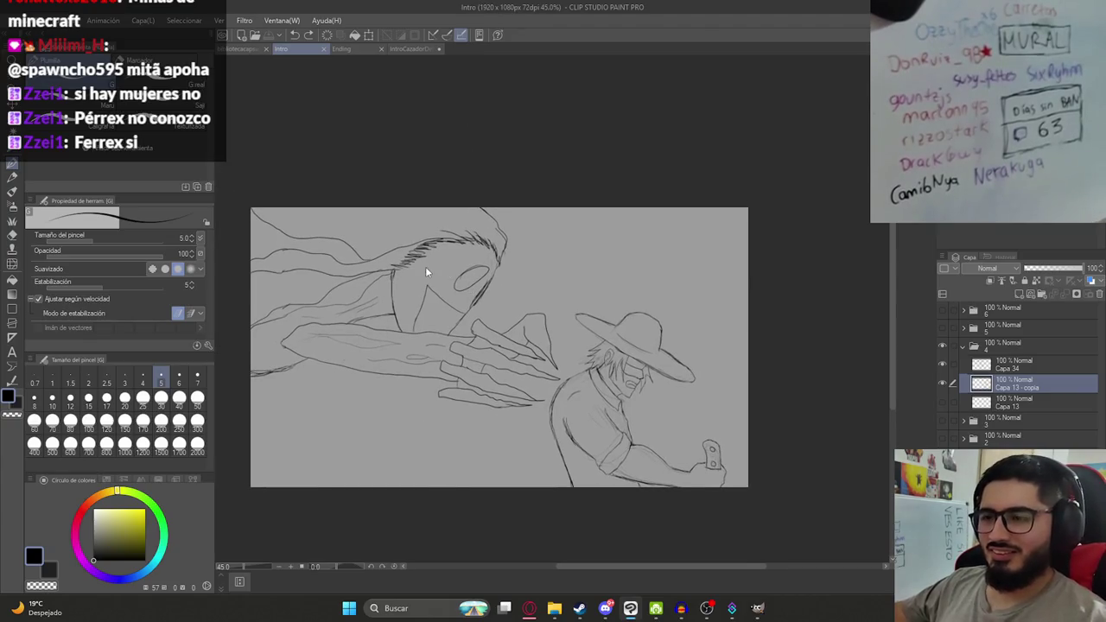
Group the Capa 13 layers into a new folder, Carpeta 12.
{"action": "scroll", "coordinate": [456, 318], "scroll_direction": "up", "scroll_amount": 2}
{"action": "scroll", "coordinate": [411, 339], "scroll_direction": "down", "scroll_amount": 1}
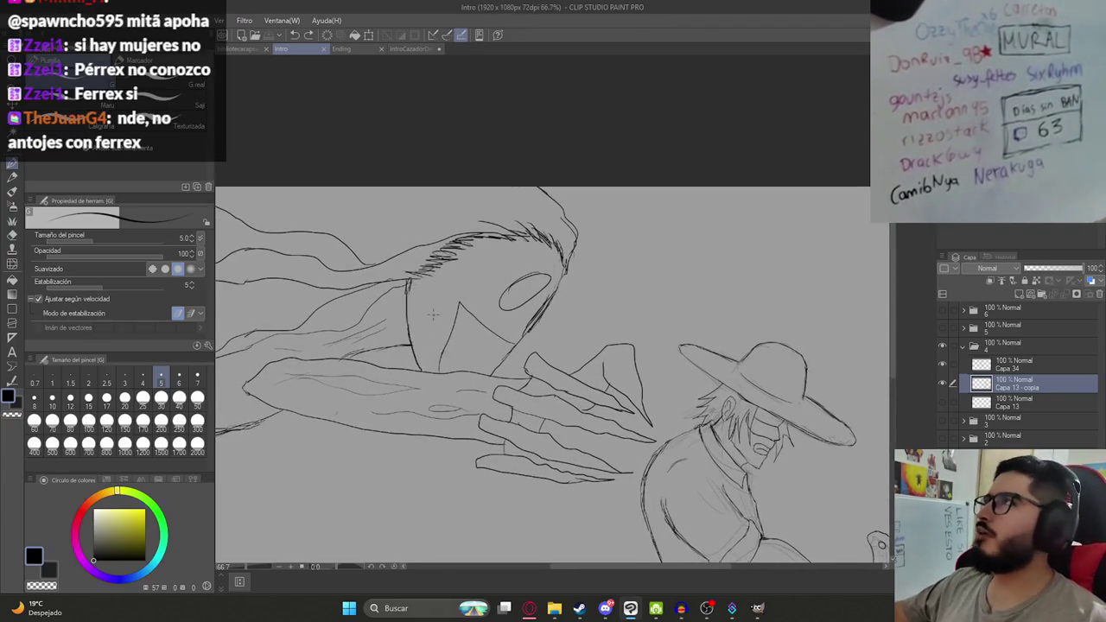
{"action": "scroll", "coordinate": [444, 321], "scroll_direction": "down", "scroll_amount": 3}
{"action": "scroll", "coordinate": [502, 324], "scroll_direction": "up", "scroll_amount": 3}
{"action": "scroll", "coordinate": [500, 324], "scroll_direction": "down", "scroll_amount": 1}
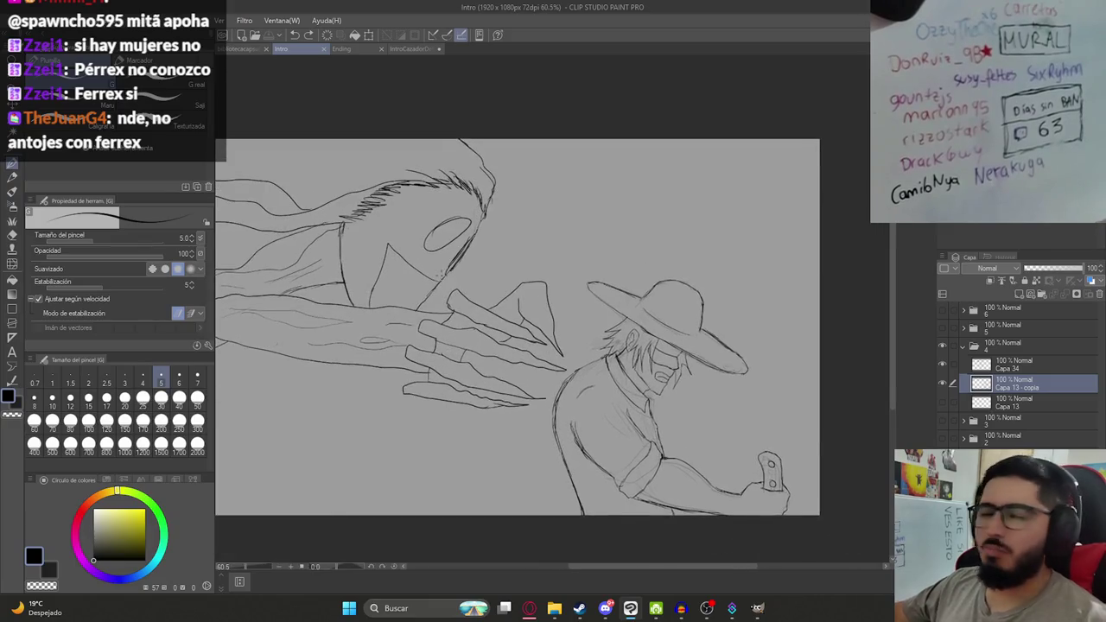
{"action": "scroll", "coordinate": [489, 313], "scroll_direction": "down", "scroll_amount": 1}
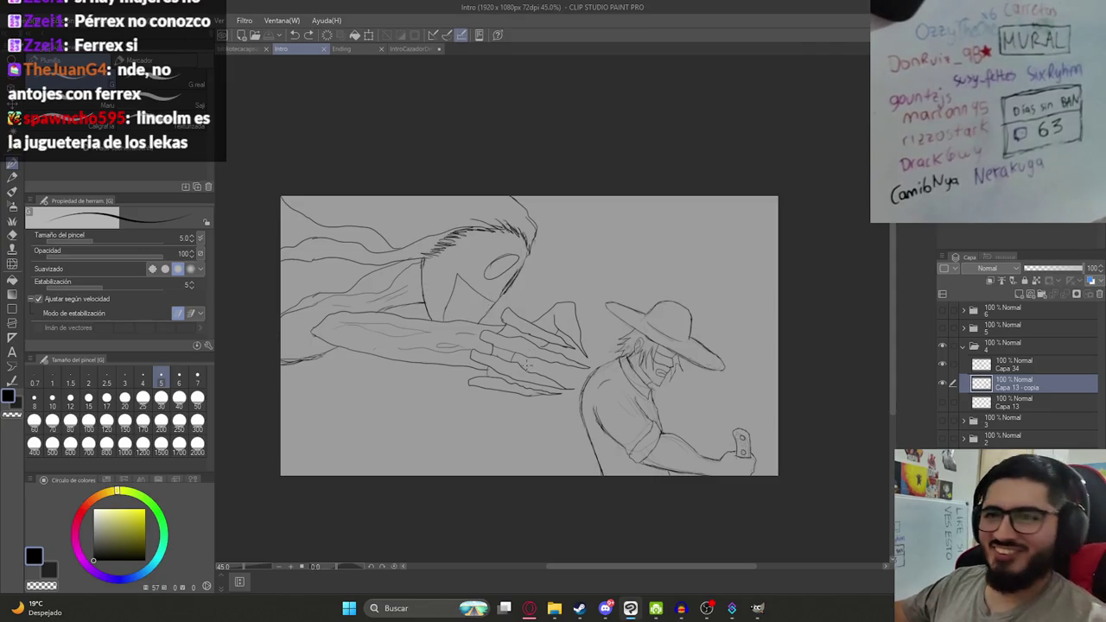
{"action": "scroll", "coordinate": [526, 368], "scroll_direction": "up", "scroll_amount": 1}
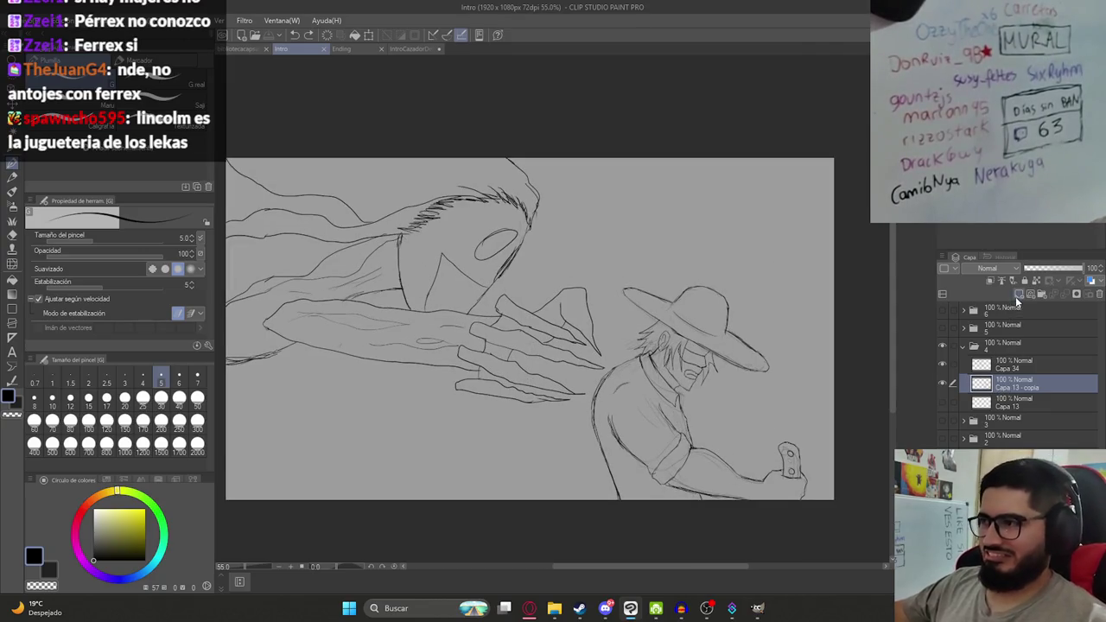
{"action": "key", "text": "ctrl+g"}
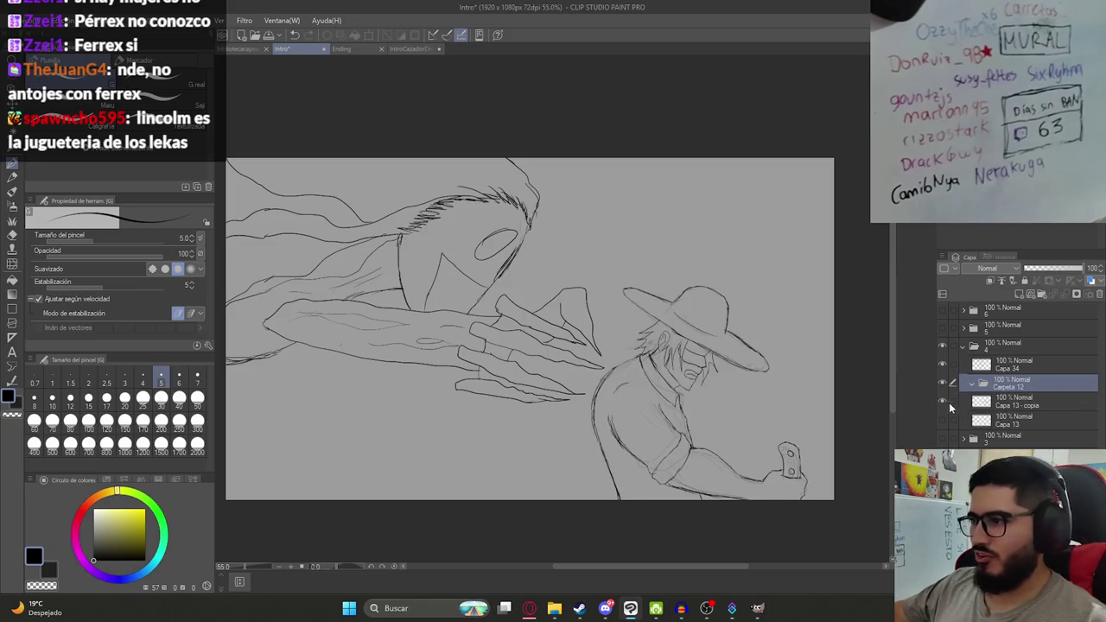
Put Capa 34 in its own folder Carpeta 13 and add new raster layer Capa 36.
{"action": "left_click", "coordinate": [994, 402]}
{"action": "left_click", "coordinate": [991, 368]}
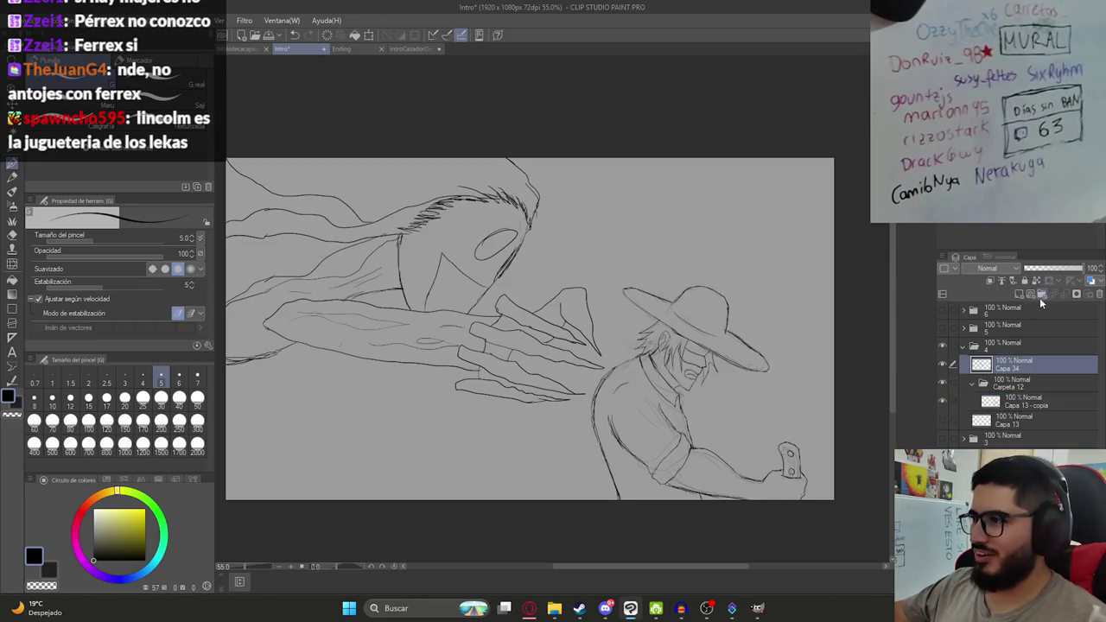
{"action": "key", "text": "ctrl+g"}
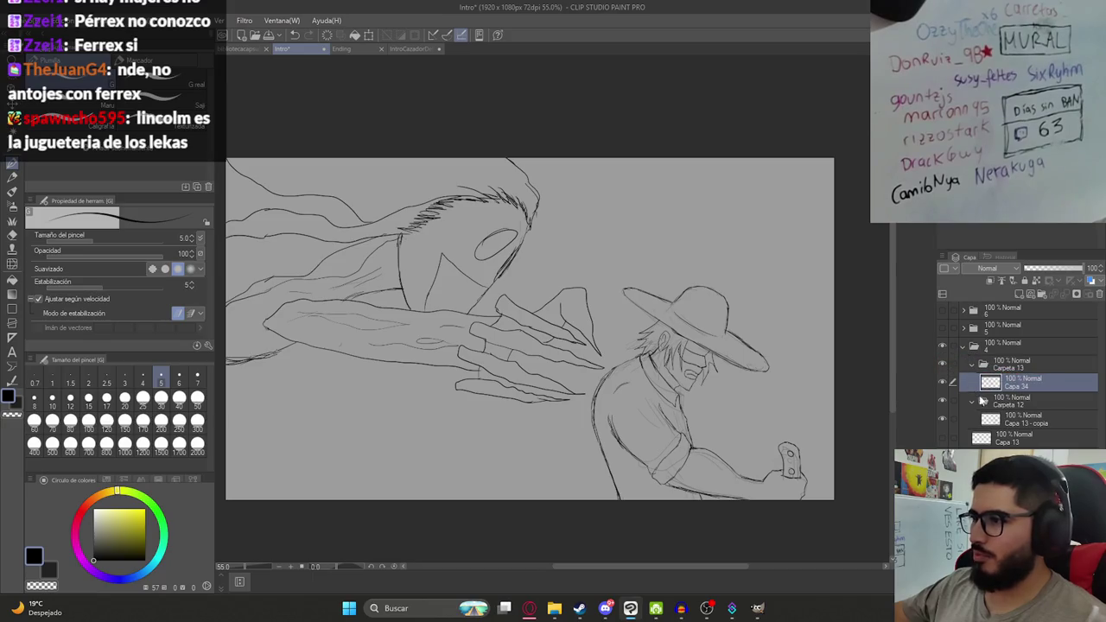
{"action": "left_click", "coordinate": [1003, 421]}
{"action": "left_click", "coordinate": [1003, 439]}
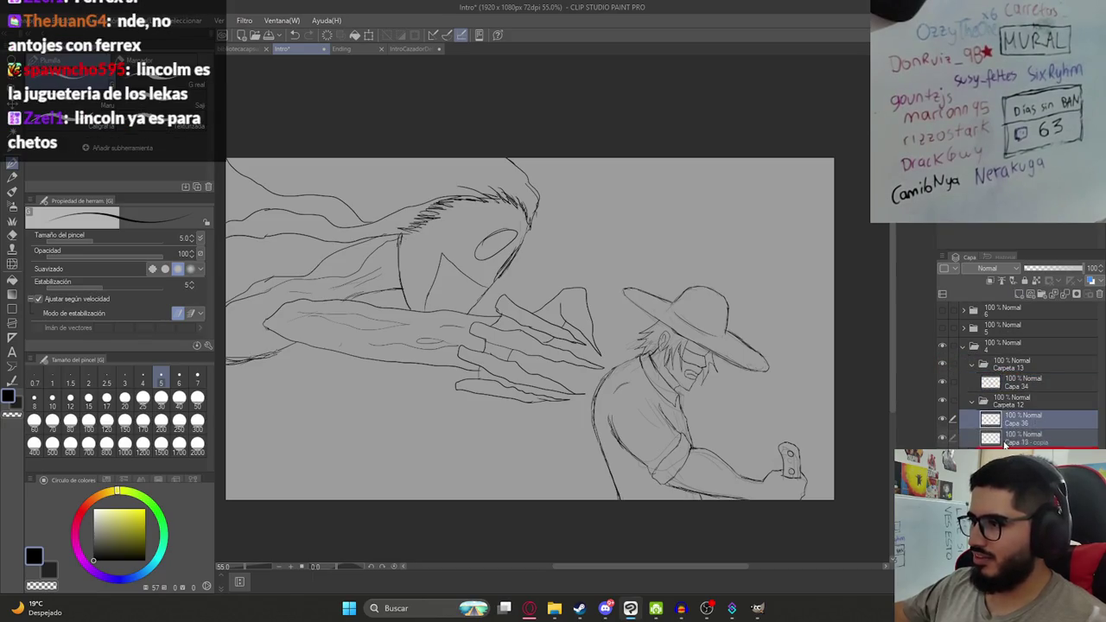
{"action": "key", "text": "ctrl+shift+n"}
{"action": "left_click_drag", "start_coordinate": [686, 384], "coordinate": [579, 350]}
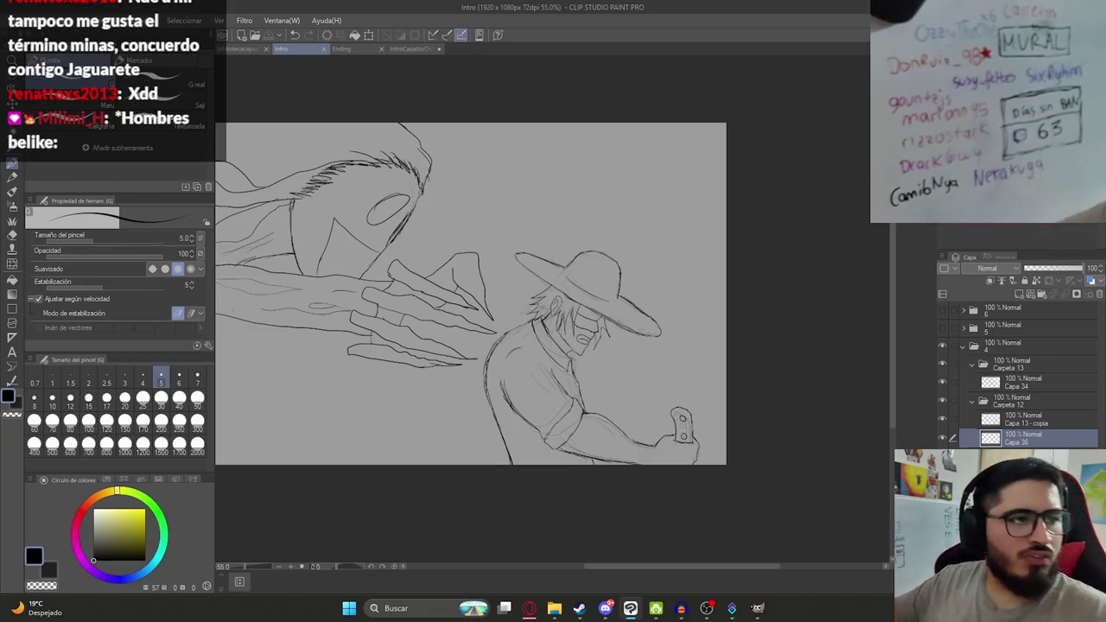
{"action": "scroll", "coordinate": [329, 224], "scroll_direction": "down", "scroll_amount": 1}
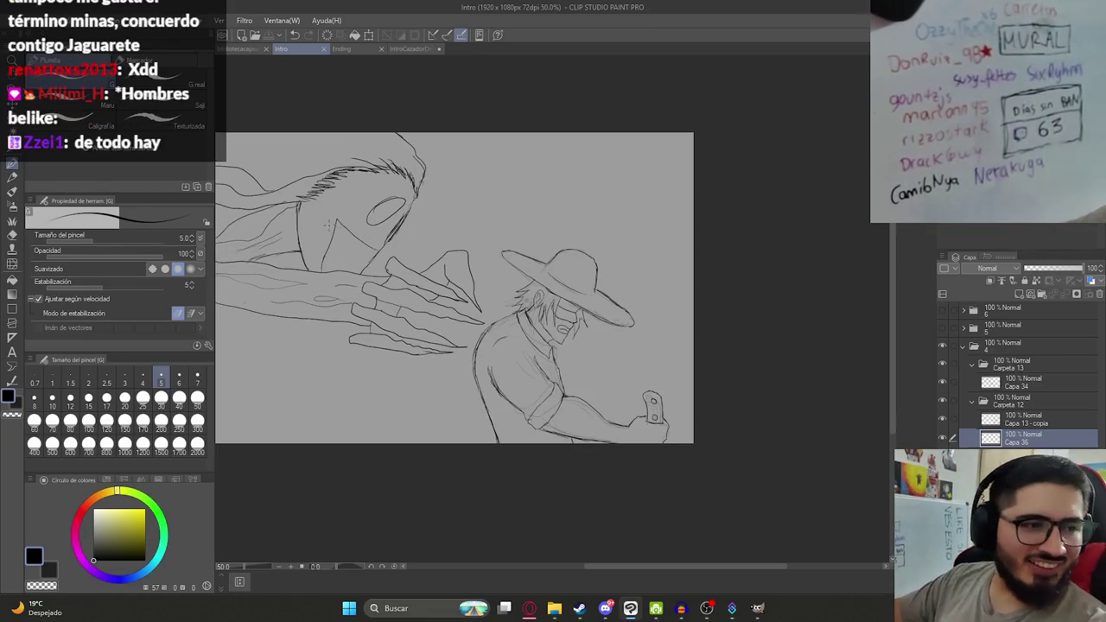
{"action": "scroll", "coordinate": [328, 224], "scroll_direction": "up", "scroll_amount": 1}
{"action": "scroll", "coordinate": [383, 230], "scroll_direction": "up", "scroll_amount": 1}
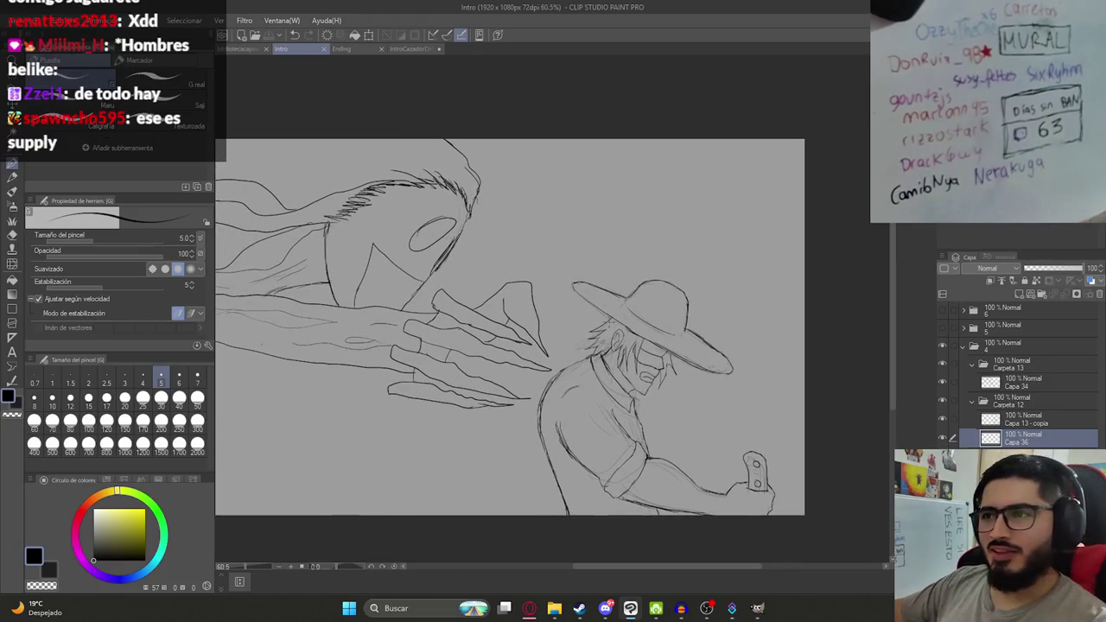
Check the Ending scene for reference, then fill the cowboy's hat yellow in Intro.
{"action": "left_click", "coordinate": [341, 50]}
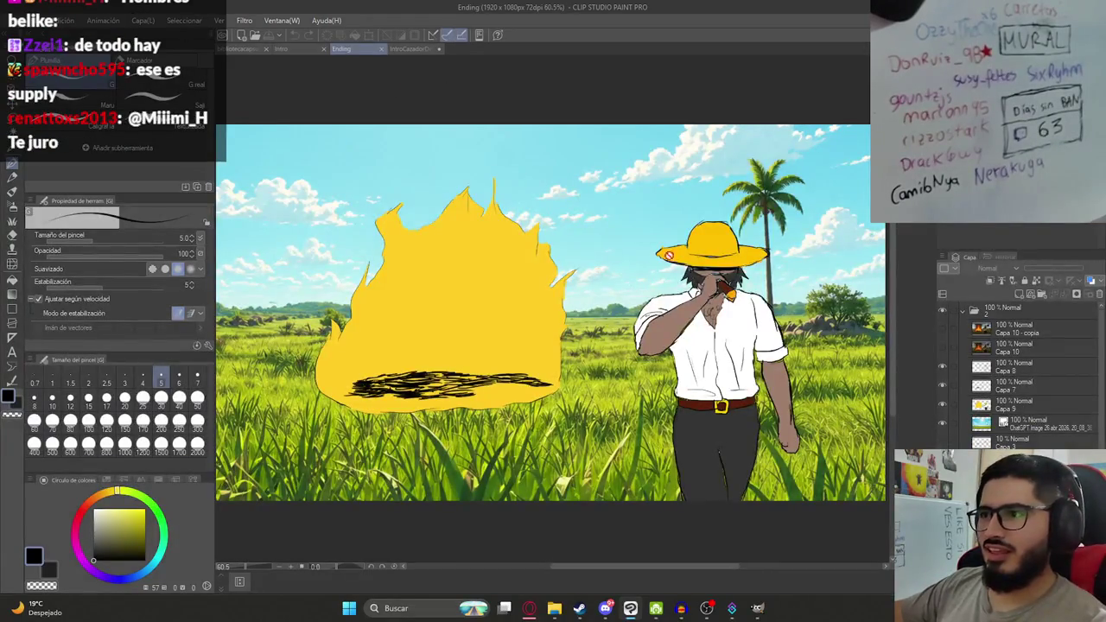
{"action": "left_click", "coordinate": [283, 49]}
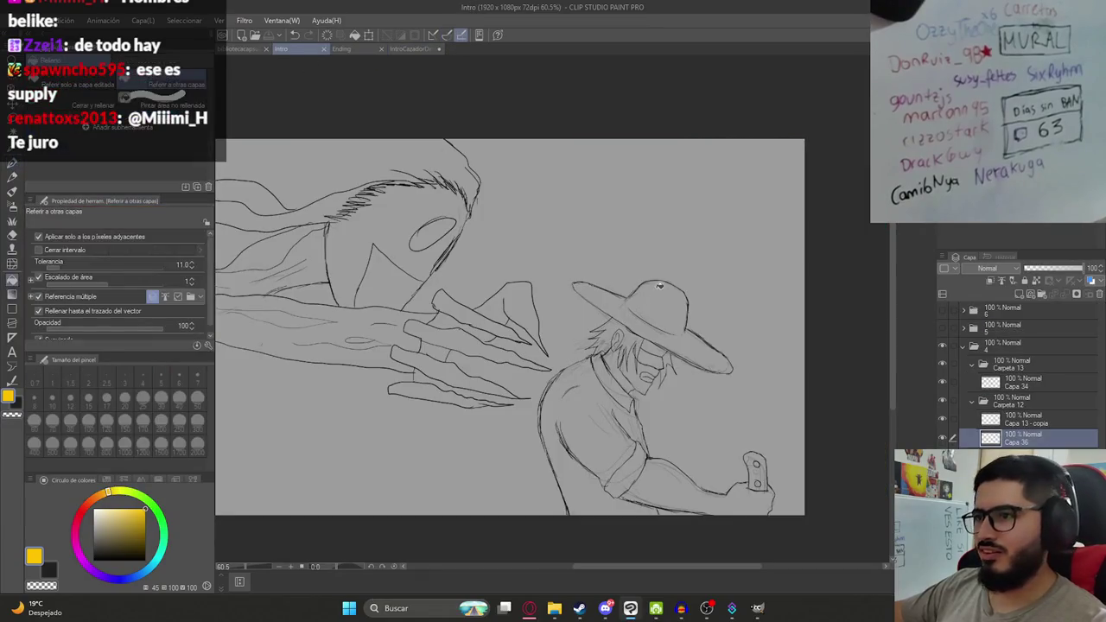
{"action": "left_click", "coordinate": [659, 285]}
Fill the cowboy's shirt, sleeve cuff, collar and shoulder strip white.
{"action": "scroll", "coordinate": [487, 221], "scroll_direction": "down", "scroll_amount": 3}
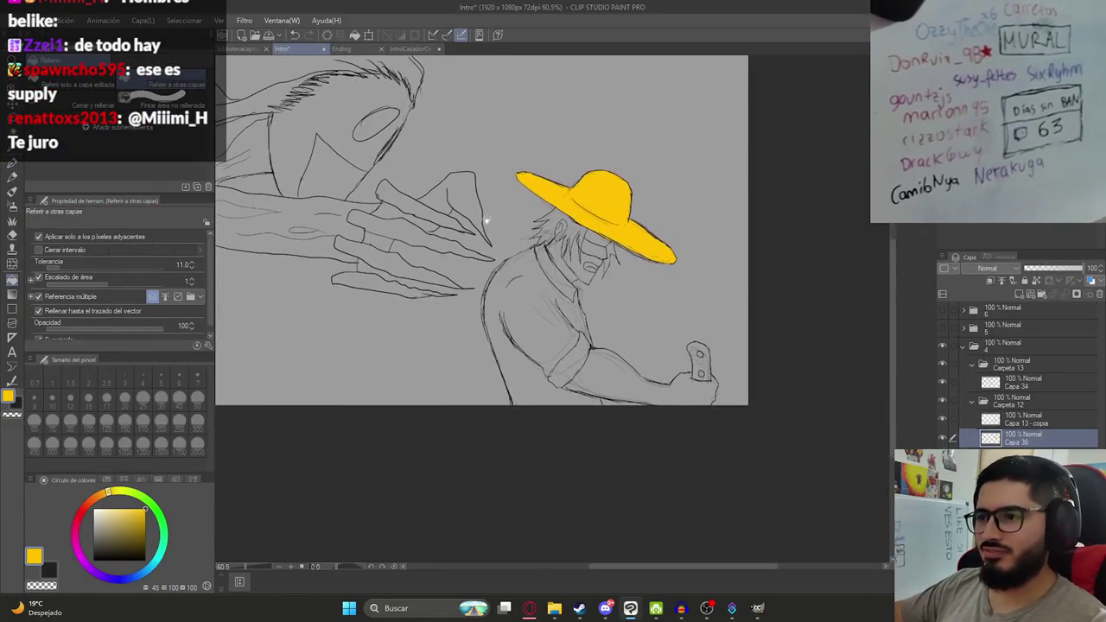
{"action": "key", "text": "x"}
{"action": "left_click", "coordinate": [528, 316]}
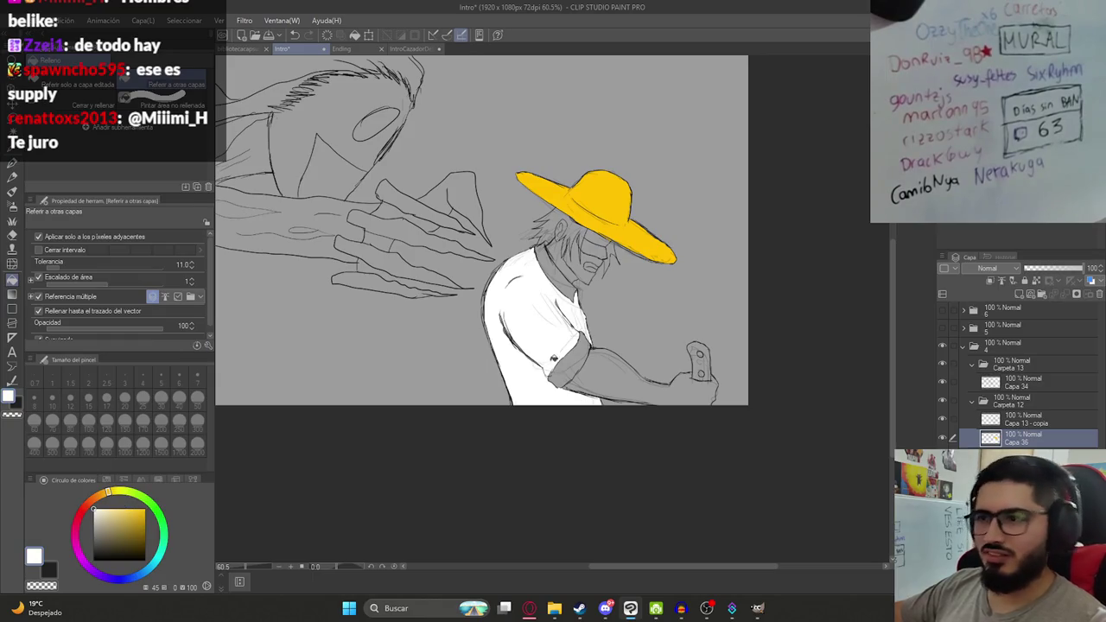
{"action": "scroll", "coordinate": [579, 372], "scroll_direction": "up", "scroll_amount": 4}
{"action": "left_click", "coordinate": [587, 381]}
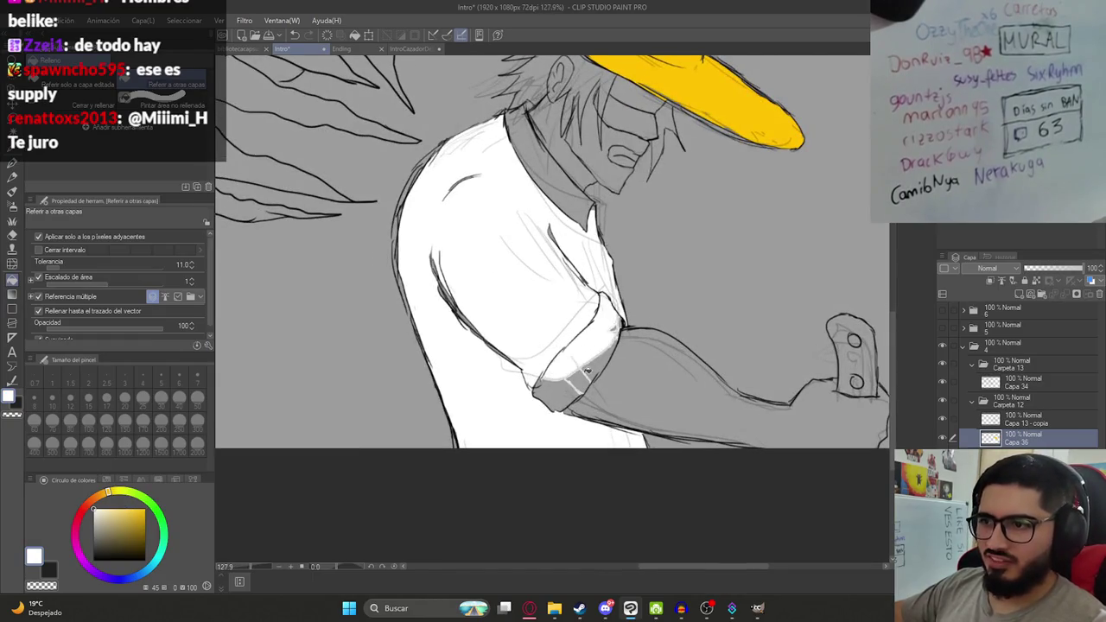
{"action": "key", "text": "ctrl+z"}
{"action": "left_click", "coordinate": [567, 386]}
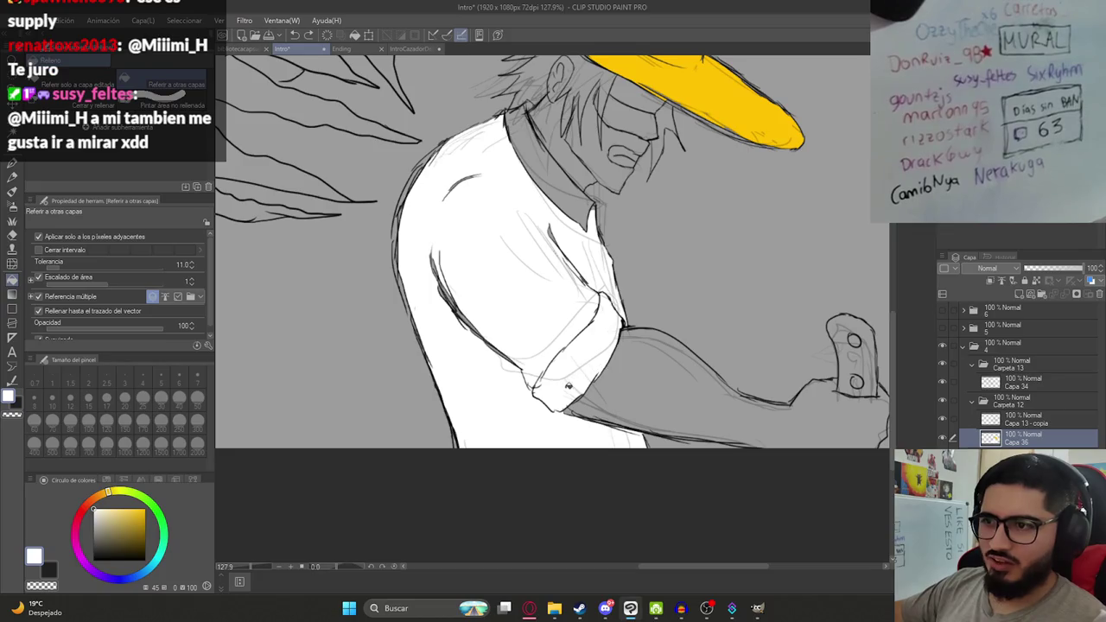
{"action": "left_click", "coordinate": [570, 181]}
{"action": "left_click", "coordinate": [410, 183]}
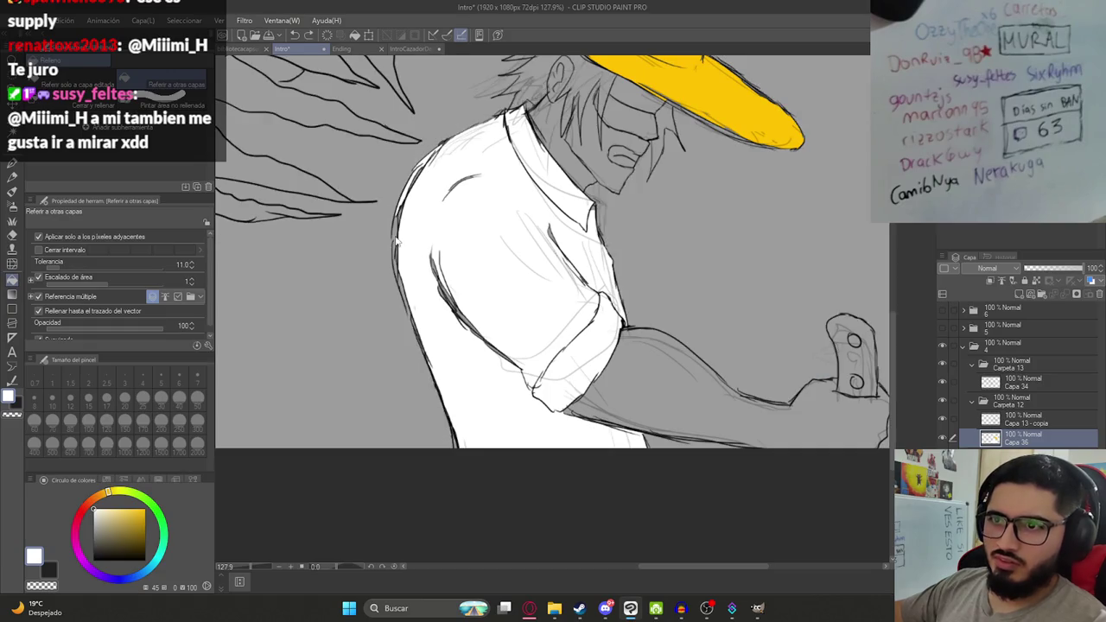
Toggle between pen and fill for touch-ups, then save Intro.
{"action": "key", "text": "p"}
{"action": "key", "text": "g"}
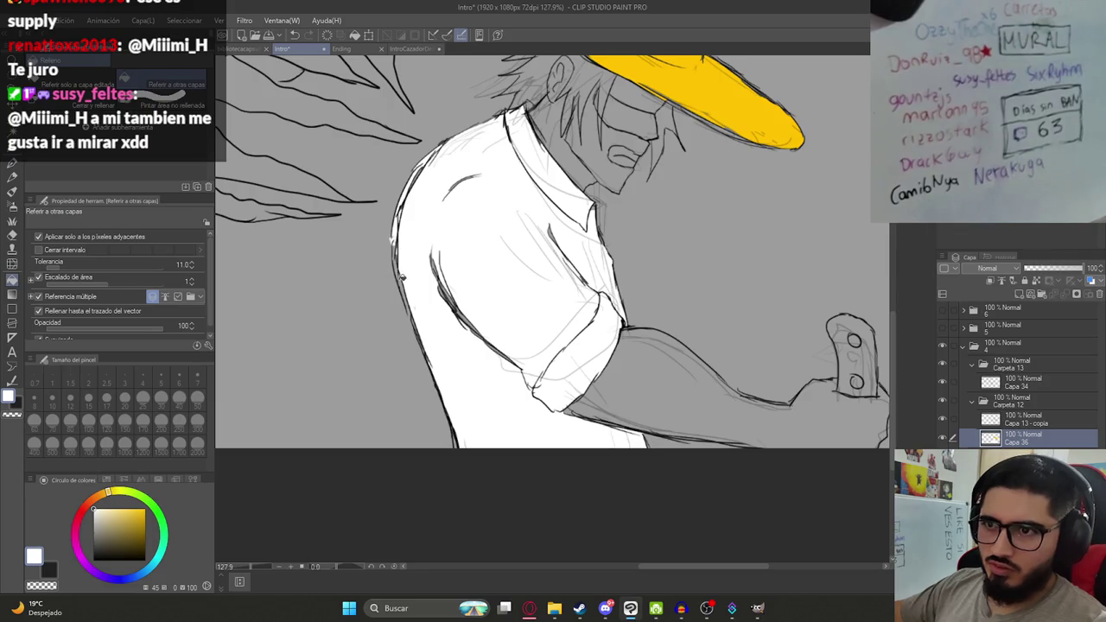
{"action": "key", "text": "p"}
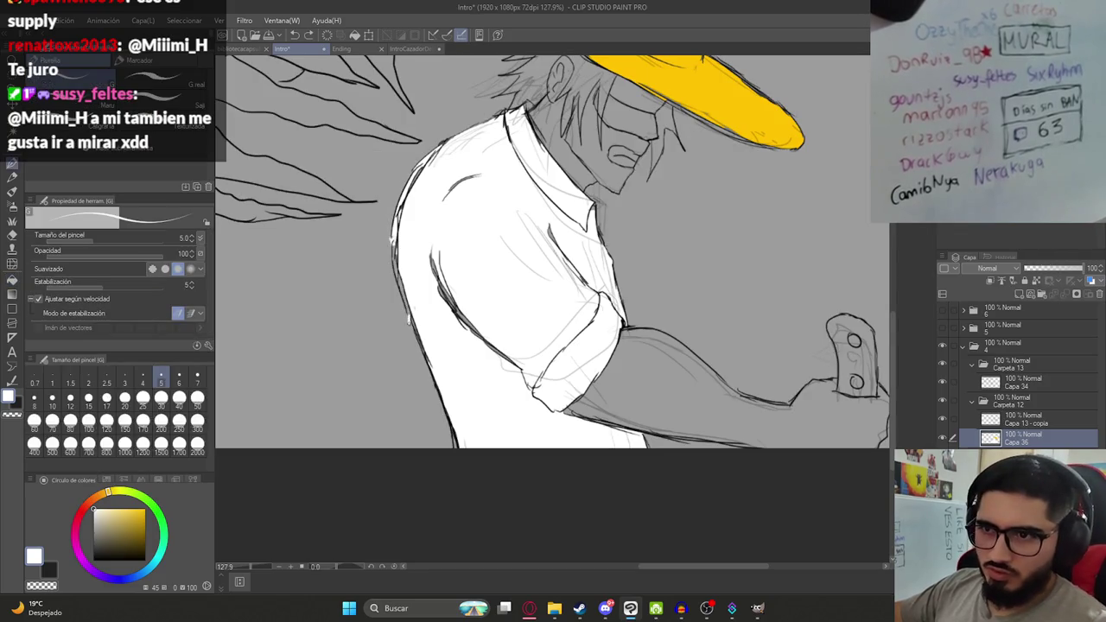
{"action": "key", "text": "g"}
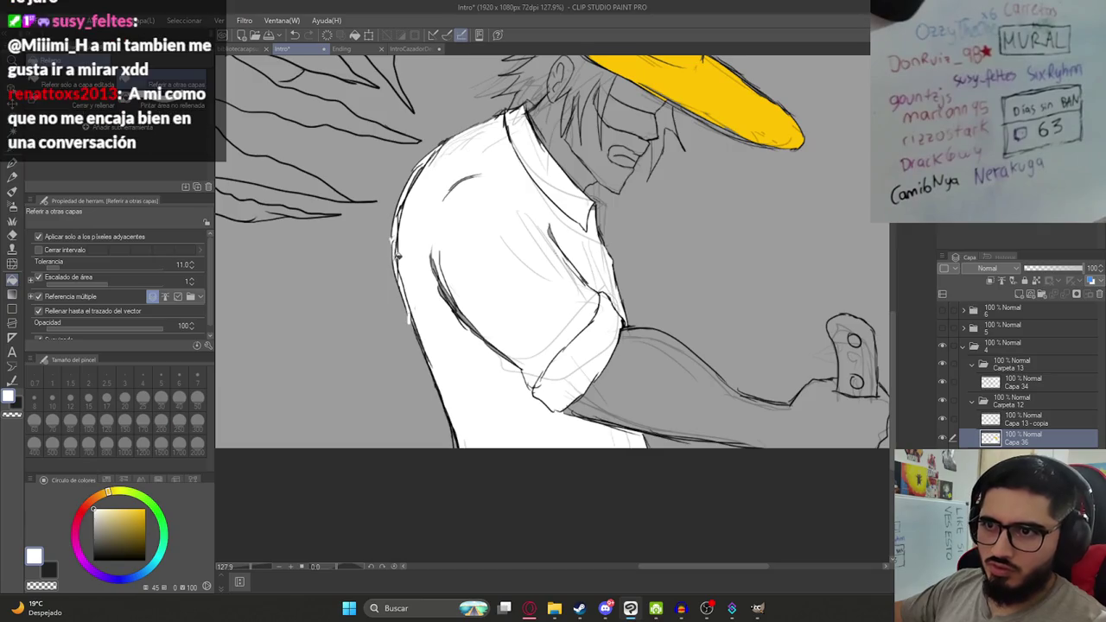
{"action": "key", "text": "ctrl+s"}
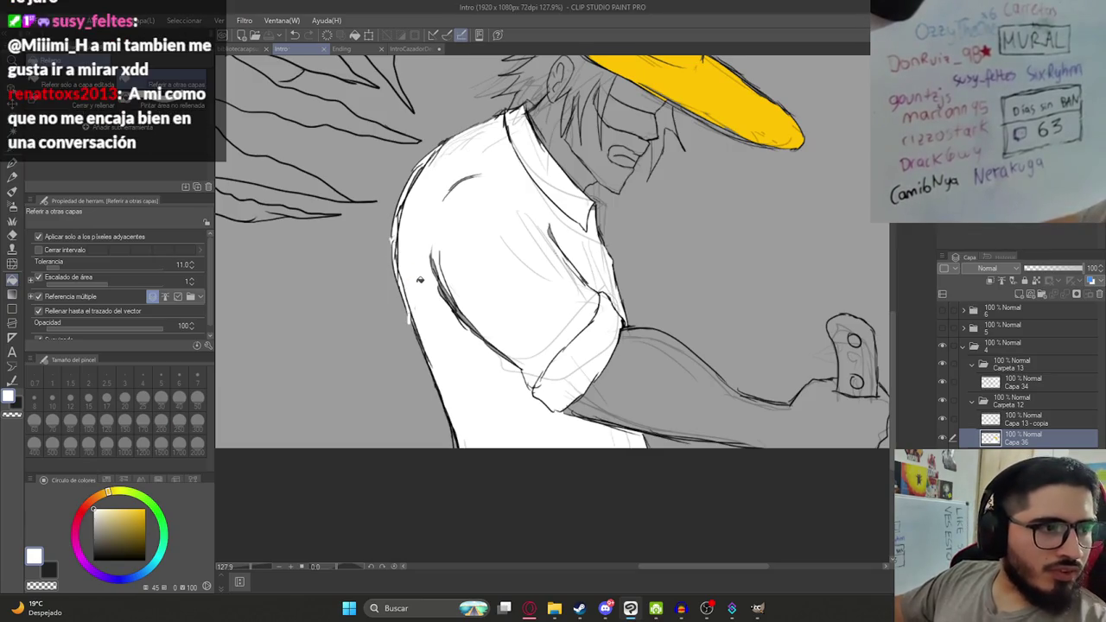
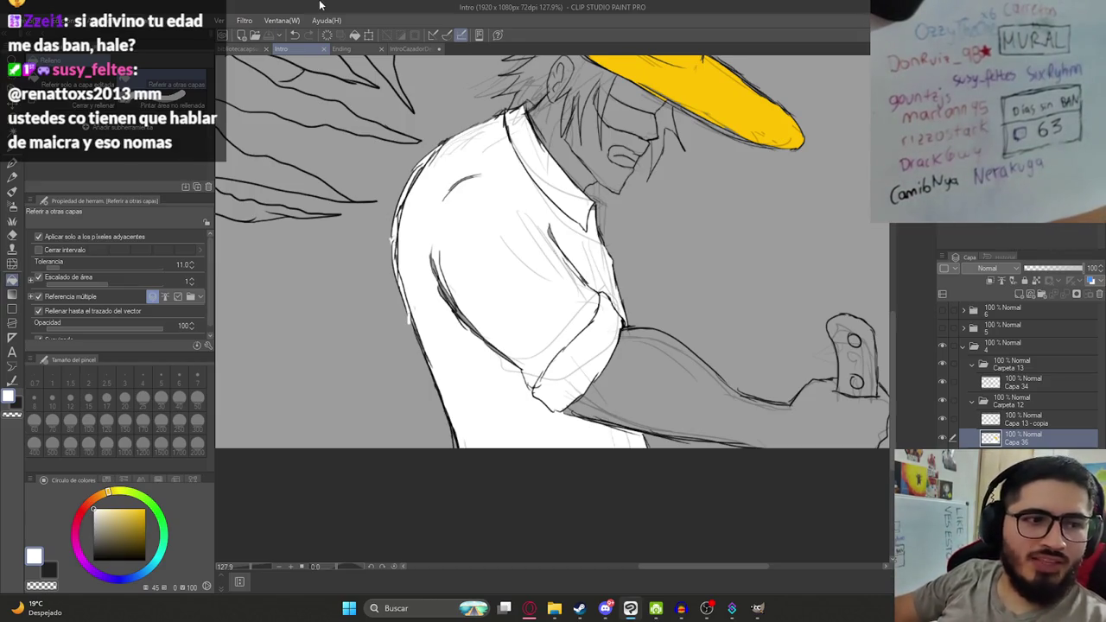
Save the Intro illustration.
{"action": "scroll", "coordinate": [484, 198], "scroll_direction": "down", "scroll_amount": 2}
{"action": "scroll", "coordinate": [381, 256], "scroll_direction": "down", "scroll_amount": 2}
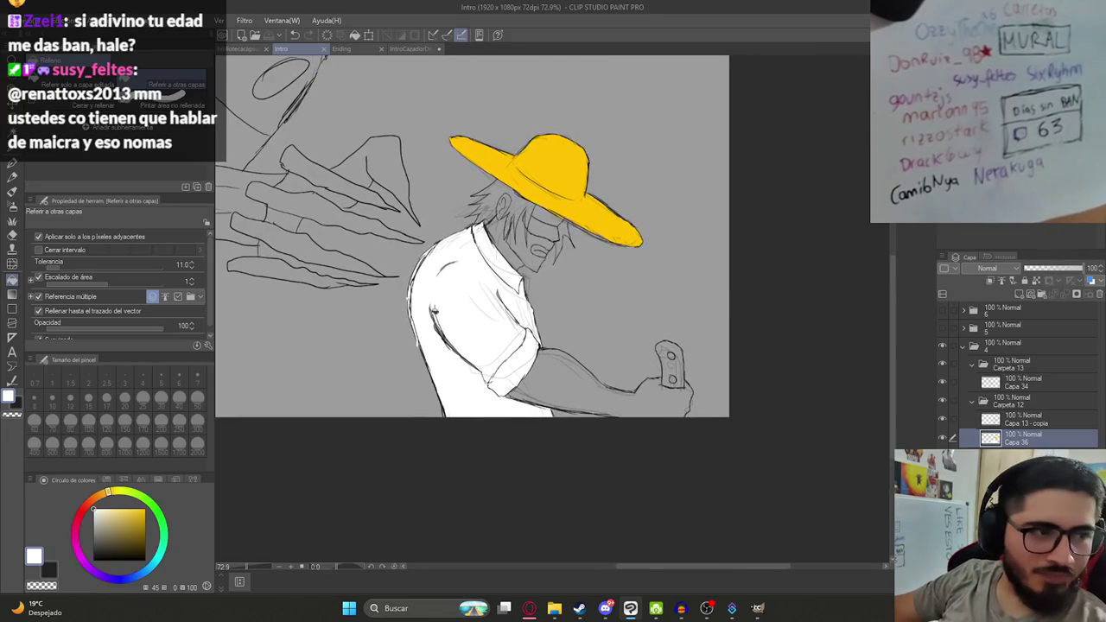
{"action": "scroll", "coordinate": [500, 336], "scroll_direction": "up", "scroll_amount": 3}
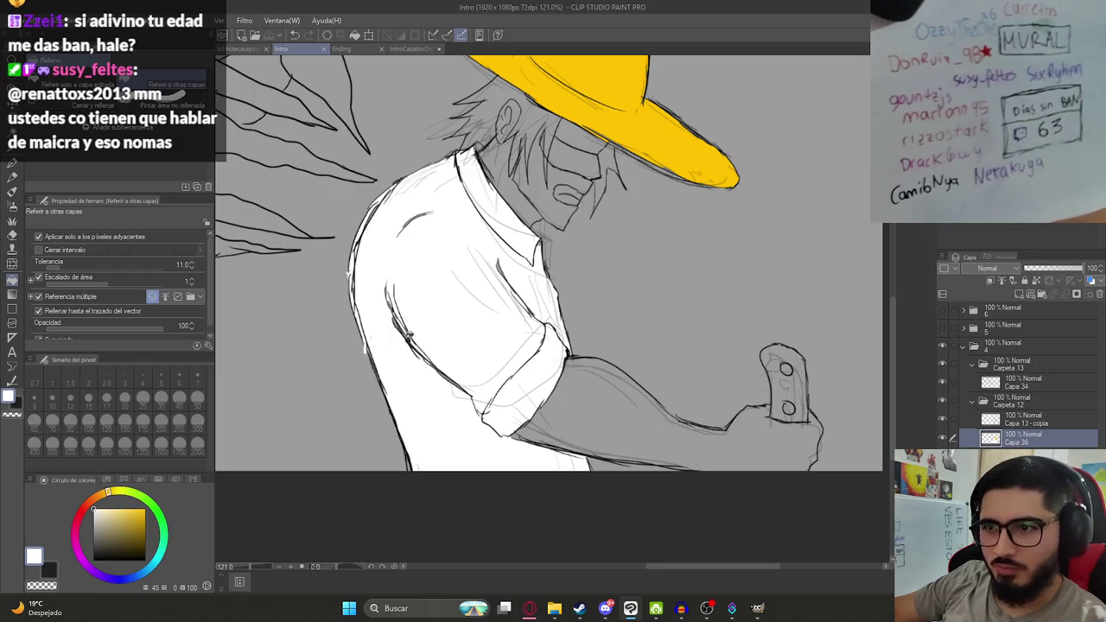
{"action": "left_click", "coordinate": [422, 357]}
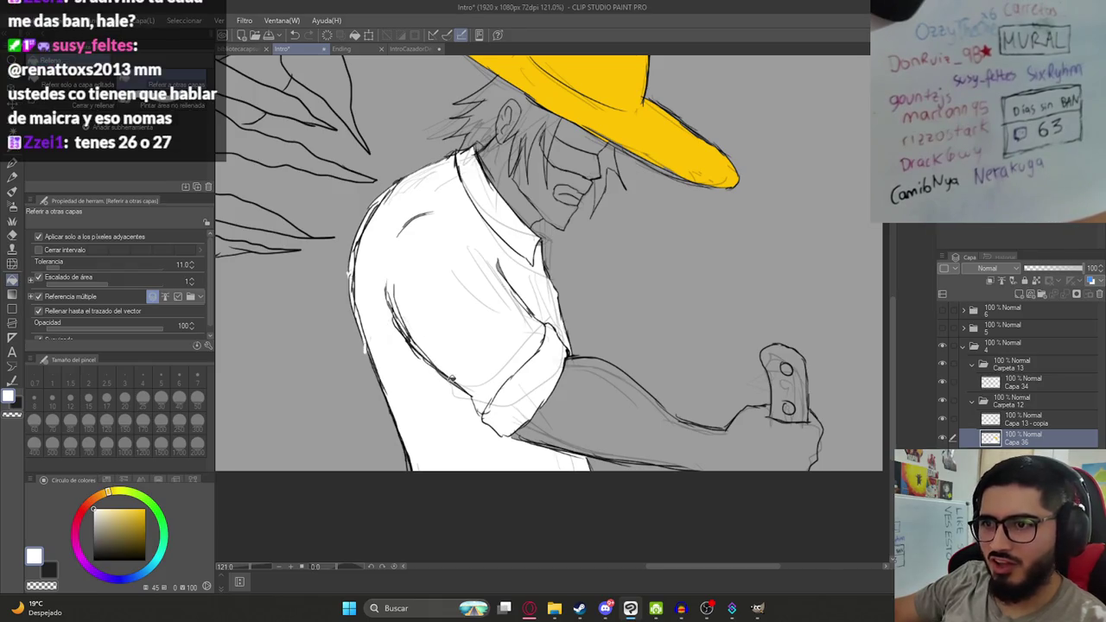
{"action": "key", "text": "ctrl+s"}
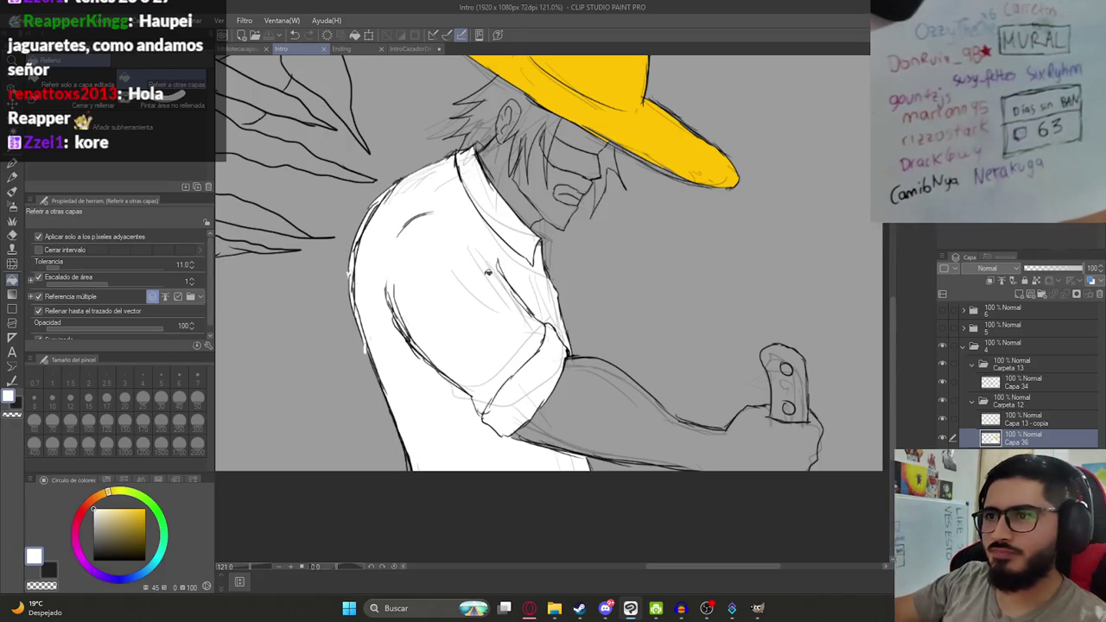
Sample the skin brown from the figure's arm in the Ending document.
{"action": "scroll", "coordinate": [480, 246], "scroll_direction": "down", "scroll_amount": 3}
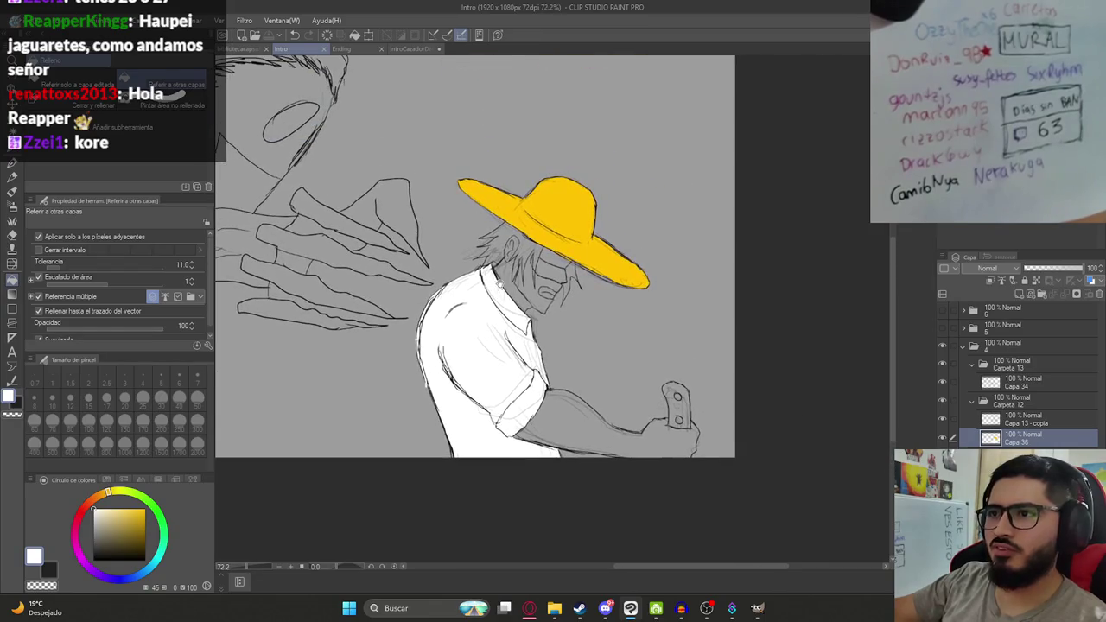
{"action": "scroll", "coordinate": [508, 268], "scroll_direction": "up", "scroll_amount": 2}
{"action": "left_click", "coordinate": [406, 48]}
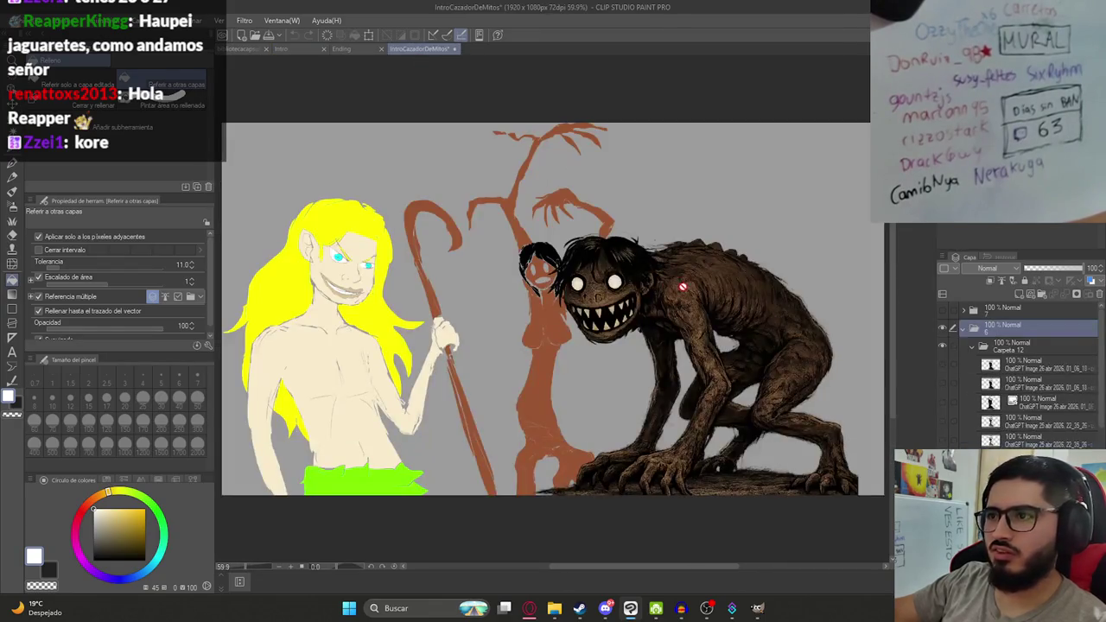
{"action": "left_click", "coordinate": [281, 47]}
{"action": "left_click", "coordinate": [346, 48]}
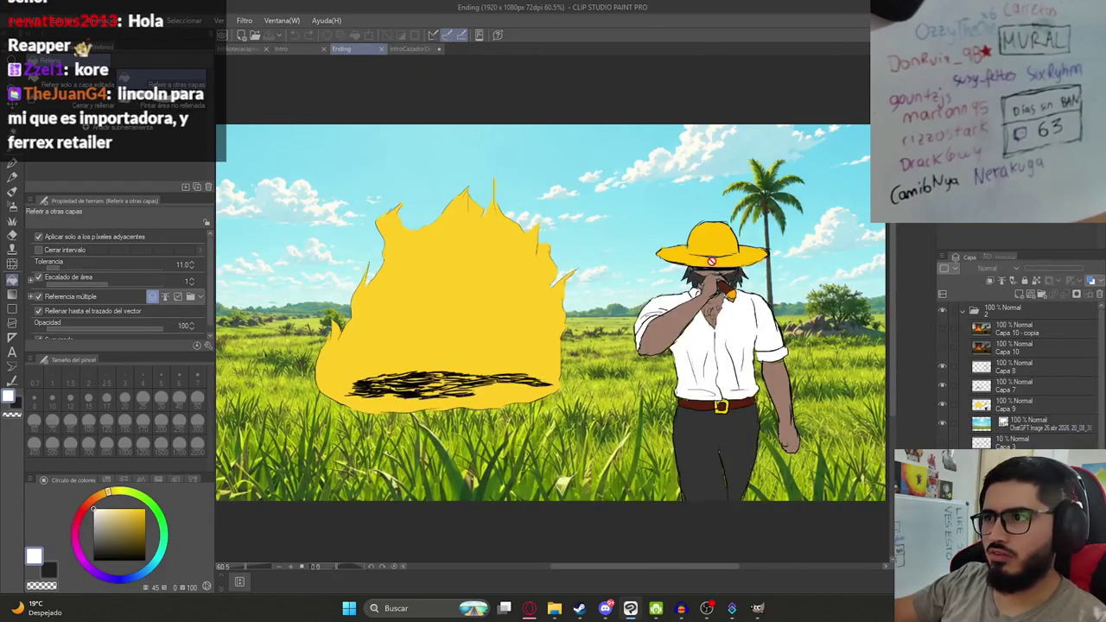
{"action": "left_click", "coordinate": [655, 306], "text": "alt"}
{"action": "left_click", "coordinate": [284, 48]}
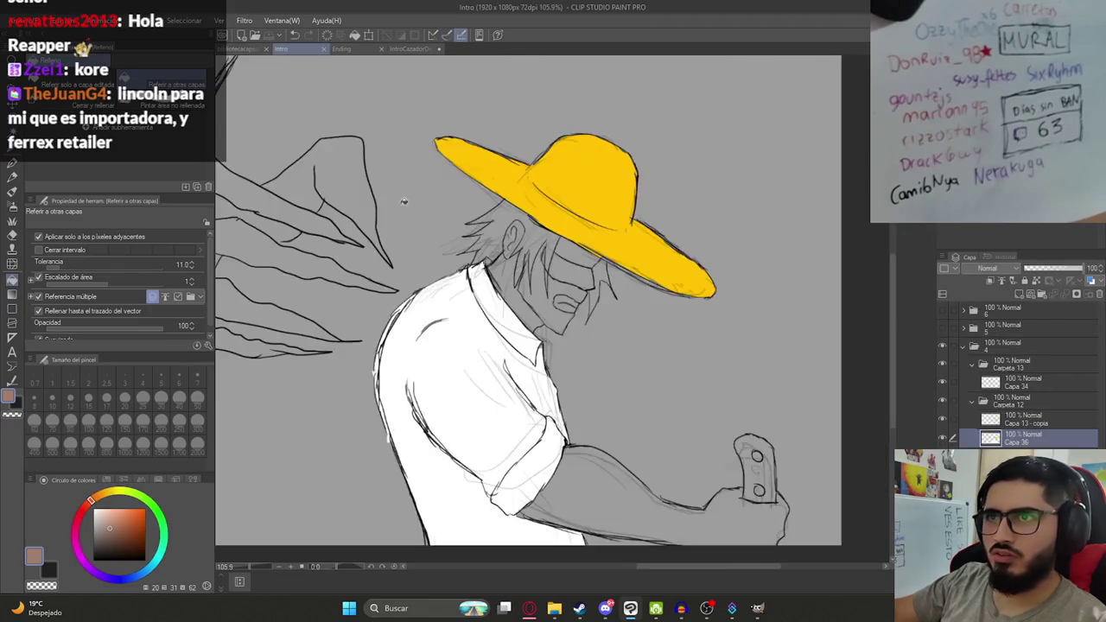
Fill the man's neck, face and forearm with skin brown.
{"action": "left_click", "coordinate": [526, 306]}
{"action": "left_click", "coordinate": [562, 302]}
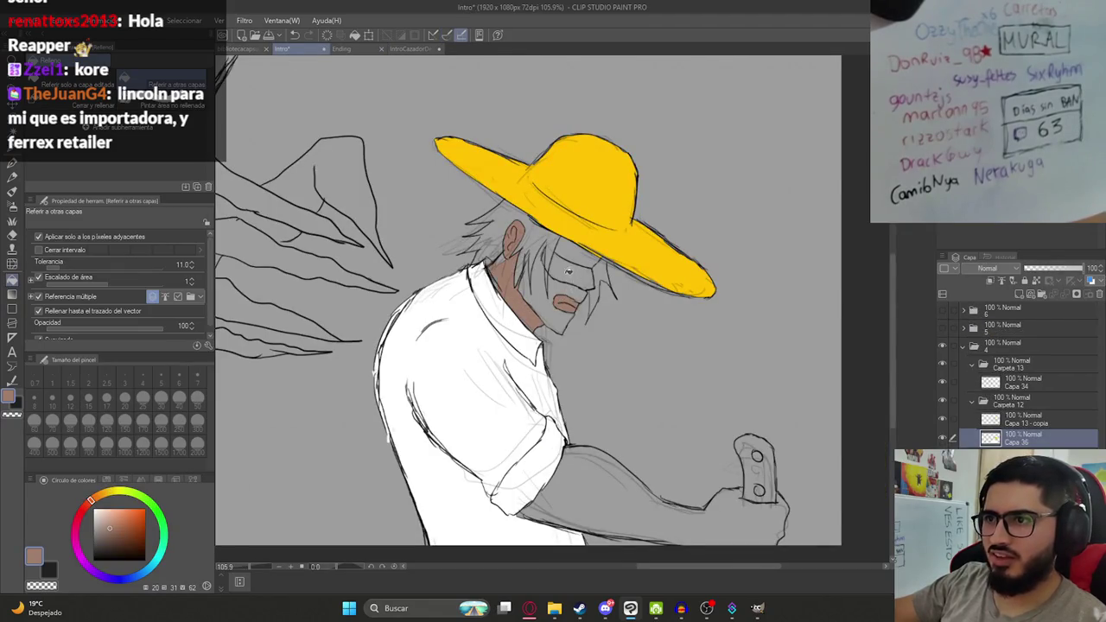
{"action": "left_click", "coordinate": [548, 259]}
{"action": "scroll", "coordinate": [546, 258], "scroll_direction": "down", "scroll_amount": 2}
{"action": "left_click", "coordinate": [596, 437]}
{"action": "scroll", "coordinate": [513, 273], "scroll_direction": "down", "scroll_amount": 2}
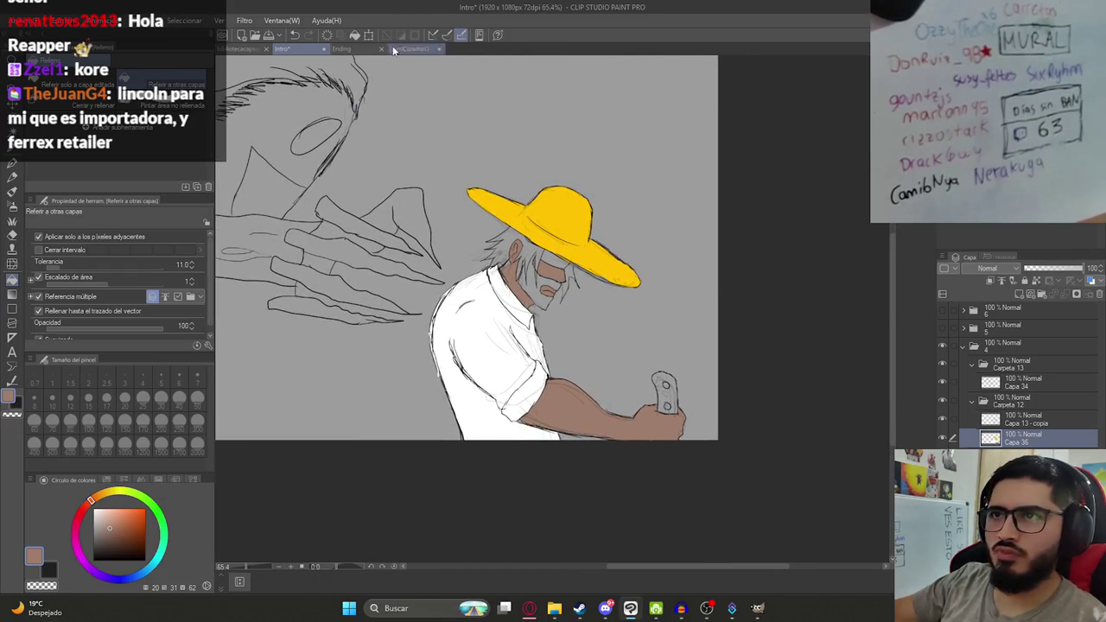
Fill the beard and the hair strand right of the face dark.
{"action": "left_click", "coordinate": [341, 49]}
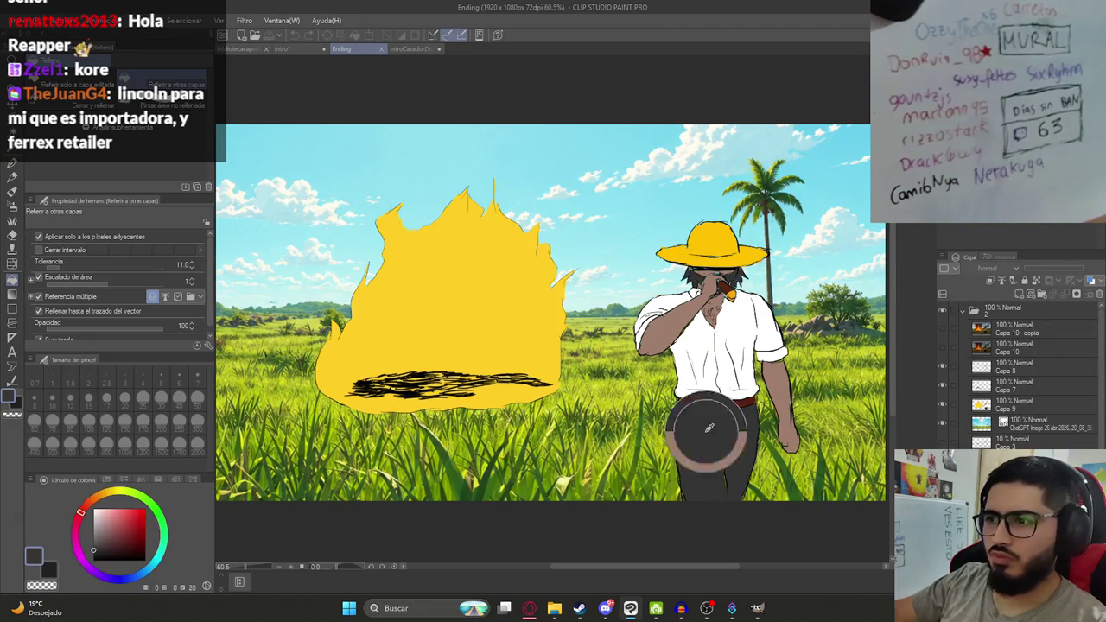
{"action": "left_click", "coordinate": [299, 48]}
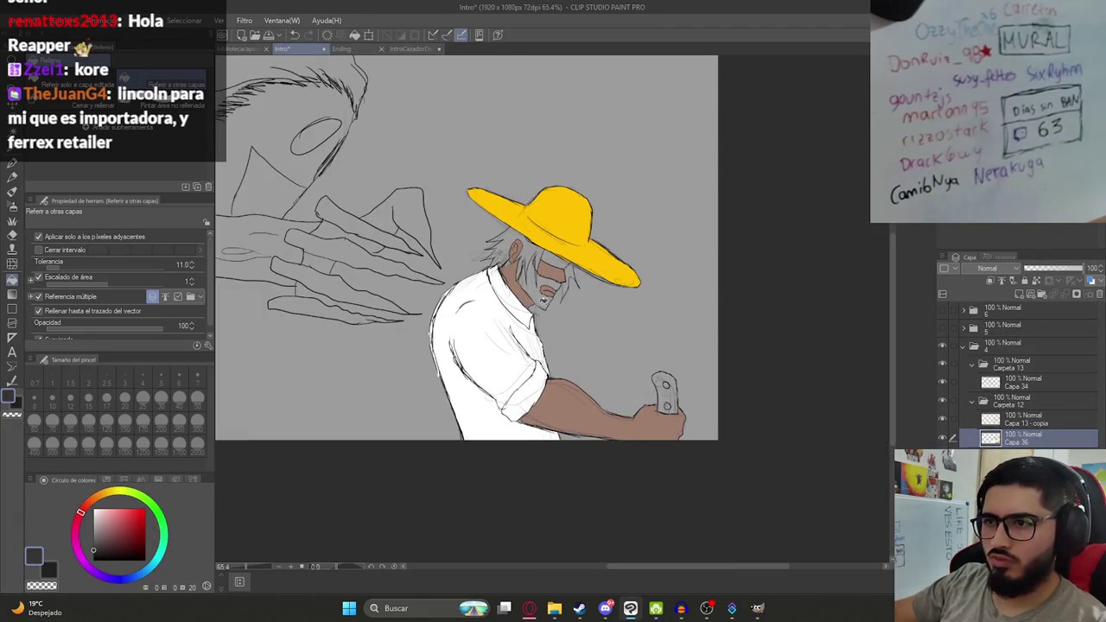
{"action": "left_click", "coordinate": [529, 285]}
{"action": "scroll", "coordinate": [514, 255], "scroll_direction": "up", "scroll_amount": 3}
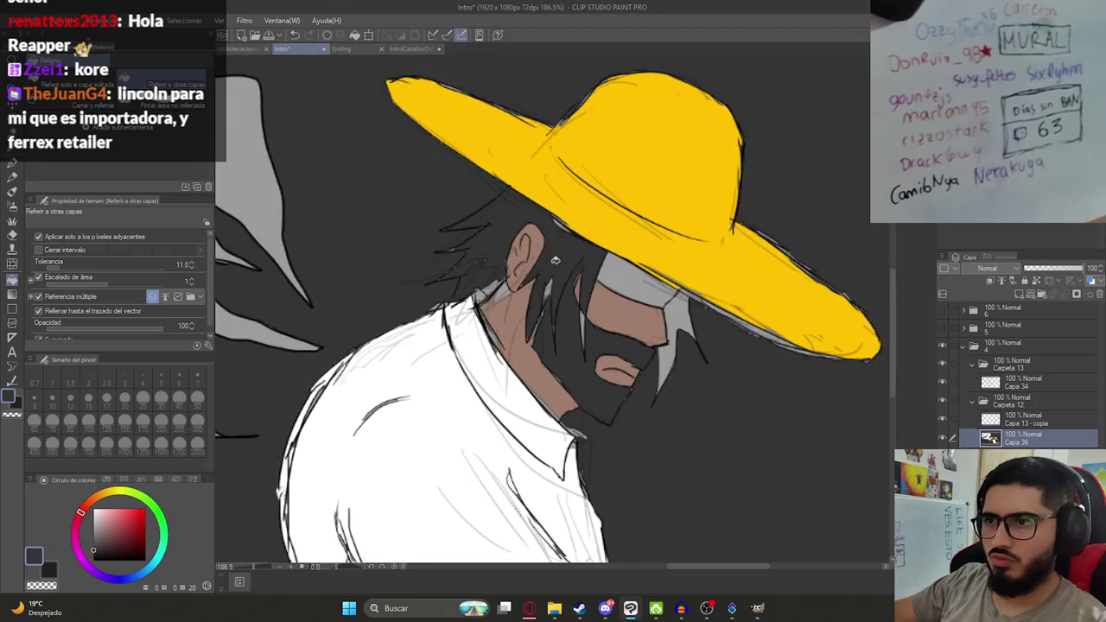
{"action": "key", "text": "ctrl+z"}
{"action": "left_click", "coordinate": [677, 319]}
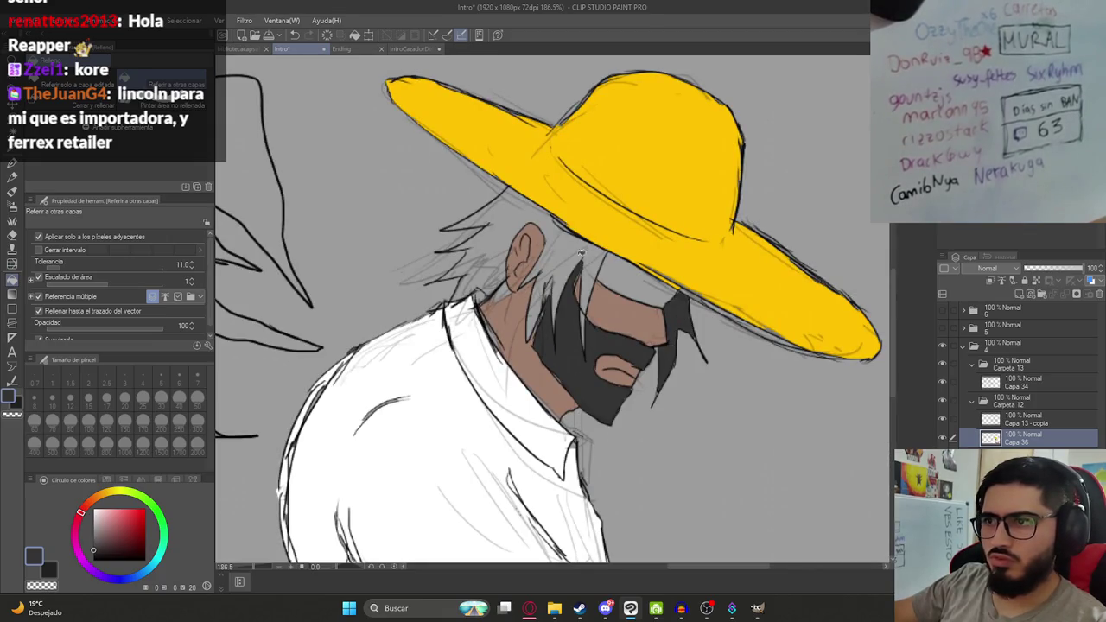
Fill the band over the eyes black and save the illustration.
{"action": "left_click", "coordinate": [93, 560]}
{"action": "left_click", "coordinate": [633, 274]}
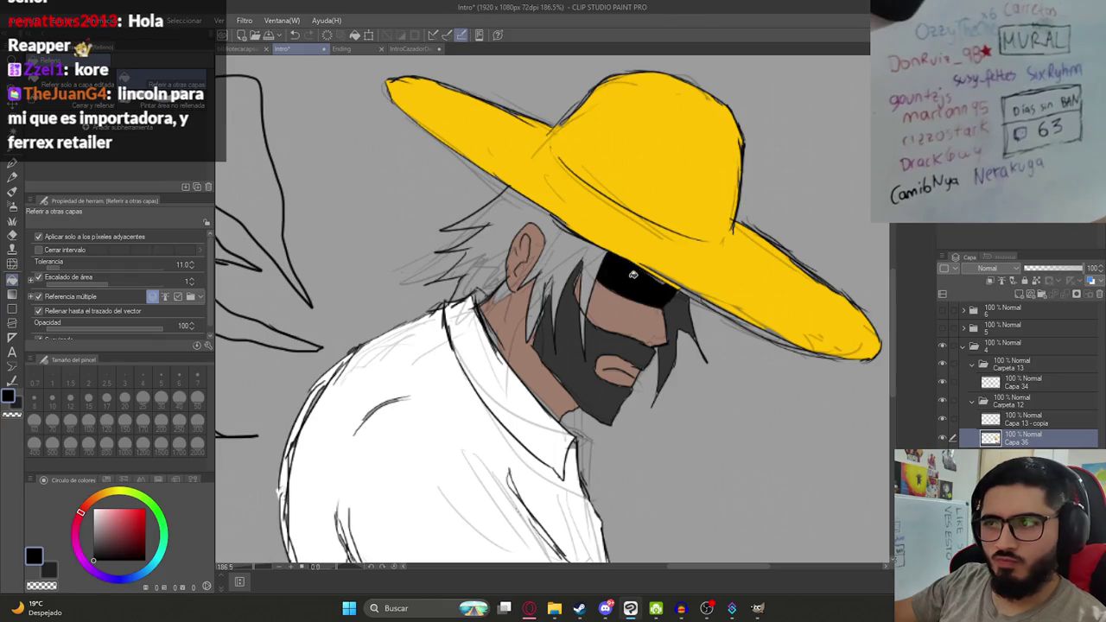
{"action": "key", "text": "ctrl+s"}
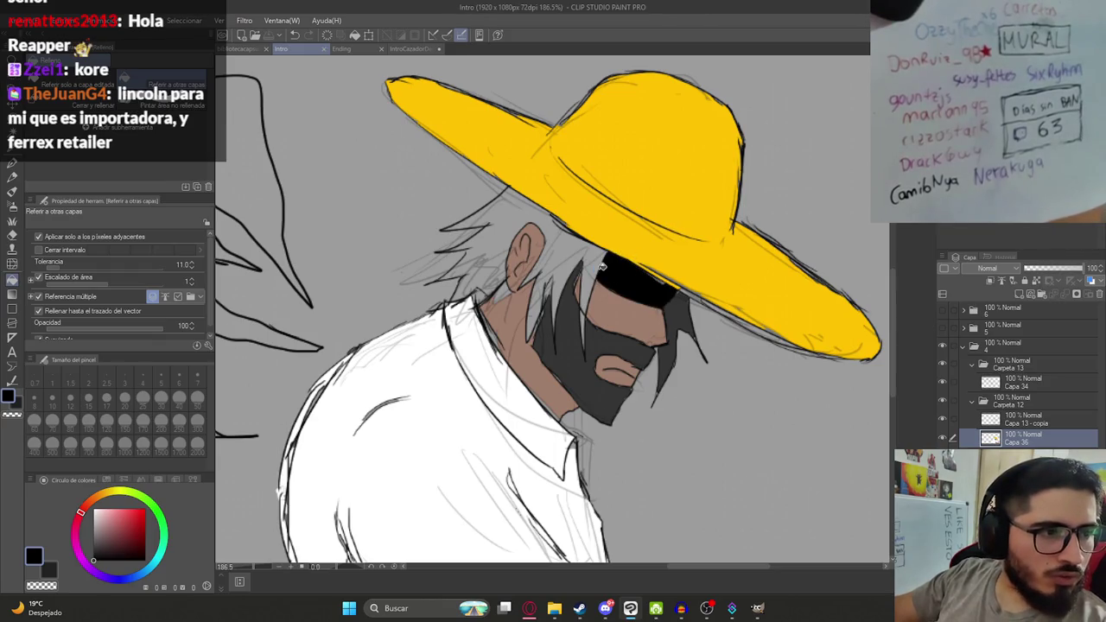
Set the drawing colour to transparent and switch to the pen.
{"action": "key", "text": "c"}
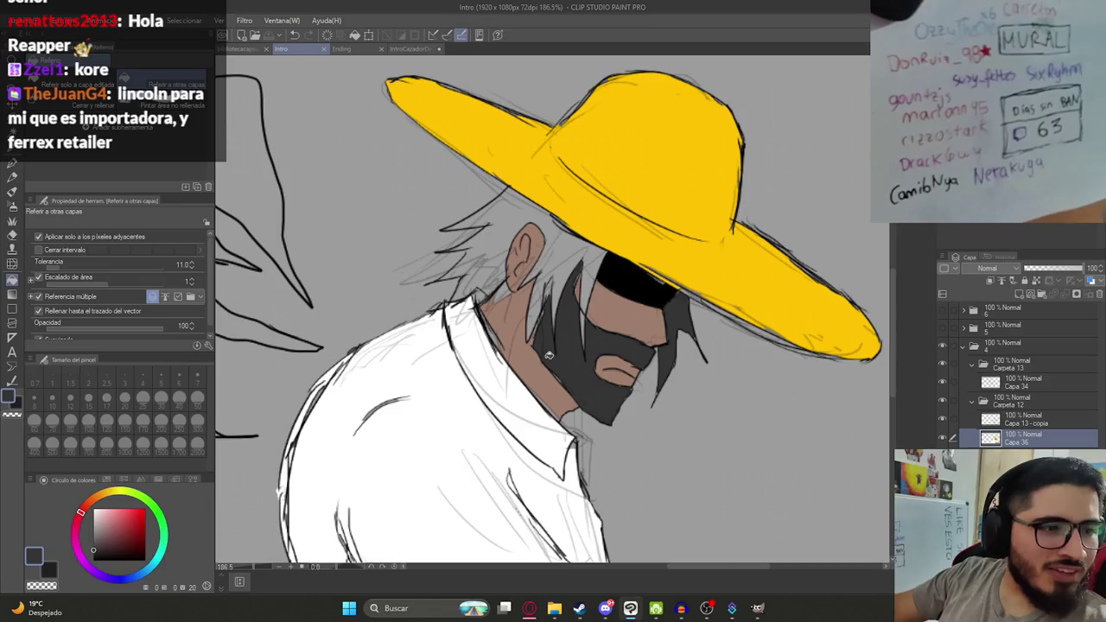
{"action": "scroll", "coordinate": [549, 354], "scroll_direction": "up", "scroll_amount": 1}
{"action": "scroll", "coordinate": [549, 354], "scroll_direction": "up", "scroll_amount": 1}
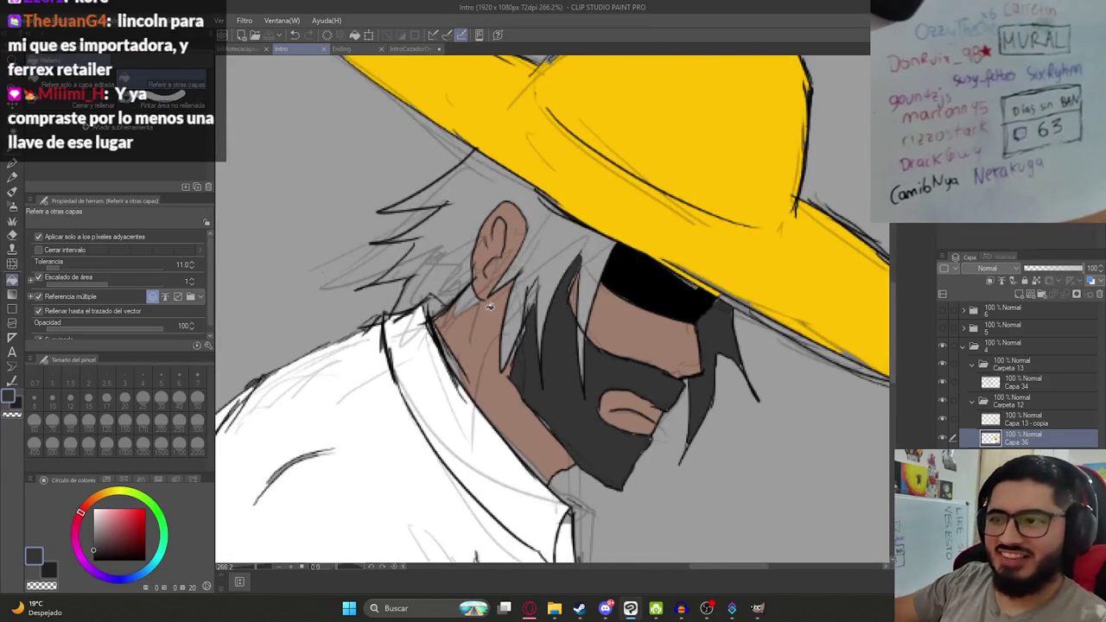
{"action": "key", "text": "p"}
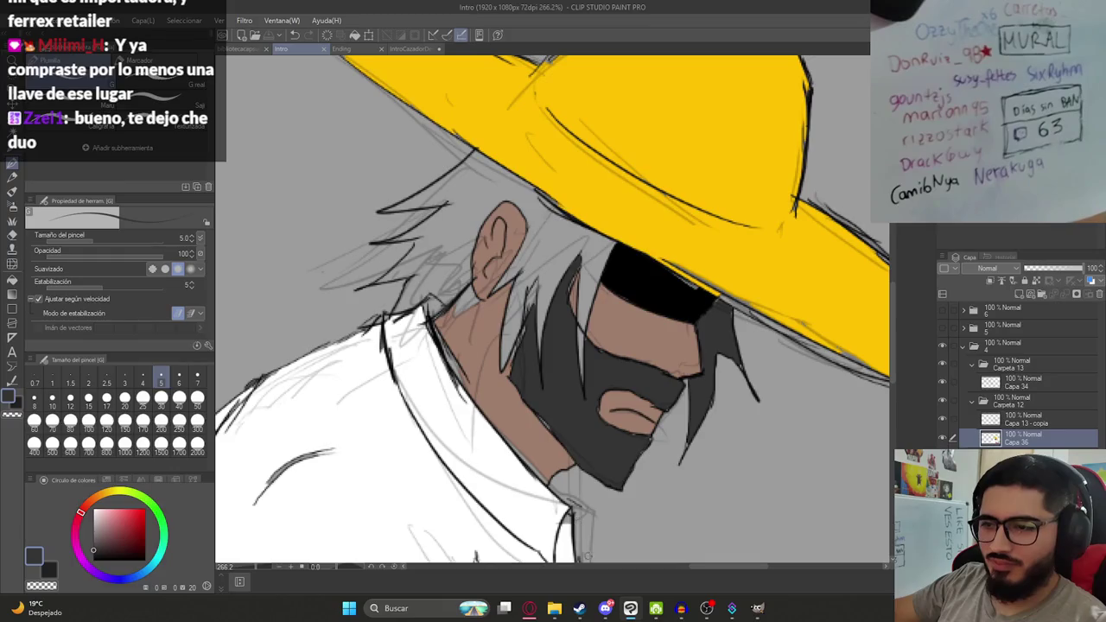
{"action": "left_click", "coordinate": [732, 608]}
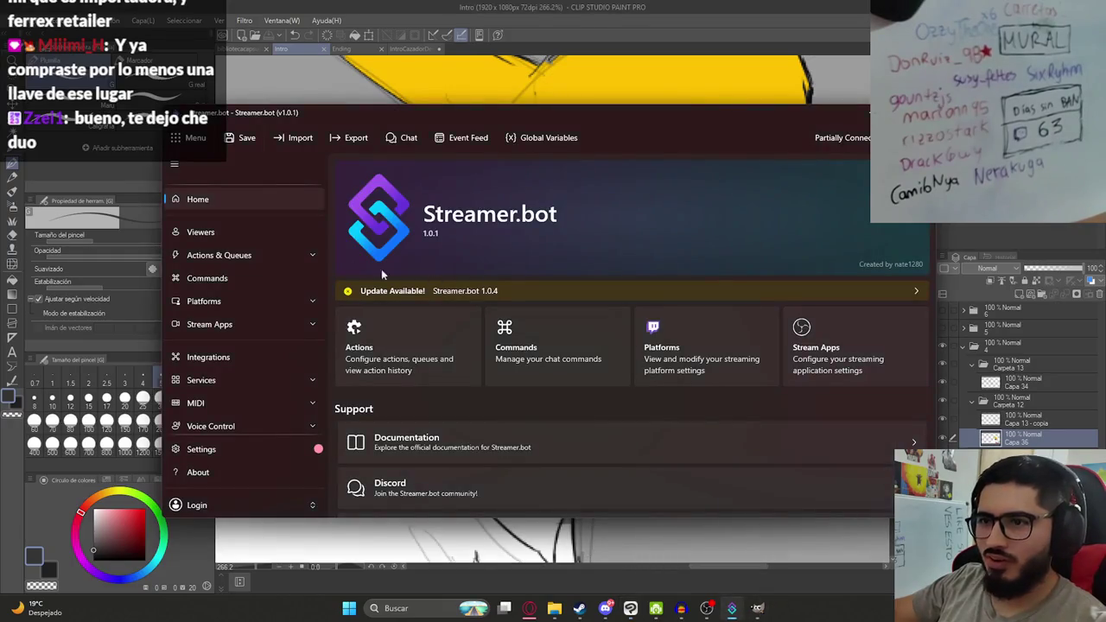
{"action": "left_click", "coordinate": [260, 255]}
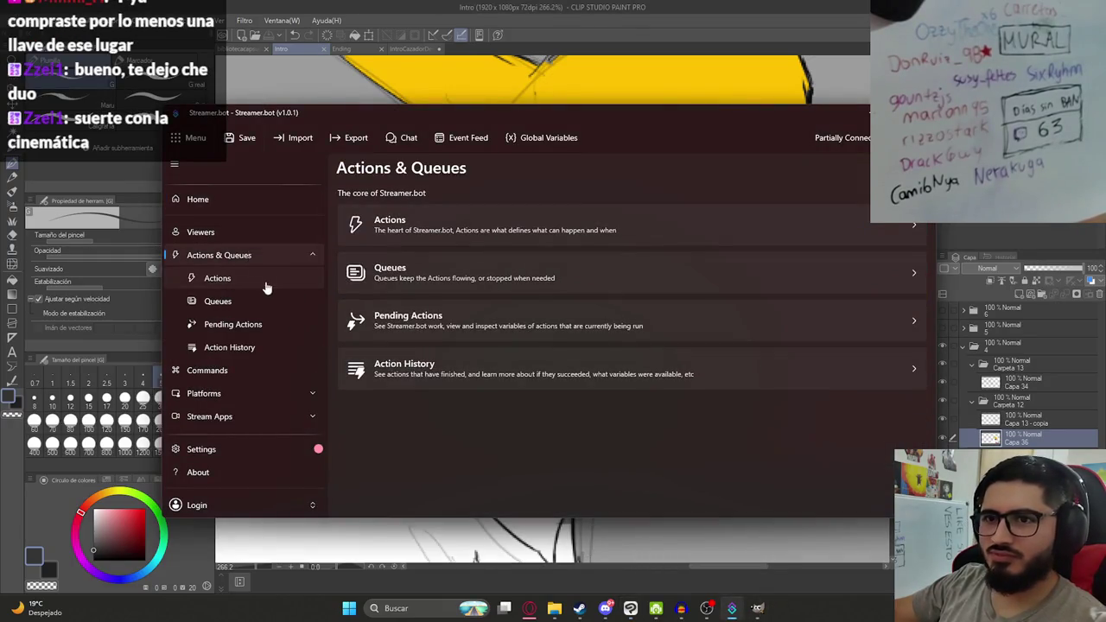
{"action": "left_click", "coordinate": [263, 281]}
{"action": "left_click", "coordinate": [239, 302]}
{"action": "left_click", "coordinate": [247, 282]}
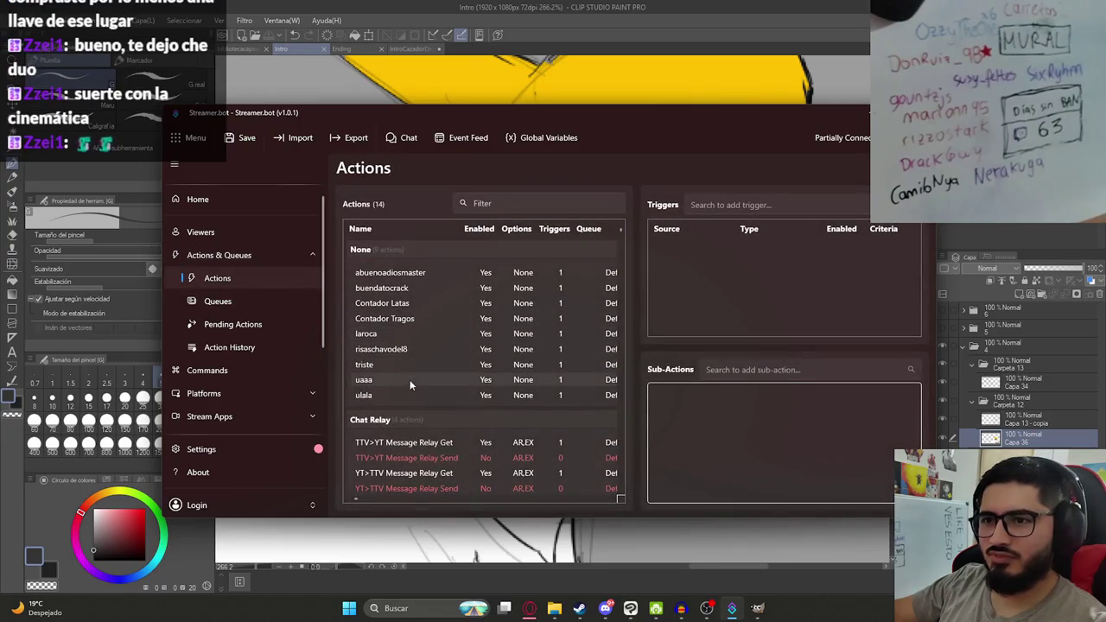
{"action": "scroll", "coordinate": [402, 375], "scroll_direction": "down", "scroll_amount": 2}
{"action": "scroll", "coordinate": [405, 372], "scroll_direction": "up", "scroll_amount": 2}
{"action": "scroll", "coordinate": [405, 354], "scroll_direction": "down", "scroll_amount": 1}
{"action": "scroll", "coordinate": [402, 381], "scroll_direction": "down", "scroll_amount": 1}
{"action": "scroll", "coordinate": [423, 402], "scroll_direction": "up", "scroll_amount": 1}
{"action": "scroll", "coordinate": [389, 346], "scroll_direction": "up", "scroll_amount": 1}
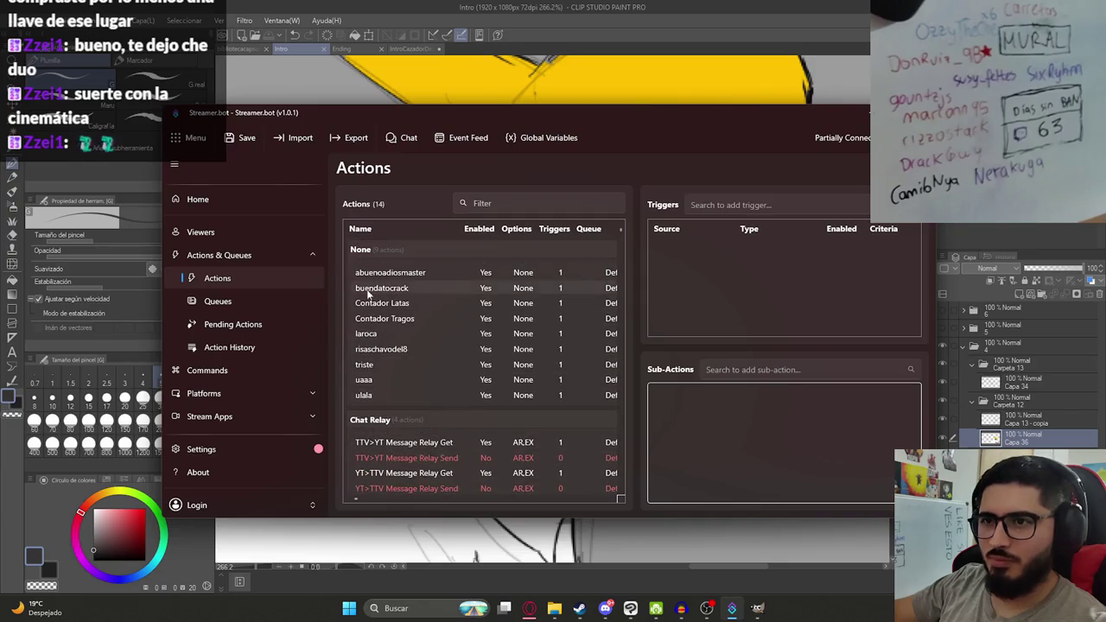
{"action": "left_click", "coordinate": [281, 324]}
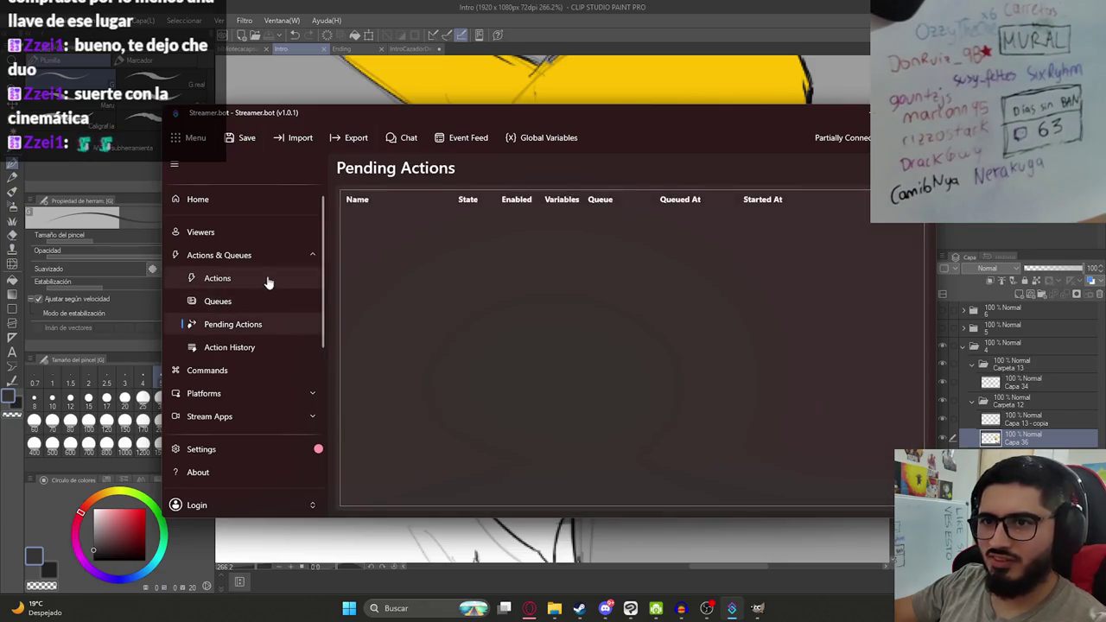
{"action": "left_click", "coordinate": [269, 282]}
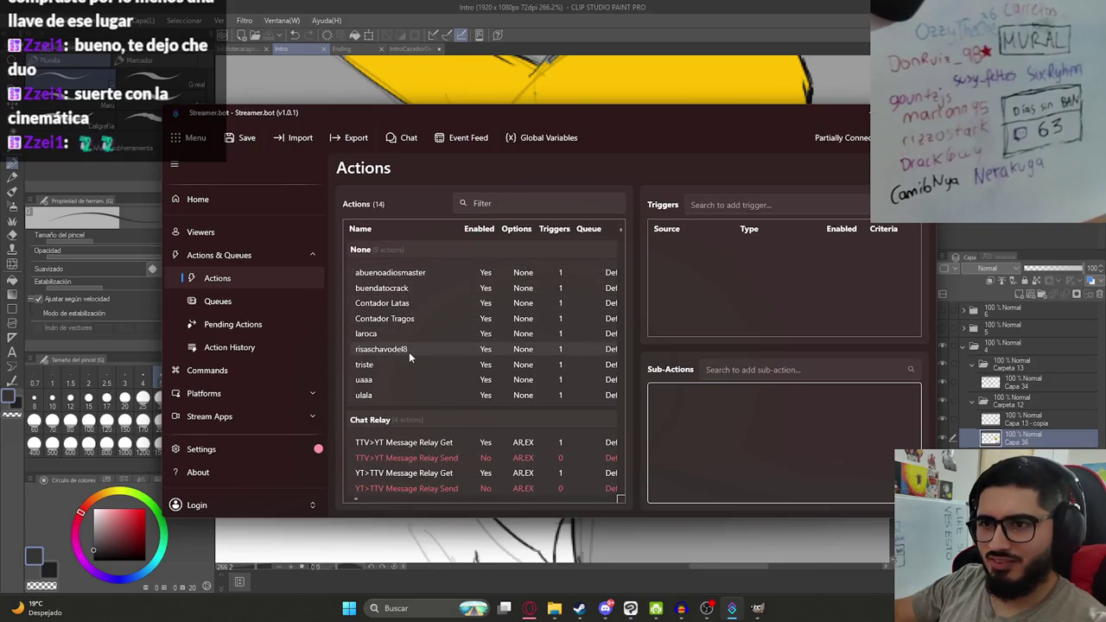
{"action": "left_click", "coordinate": [386, 394]}
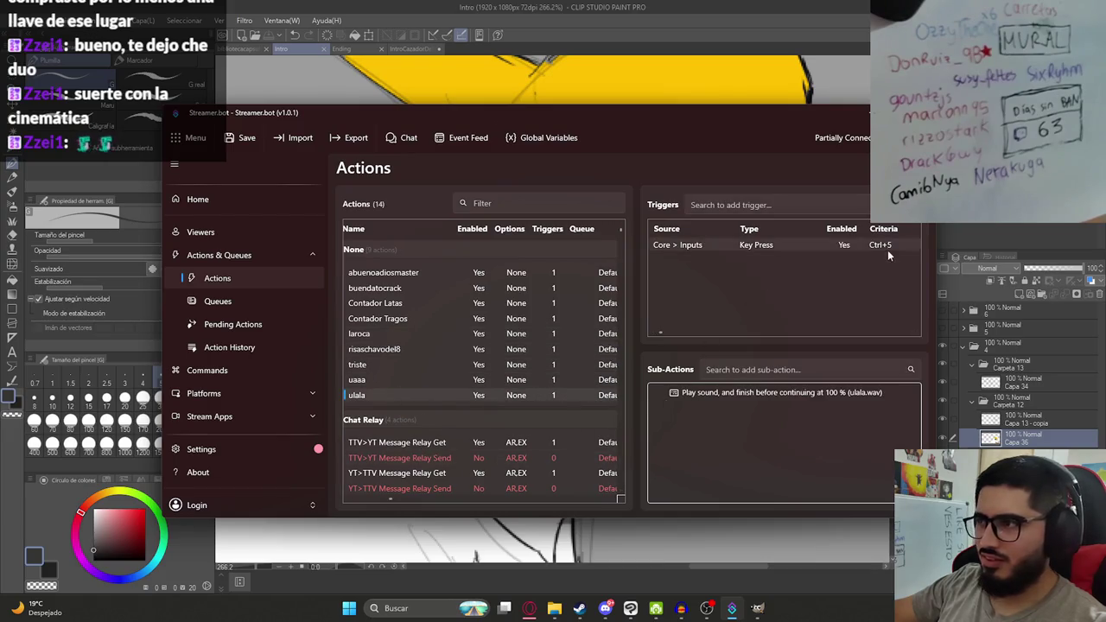
{"action": "left_click", "coordinate": [907, 112]}
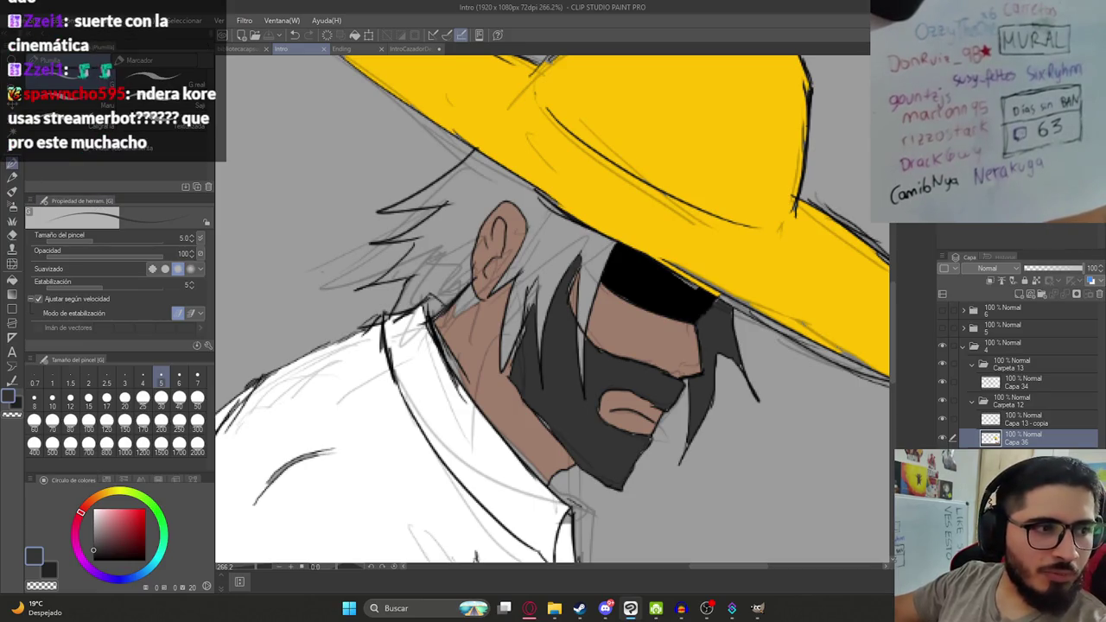
Pan to bring the hair and ear into view, then save the Intro drawing.
{"action": "scroll", "coordinate": [406, 291], "scroll_direction": "up", "scroll_amount": 1}
{"action": "scroll", "coordinate": [406, 291], "scroll_direction": "up", "scroll_amount": 1}
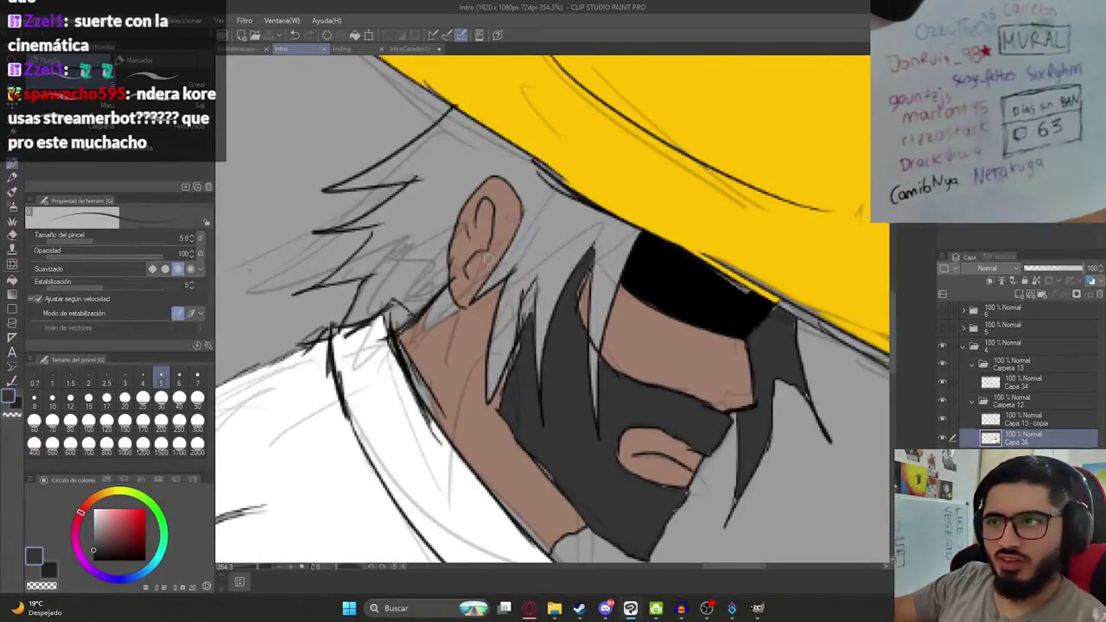
{"action": "scroll", "coordinate": [402, 277], "scroll_direction": "up", "scroll_amount": 1}
{"action": "scroll", "coordinate": [398, 259], "scroll_direction": "up", "scroll_amount": 1}
{"action": "left_click_drag", "start_coordinate": [367, 197], "coordinate": [413, 285]}
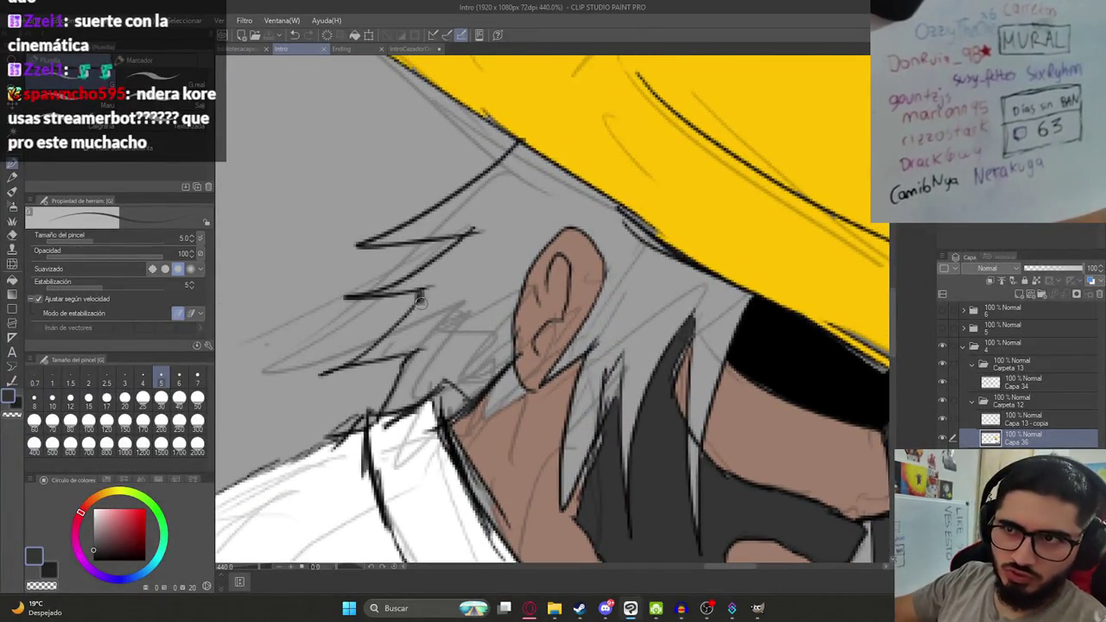
{"action": "key", "text": "ctrl+s"}
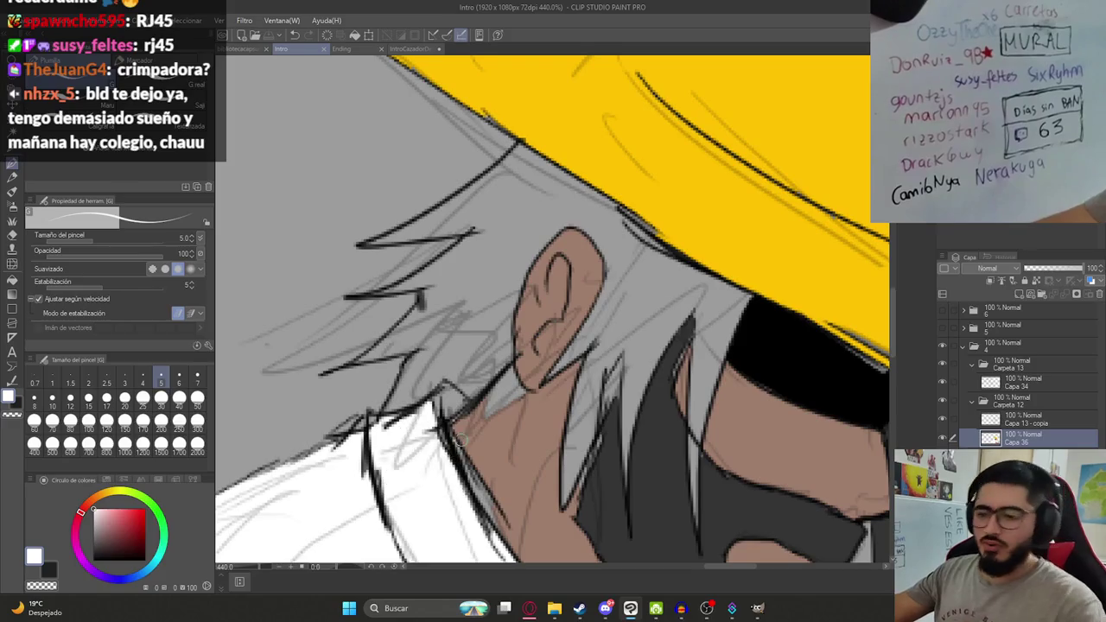
Fill the small gap near the man's collar with white using the Fill tool.
{"action": "key", "text": "g"}
{"action": "left_click", "coordinate": [445, 402]}
{"action": "scroll", "coordinate": [436, 397], "scroll_direction": "down", "scroll_amount": 2}
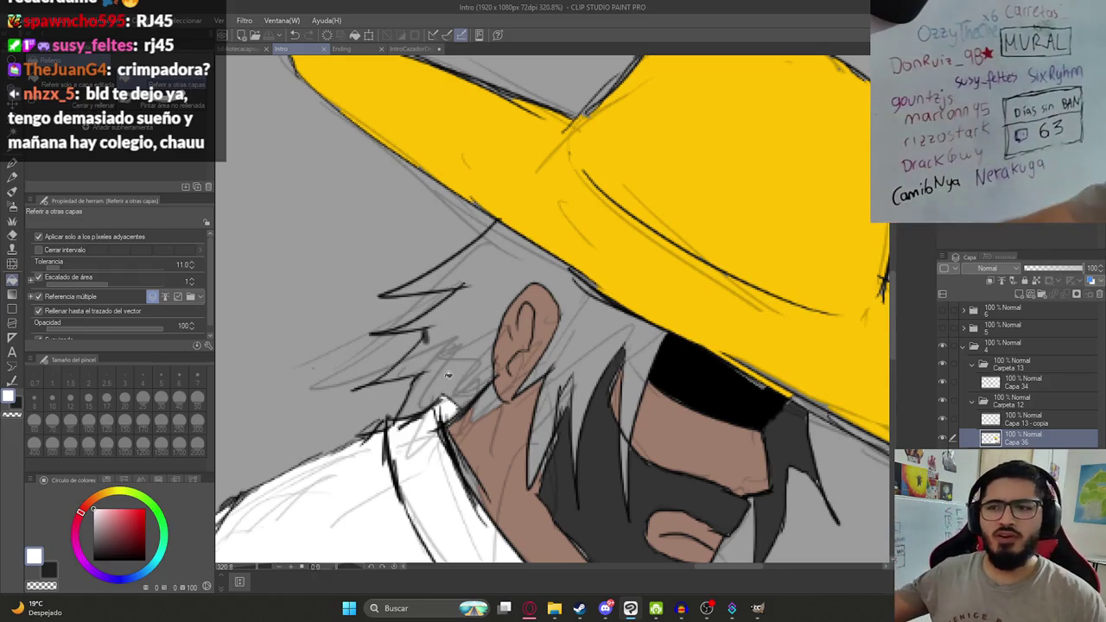
Fill the hair around the ear and the sliver between strands dark grey, then save.
{"action": "left_click", "coordinate": [453, 342]}
{"action": "key", "text": "c"}
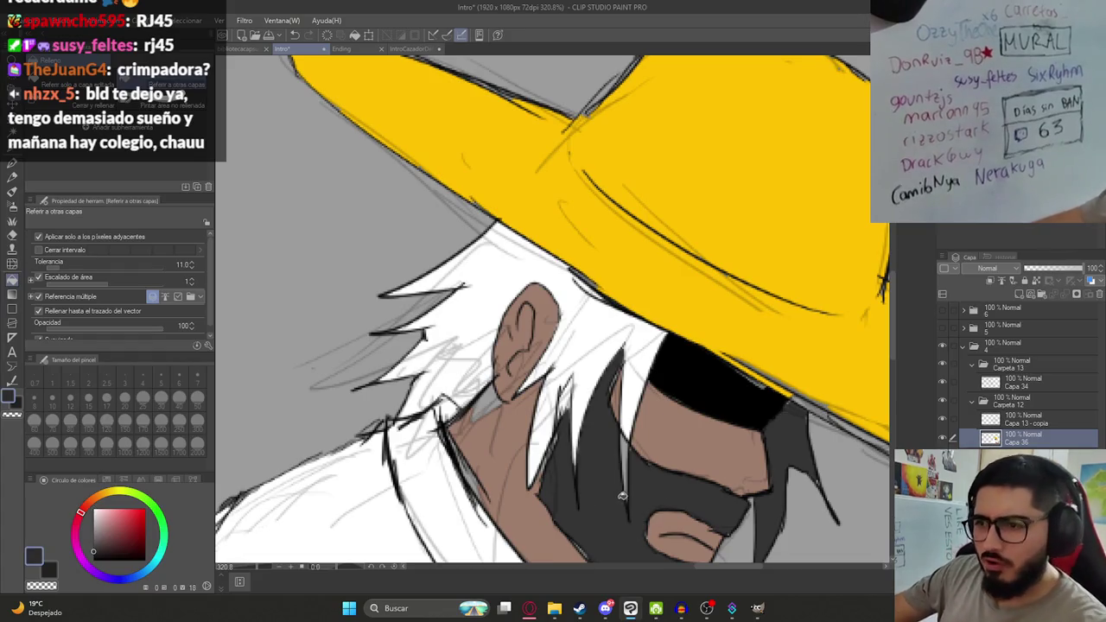
{"action": "left_click", "coordinate": [611, 335]}
{"action": "left_click", "coordinate": [612, 337]}
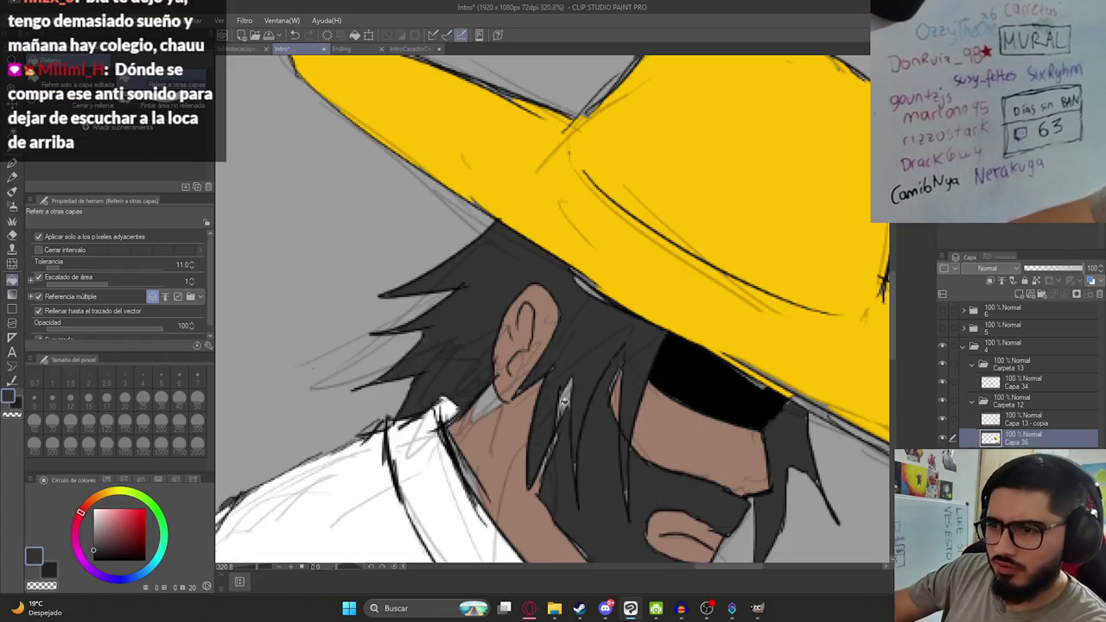
{"action": "left_click", "coordinate": [568, 381]}
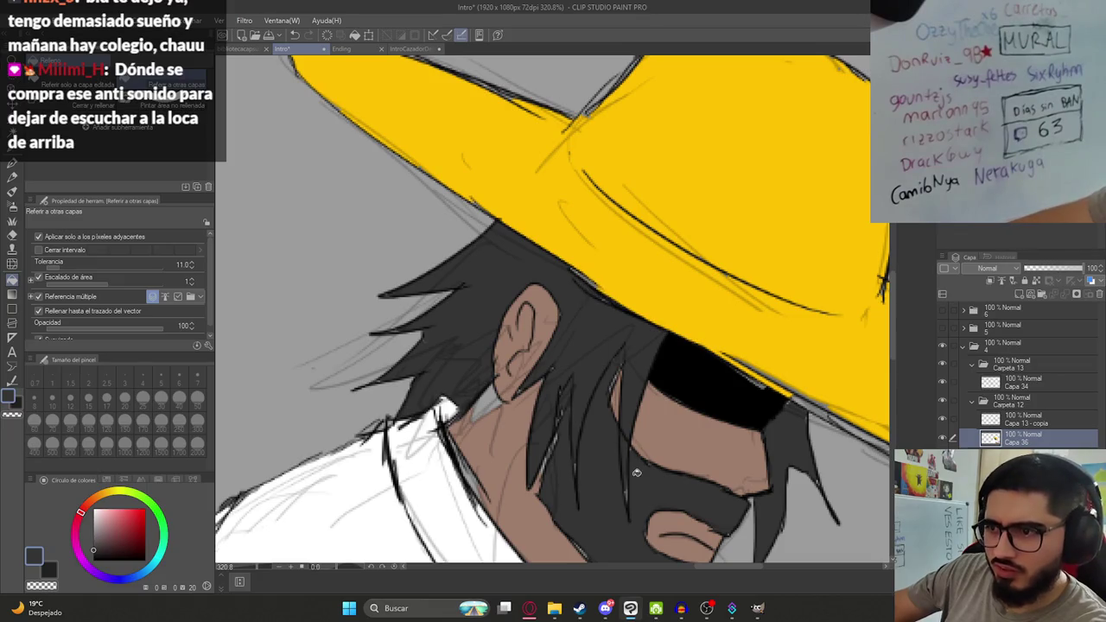
{"action": "key", "text": "p"}
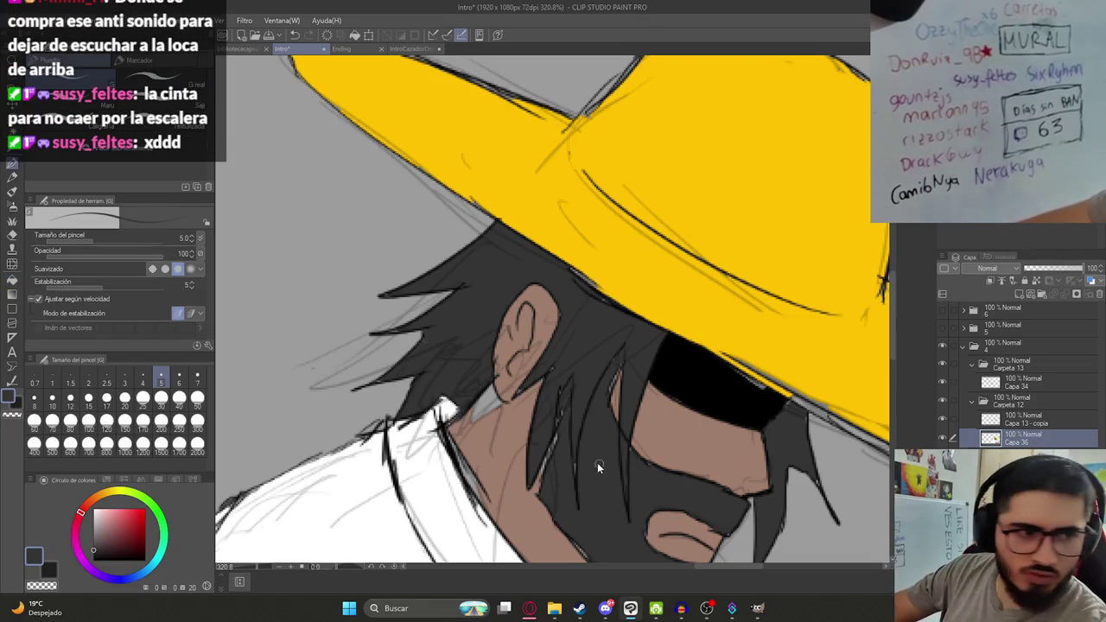
{"action": "key", "text": "ctrl+s"}
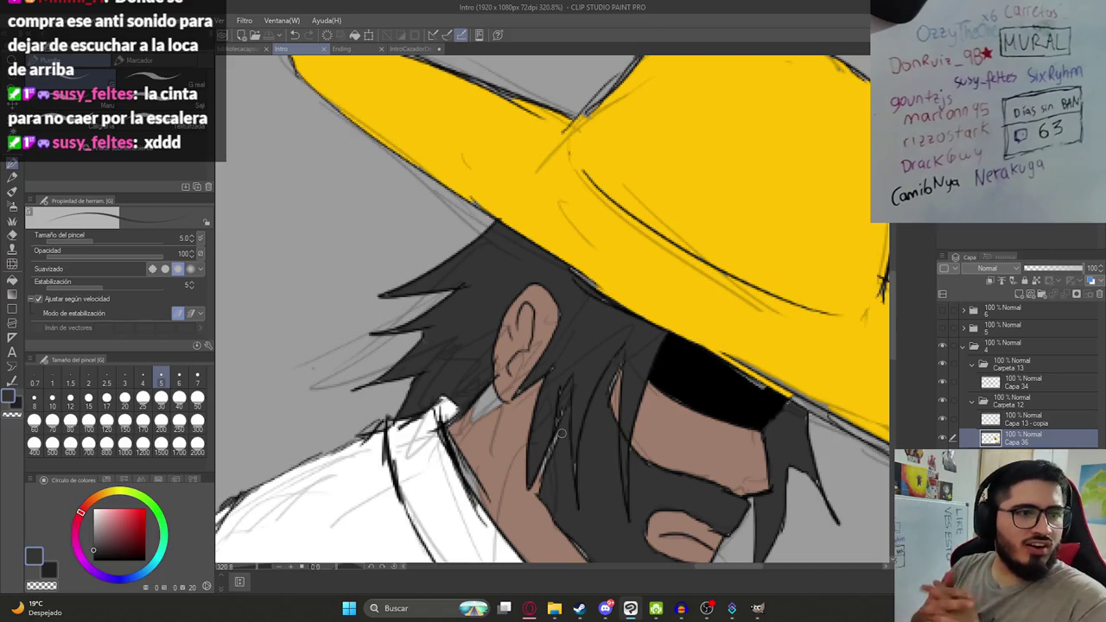
Try a skin-brown fill near the ear, undo it, reset the colour to white and zoom out.
{"action": "left_click", "coordinate": [505, 441], "text": "alt"}
{"action": "key", "text": "g"}
{"action": "left_click", "coordinate": [490, 395]}
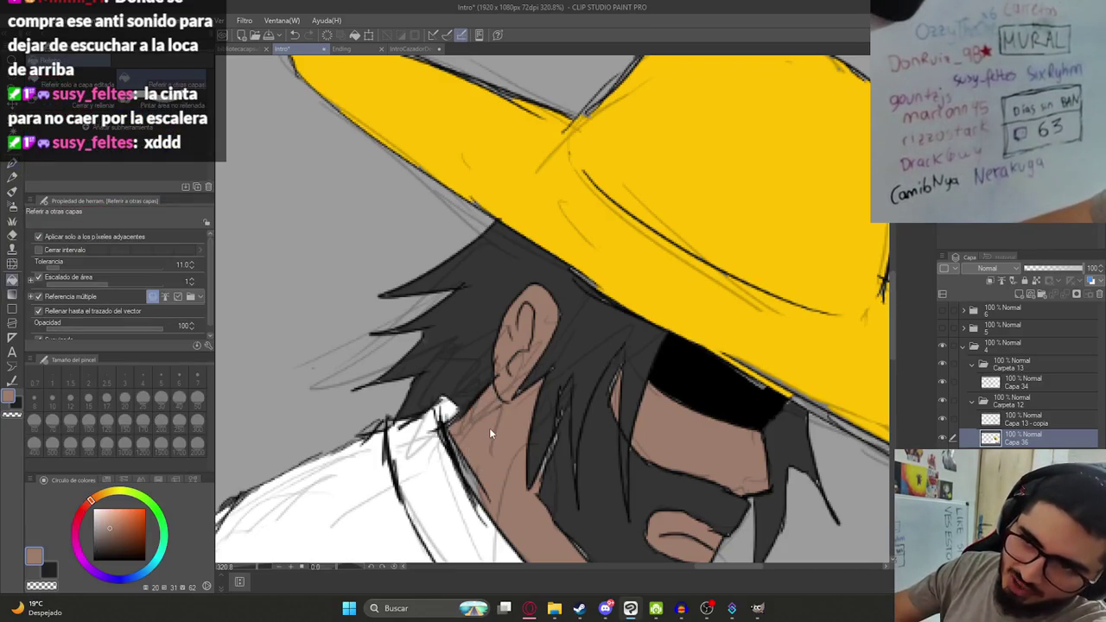
{"action": "key", "text": "ctrl+z"}
{"action": "left_click", "coordinate": [473, 495], "text": "alt"}
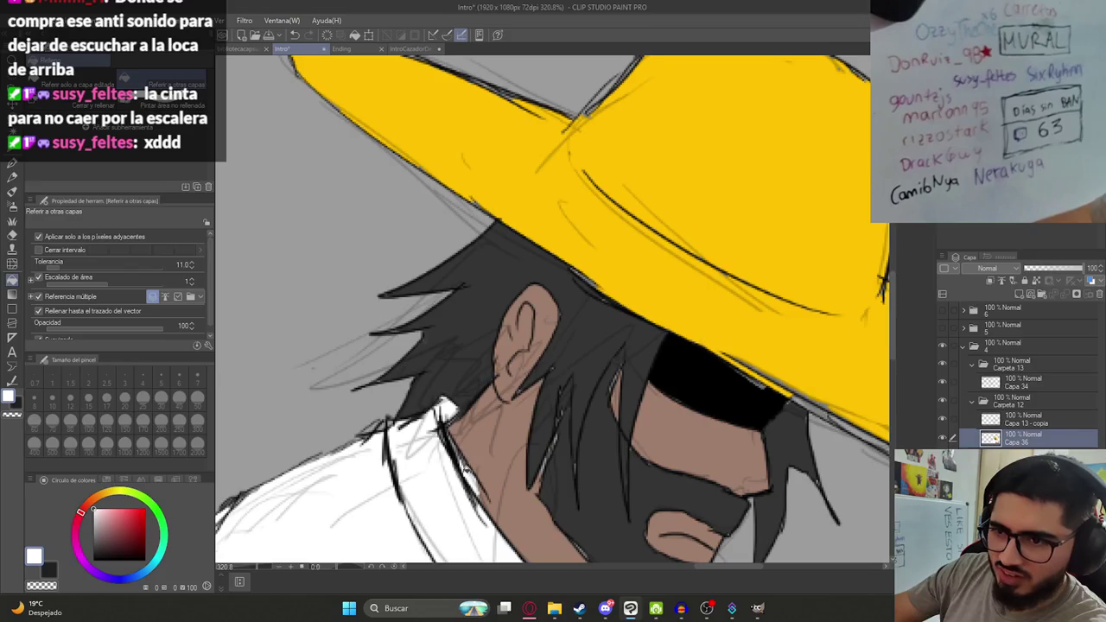
{"action": "scroll", "coordinate": [467, 469], "scroll_direction": "down", "scroll_amount": 10}
{"action": "left_click_drag", "start_coordinate": [519, 346], "coordinate": [437, 279]}
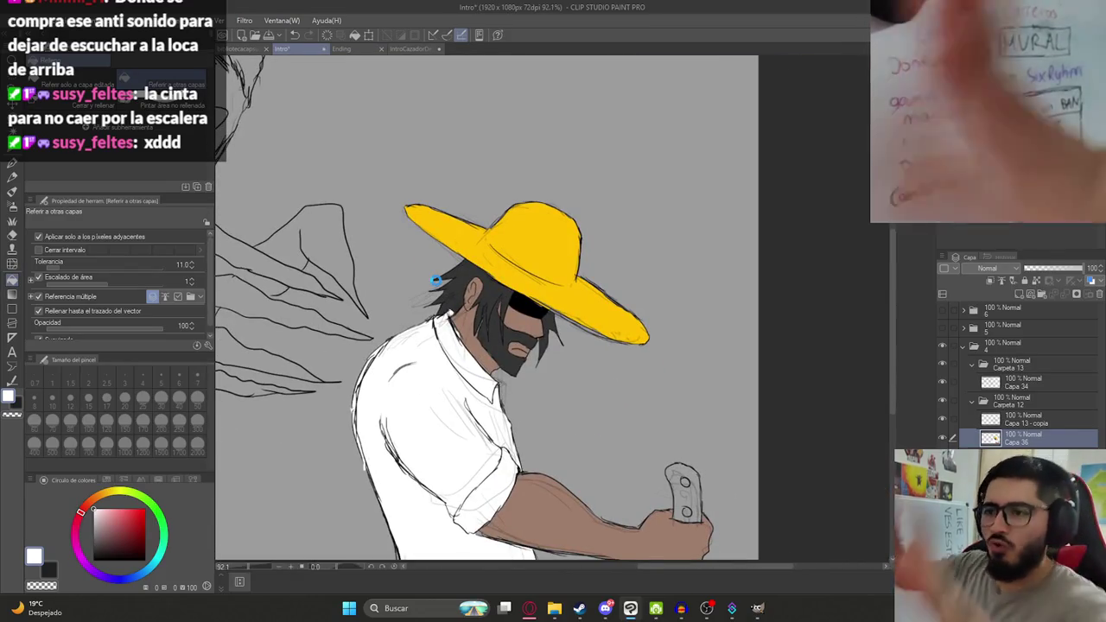
Save, then hide the scene's layer folder in the Ending document.
{"action": "key", "text": "ctrl+s"}
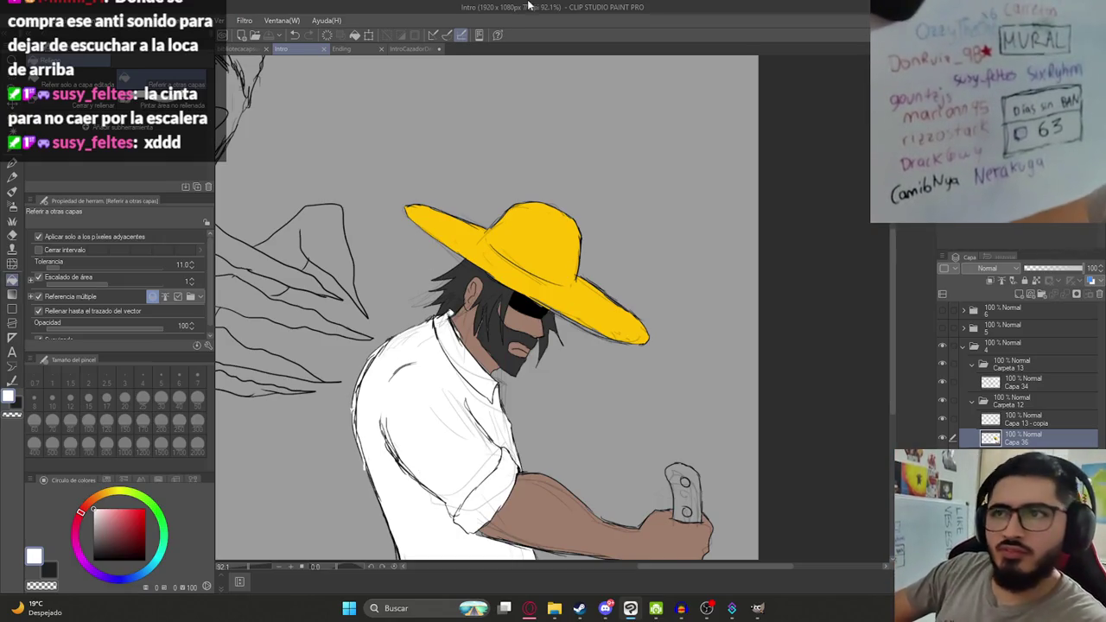
{"action": "scroll", "coordinate": [591, 368], "scroll_direction": "down", "scroll_amount": 2}
{"action": "left_click", "coordinate": [415, 49]}
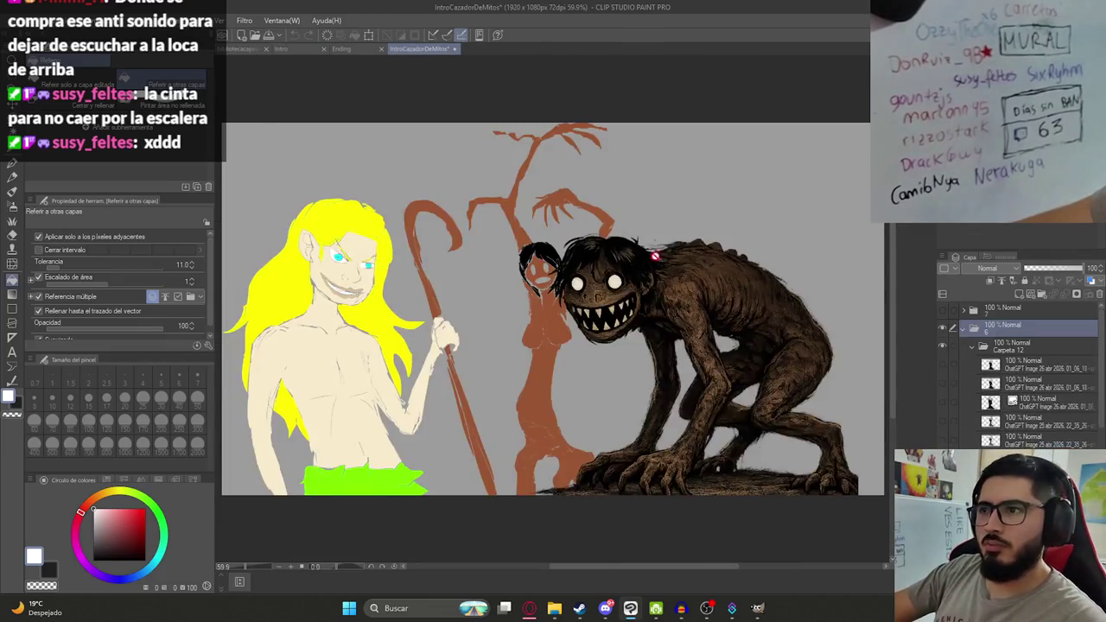
{"action": "left_click", "coordinate": [341, 49]}
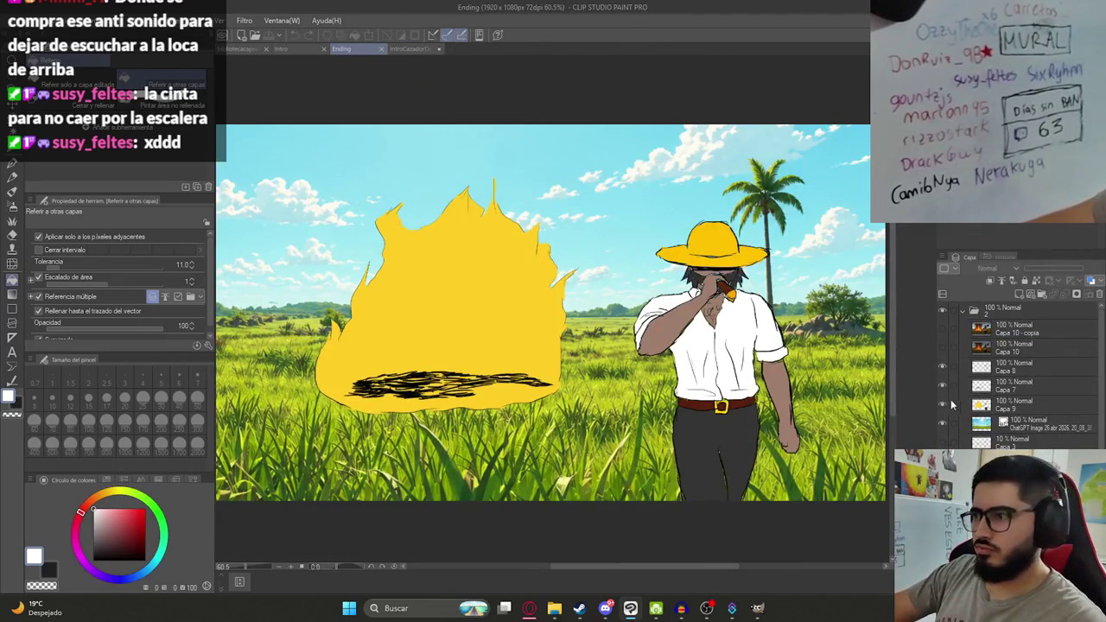
{"action": "left_click", "coordinate": [965, 309]}
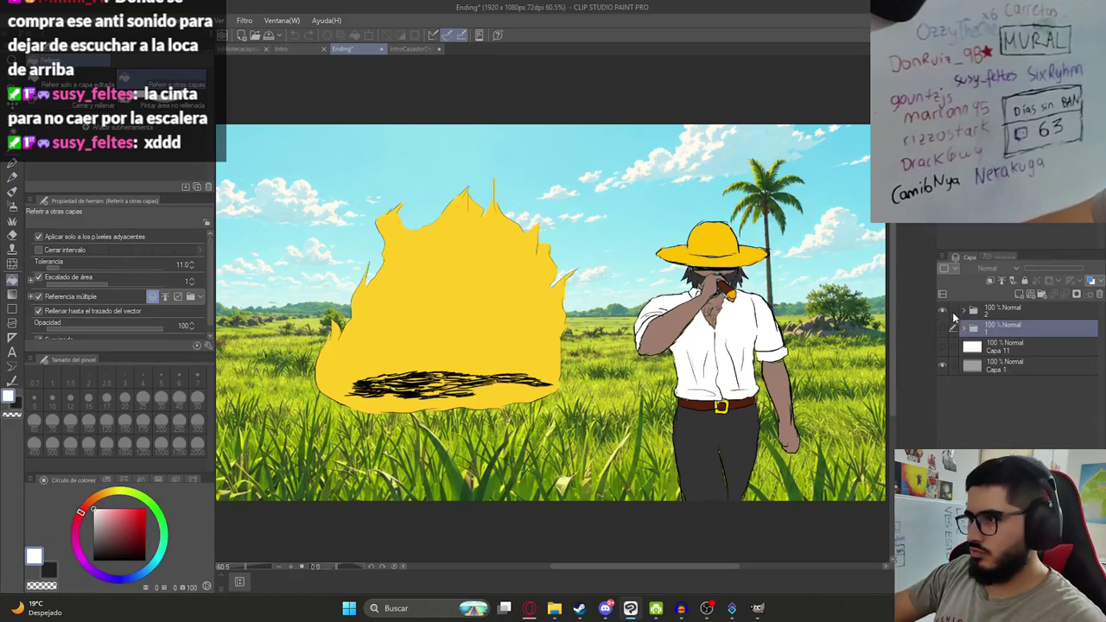
{"action": "left_click", "coordinate": [942, 309]}
{"action": "left_click", "coordinate": [942, 327]}
{"action": "left_click", "coordinate": [942, 328]}
{"action": "left_click", "coordinate": [943, 328]}
{"action": "left_click", "coordinate": [943, 329]}
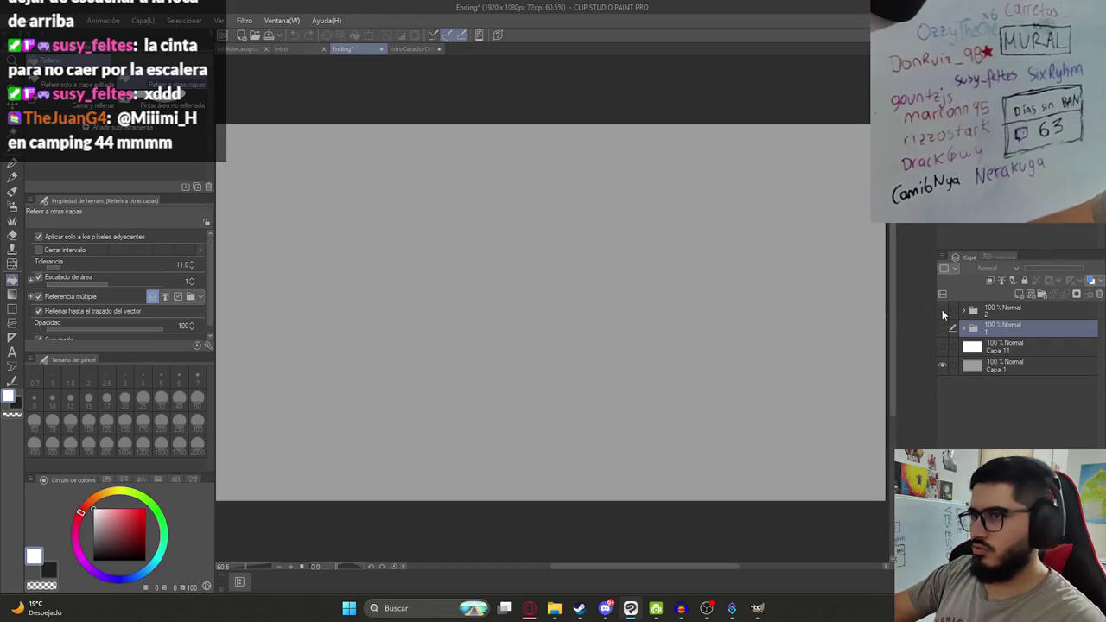
Close Ending, show only the farmer's layers in IntroCazadorDeMitos, and return to Intro.
{"action": "left_click", "coordinate": [381, 50]}
{"action": "left_click", "coordinate": [572, 227]}
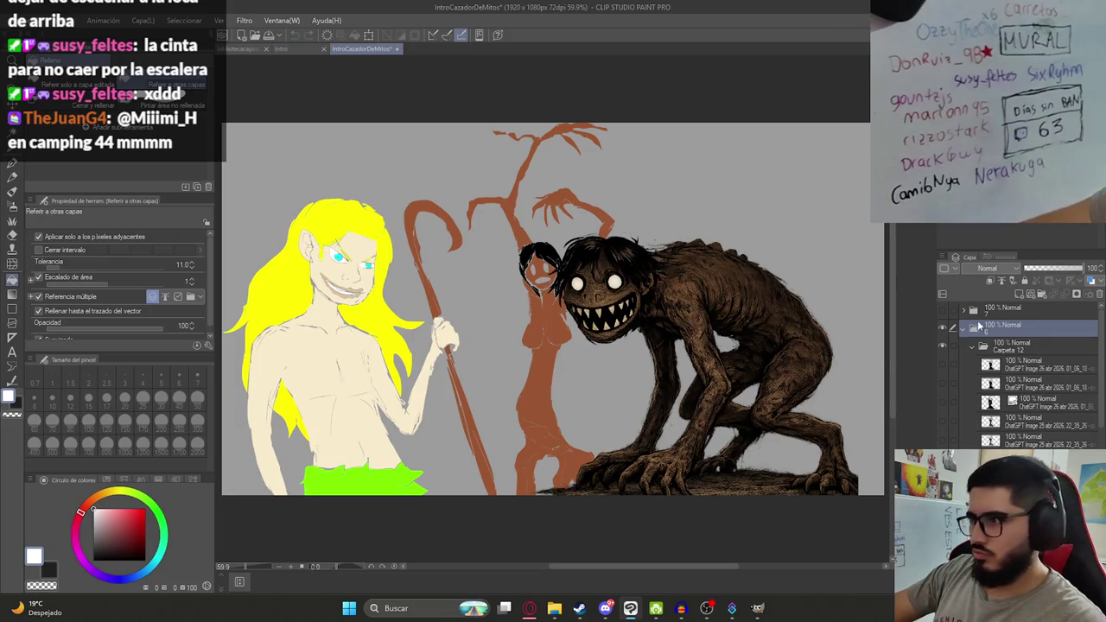
{"action": "left_click", "coordinate": [974, 327]}
{"action": "left_click", "coordinate": [944, 312]}
{"action": "left_click", "coordinate": [943, 329]}
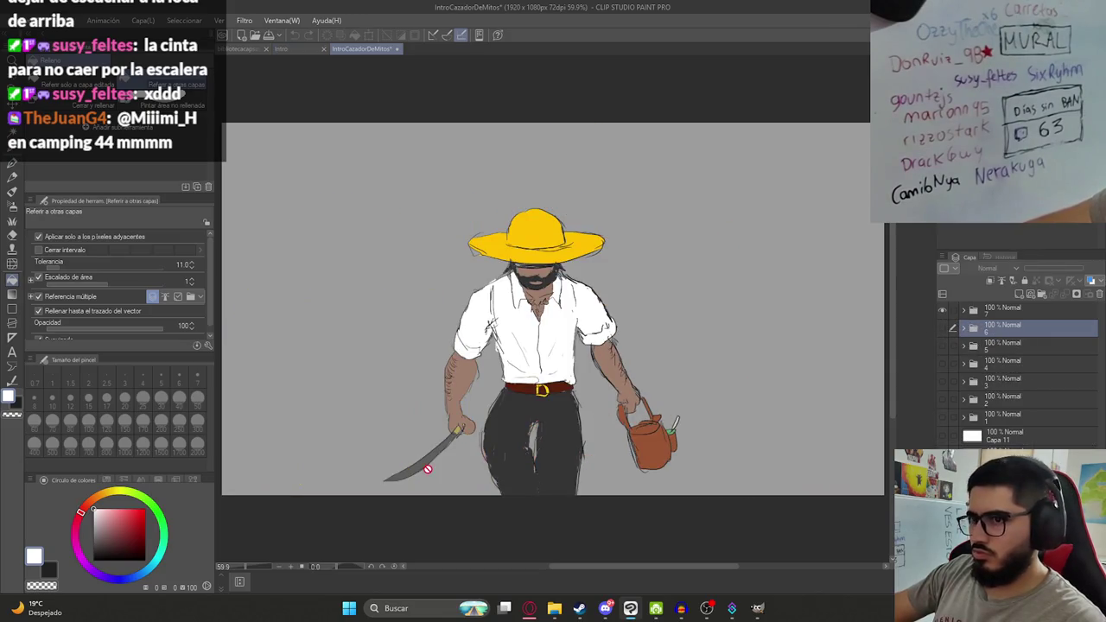
{"action": "left_click", "coordinate": [294, 49]}
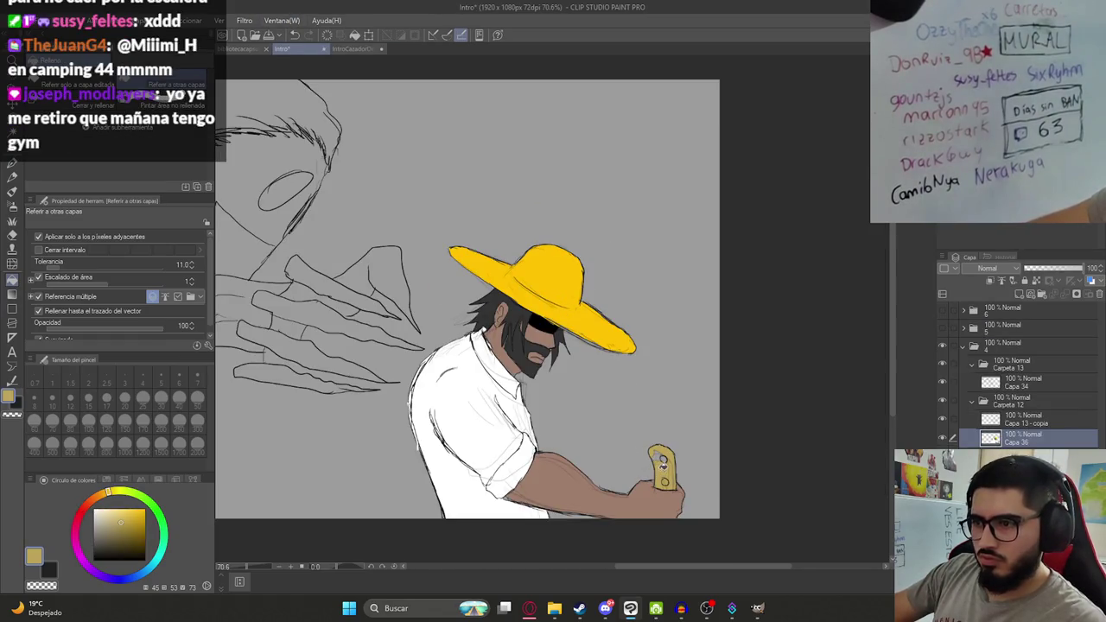
Sample the light grey background colour for the pen and zoom out to the whole drawing.
{"action": "scroll", "coordinate": [662, 466], "scroll_direction": "up", "scroll_amount": 5}
{"action": "left_click", "coordinate": [703, 323], "text": "alt"}
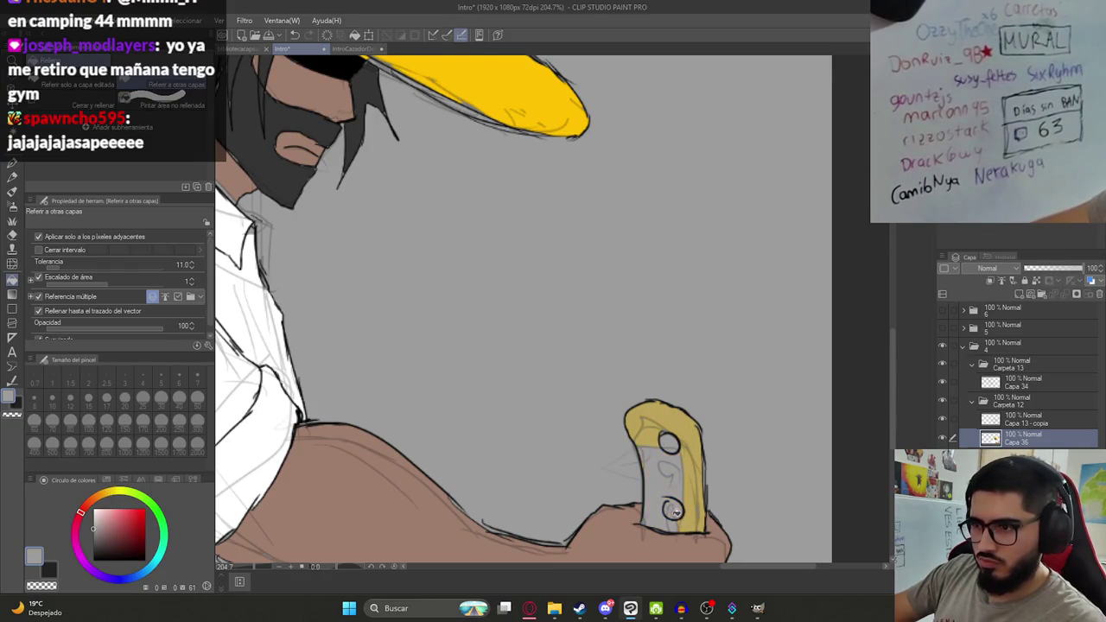
{"action": "key", "text": "p"}
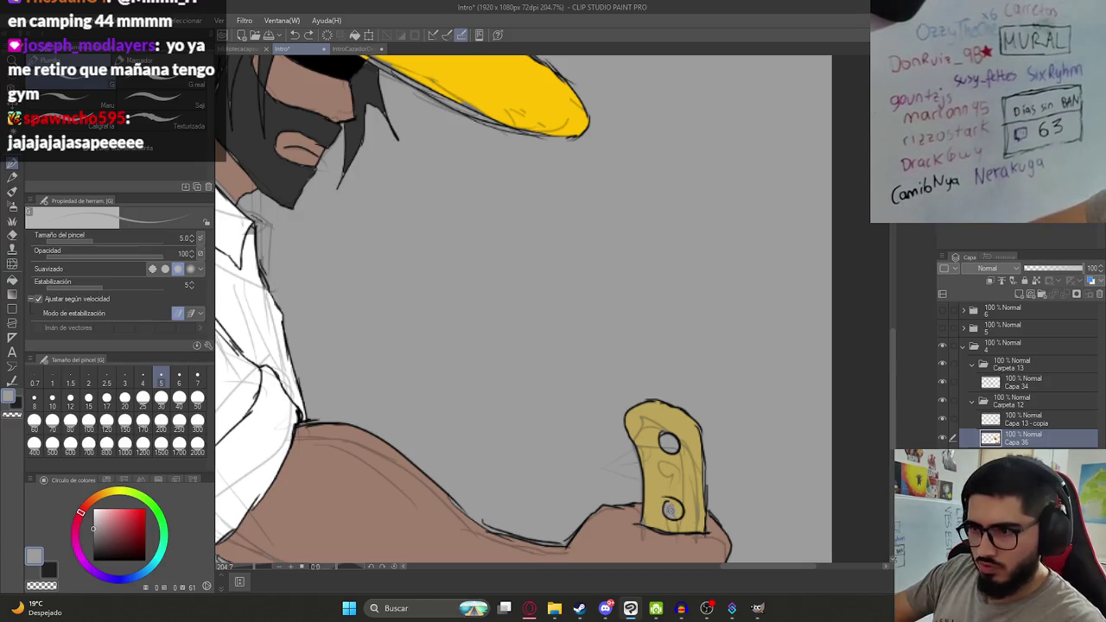
{"action": "scroll", "coordinate": [771, 437], "scroll_direction": "down", "scroll_amount": 6}
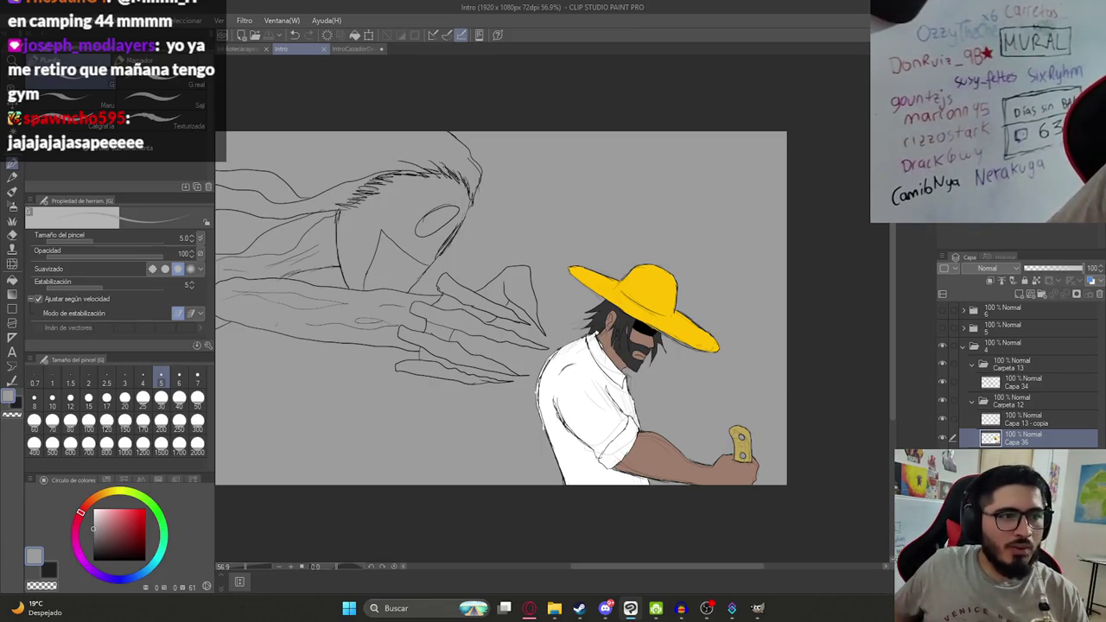
{"action": "key", "text": "alt+Tab"}
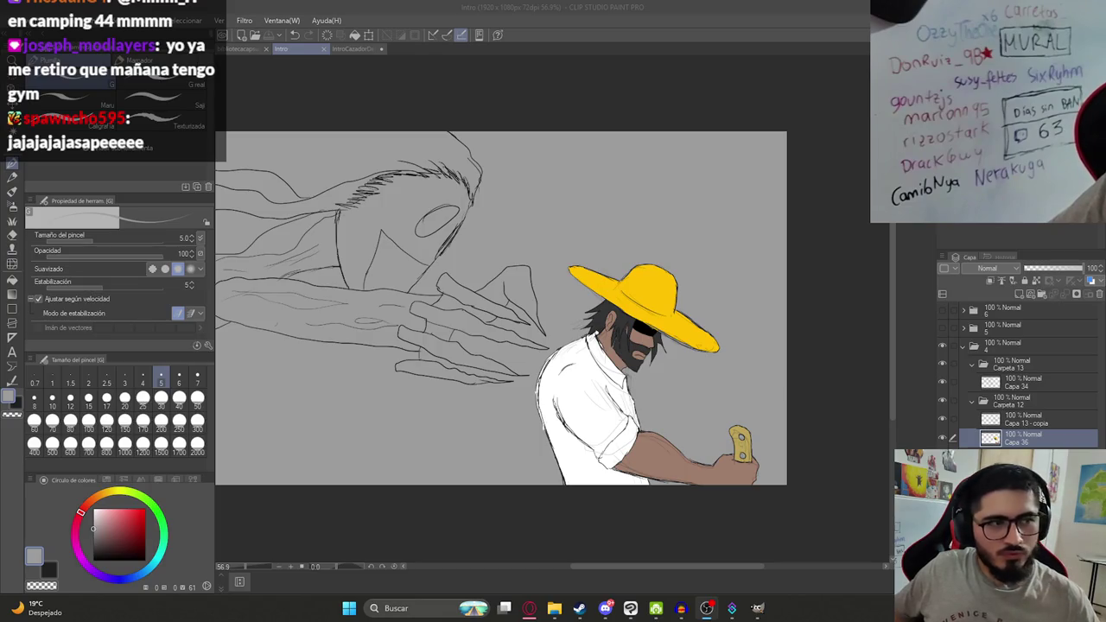
{"action": "scroll", "coordinate": [374, 347], "scroll_direction": "down", "scroll_amount": 1}
{"action": "scroll", "coordinate": [375, 347], "scroll_direction": "down", "scroll_amount": 1}
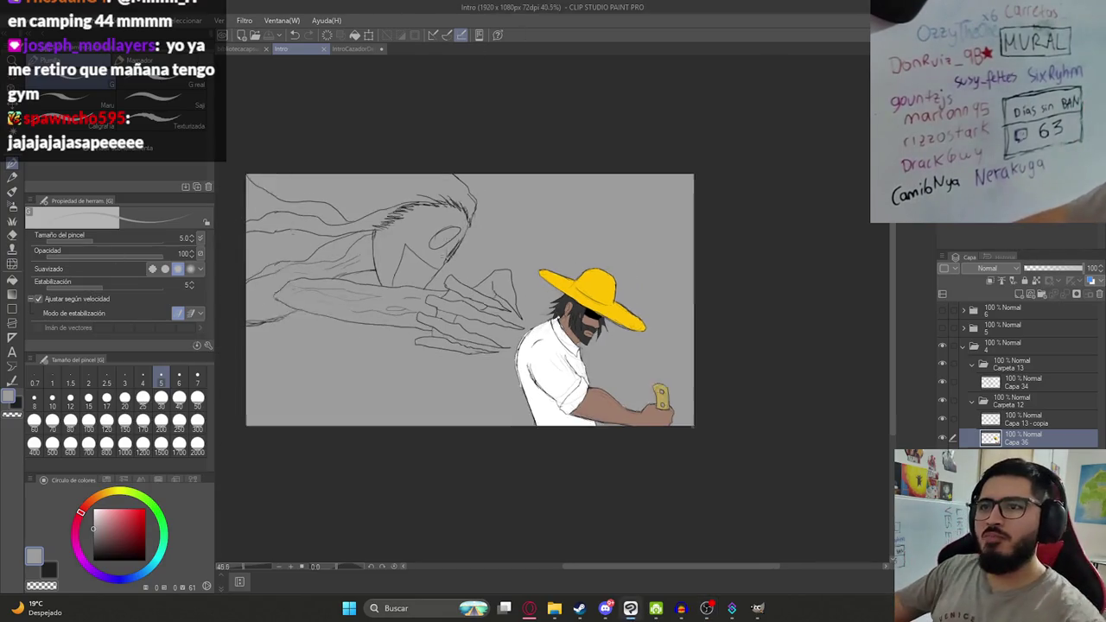
Glance at the IntroCazadorDeMitos and another document, then return to Intro.
{"action": "scroll", "coordinate": [437, 251], "scroll_direction": "up", "scroll_amount": 3}
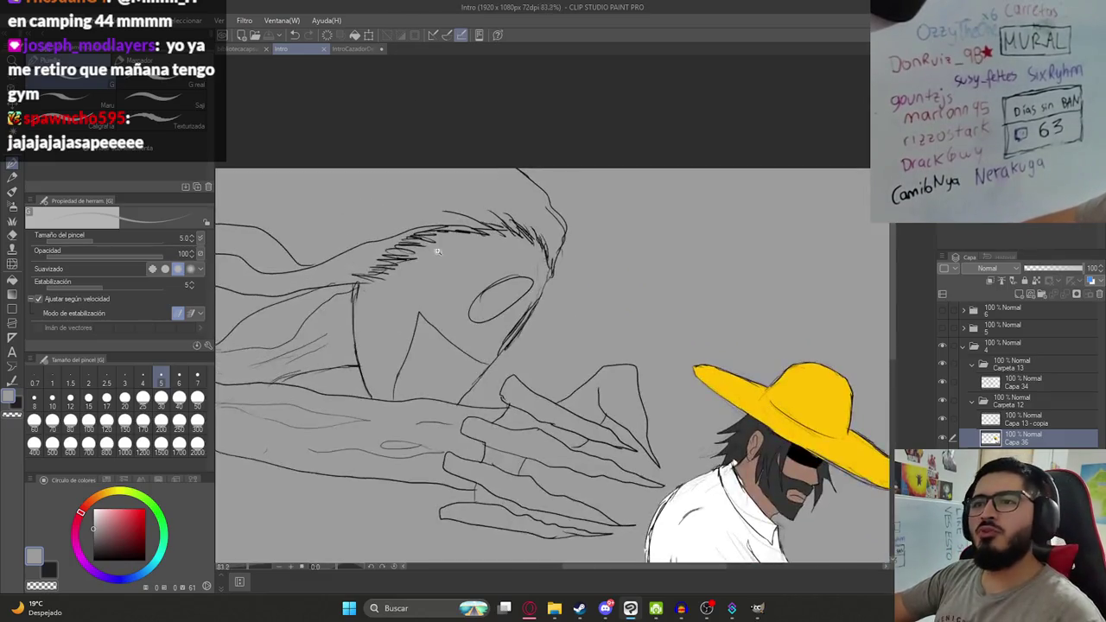
{"action": "scroll", "coordinate": [437, 250], "scroll_direction": "down", "scroll_amount": 2}
{"action": "scroll", "coordinate": [438, 250], "scroll_direction": "up", "scroll_amount": 1}
{"action": "left_click", "coordinate": [347, 49]}
{"action": "left_click", "coordinate": [303, 48]}
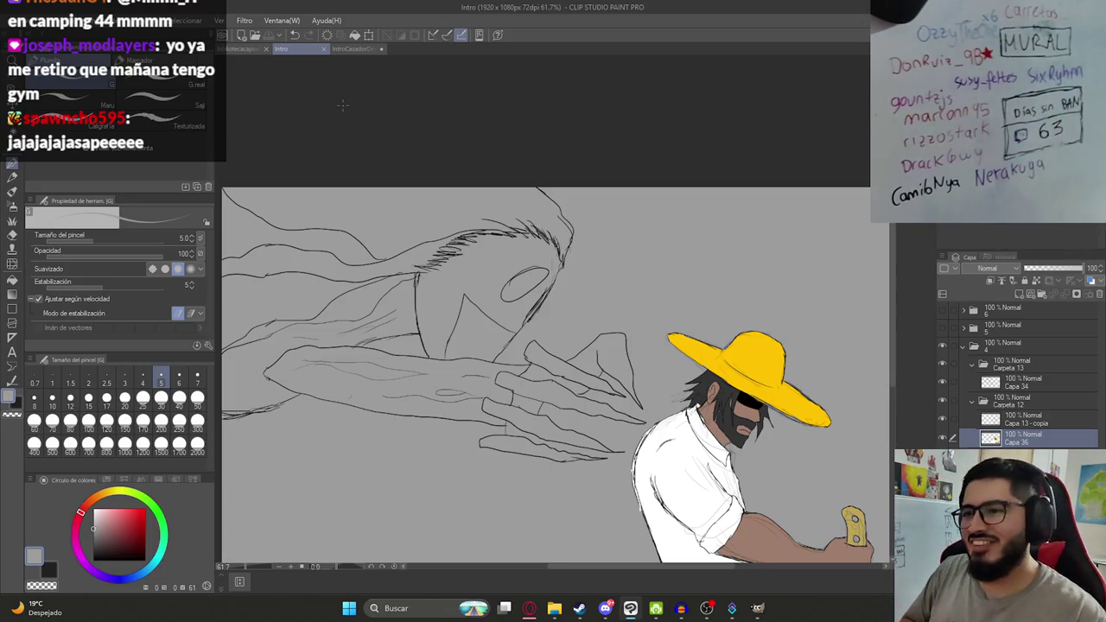
{"action": "left_click", "coordinate": [235, 49]}
{"action": "left_click", "coordinate": [300, 47]}
{"action": "scroll", "coordinate": [593, 343], "scroll_direction": "down", "scroll_amount": 3}
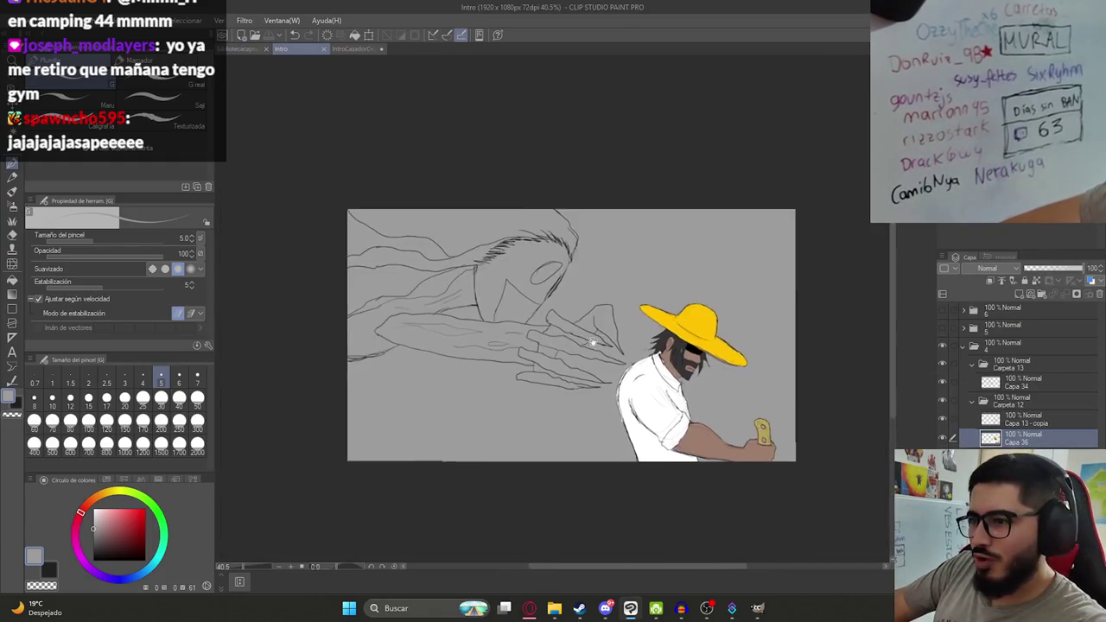
{"action": "scroll", "coordinate": [544, 338], "scroll_direction": "up", "scroll_amount": 2}
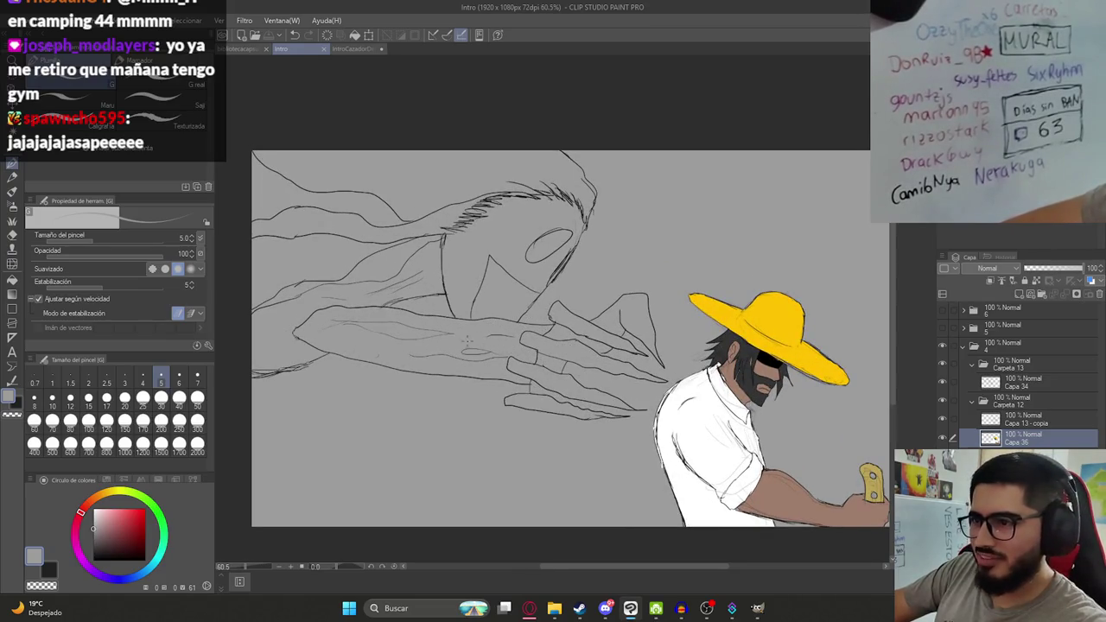
Briefly toggle the sketch and painted-monster layers on and off.
{"action": "key", "text": "ctrl+z"}
{"action": "left_click", "coordinate": [944, 418]}
{"action": "left_click", "coordinate": [942, 342]}
{"action": "left_click", "coordinate": [941, 343]}
{"action": "left_click", "coordinate": [942, 325]}
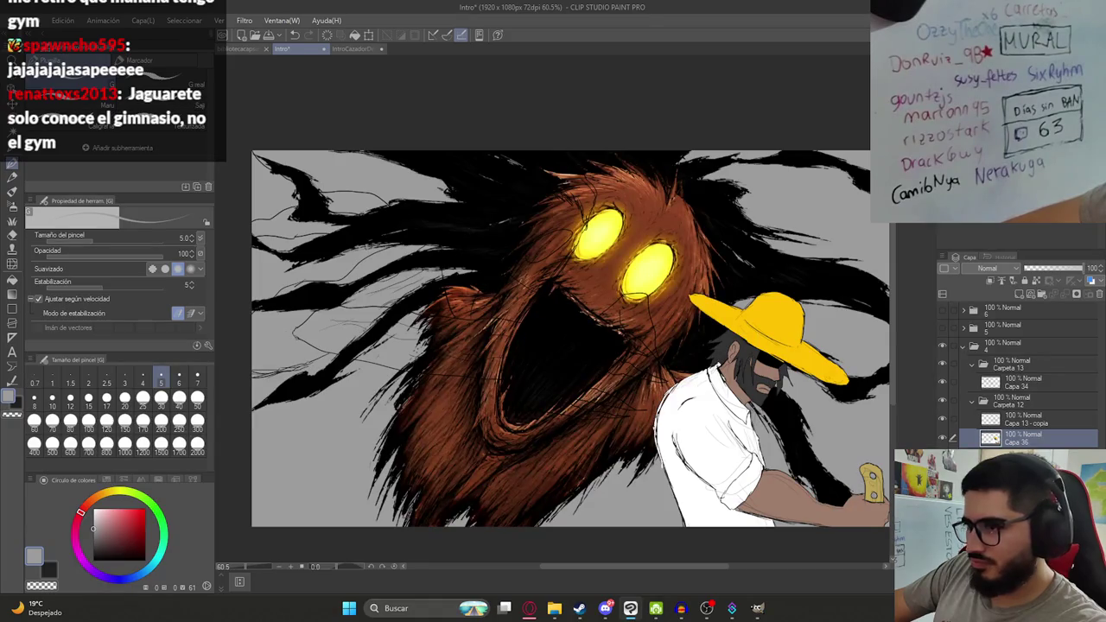
{"action": "left_click", "coordinate": [942, 326]}
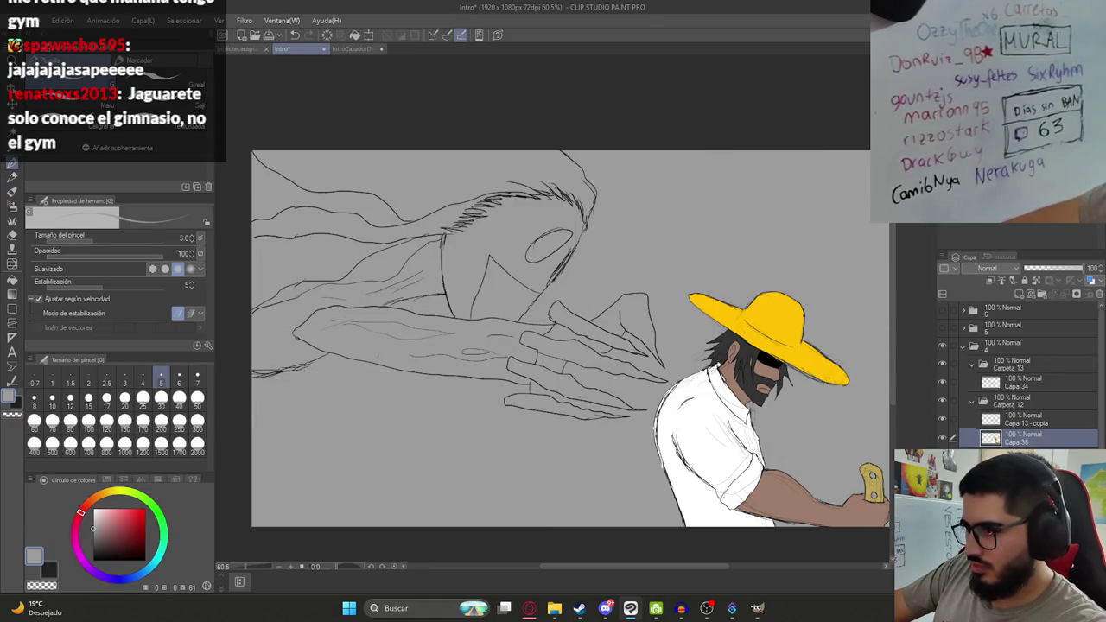
Show the earlier painted creature, pick its brown, and hide it again.
{"action": "scroll", "coordinate": [1020, 371], "scroll_direction": "down", "scroll_amount": 2}
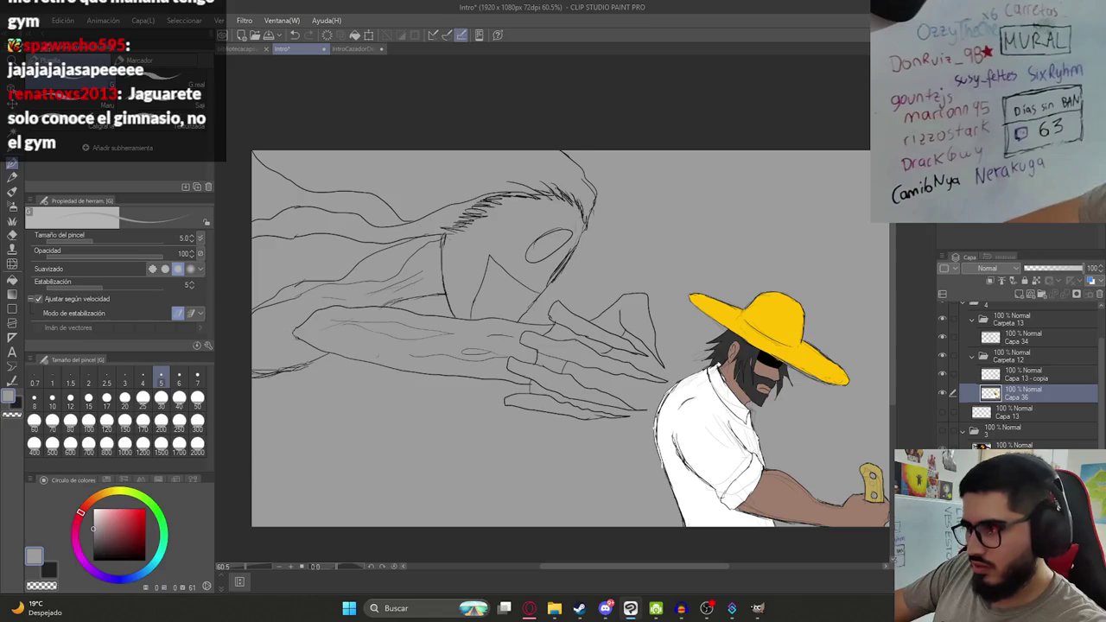
{"action": "left_click", "coordinate": [943, 432]}
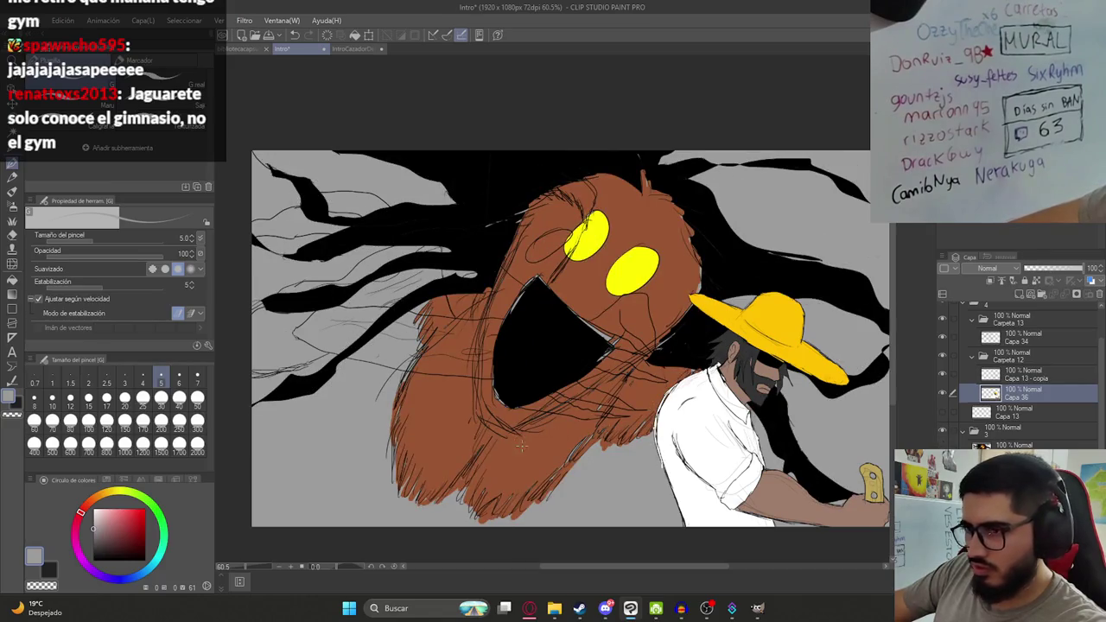
{"action": "left_click", "coordinate": [521, 446], "text": "alt"}
{"action": "left_click", "coordinate": [943, 431]}
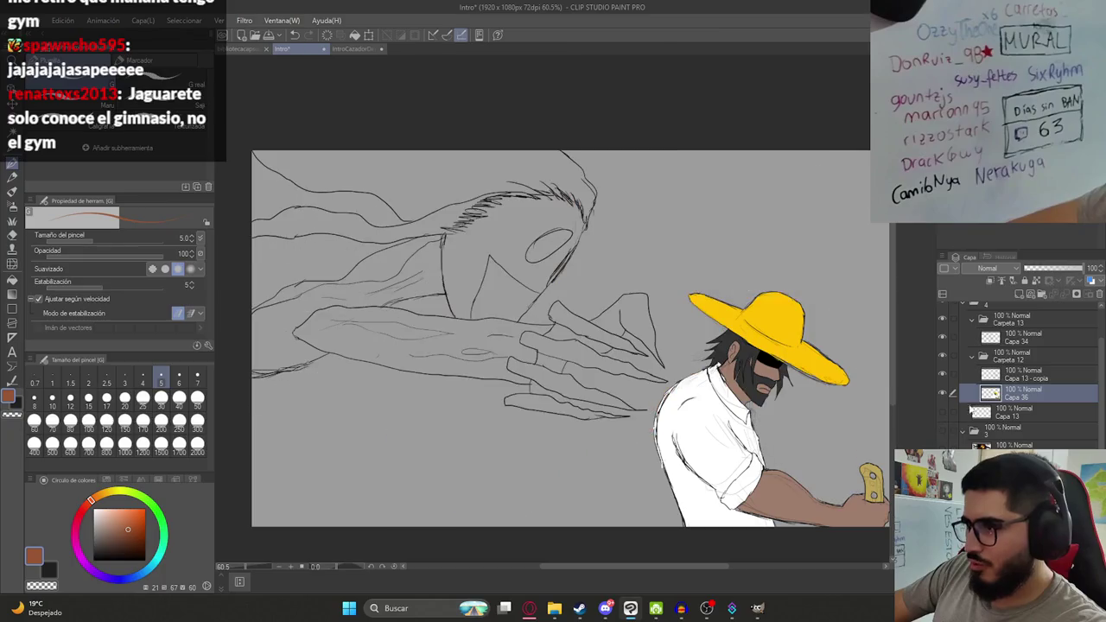
Fill the creature's arm, hand and lower fingers brown, patching a finger-edge gap with the pen.
{"action": "key", "text": "g"}
{"action": "left_click", "coordinate": [478, 351]}
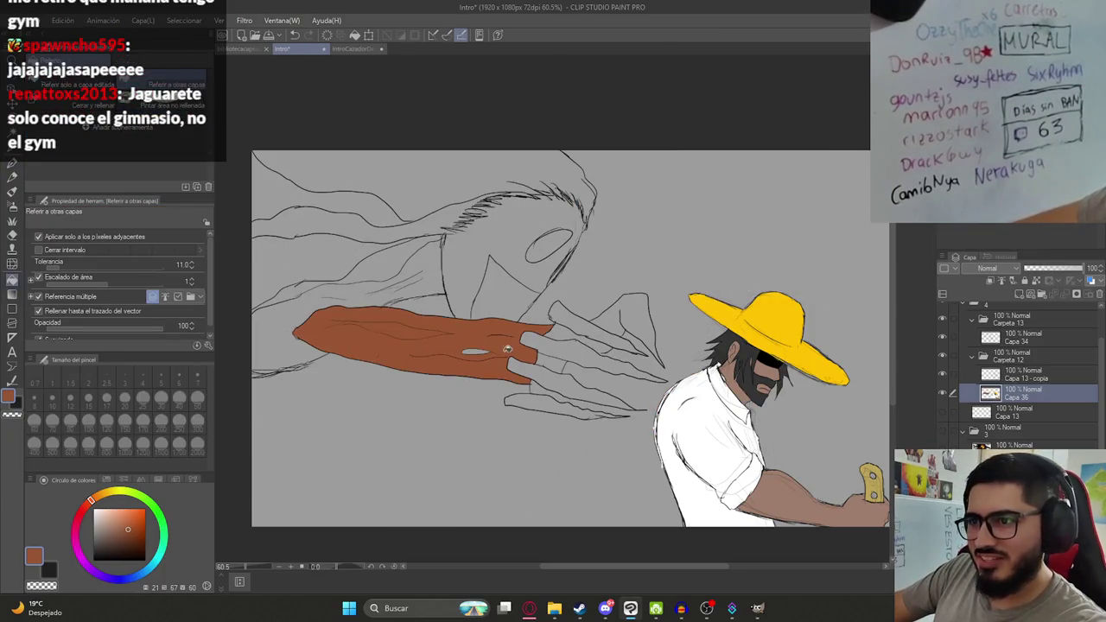
{"action": "left_click", "coordinate": [562, 346]}
{"action": "left_click", "coordinate": [559, 379]}
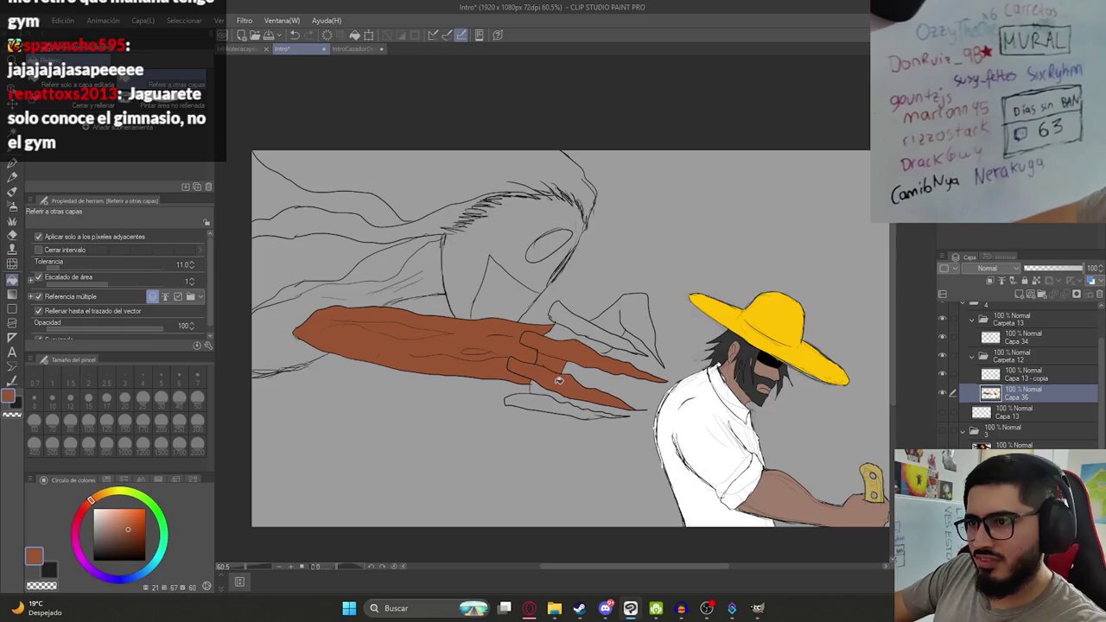
{"action": "left_click", "coordinate": [551, 395]}
{"action": "key", "text": "p"}
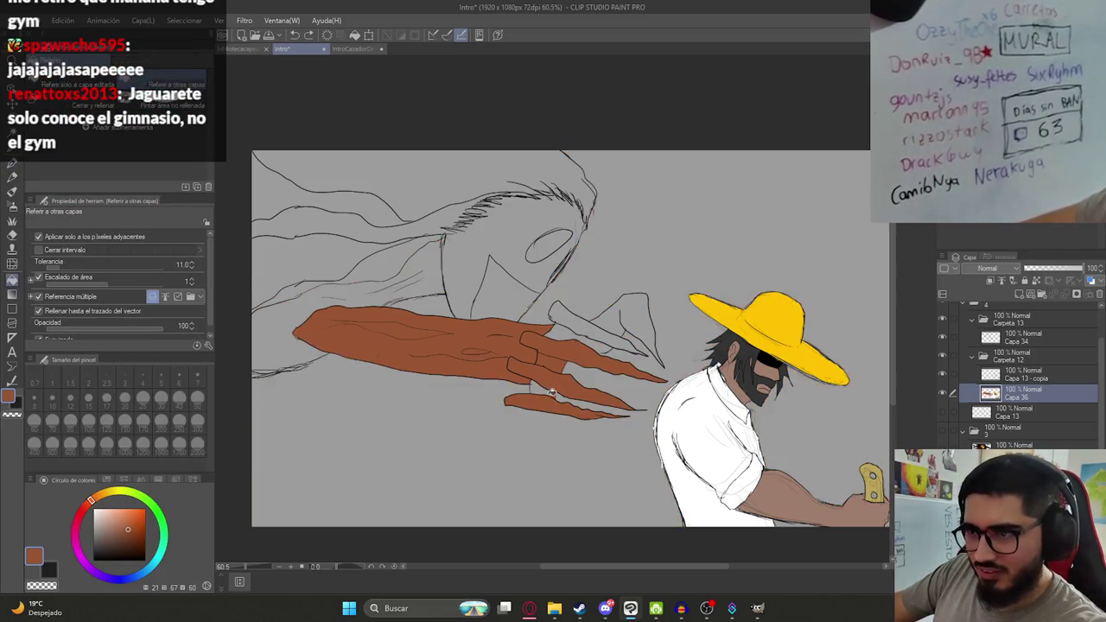
{"action": "scroll", "coordinate": [546, 390], "scroll_direction": "up", "scroll_amount": 2}
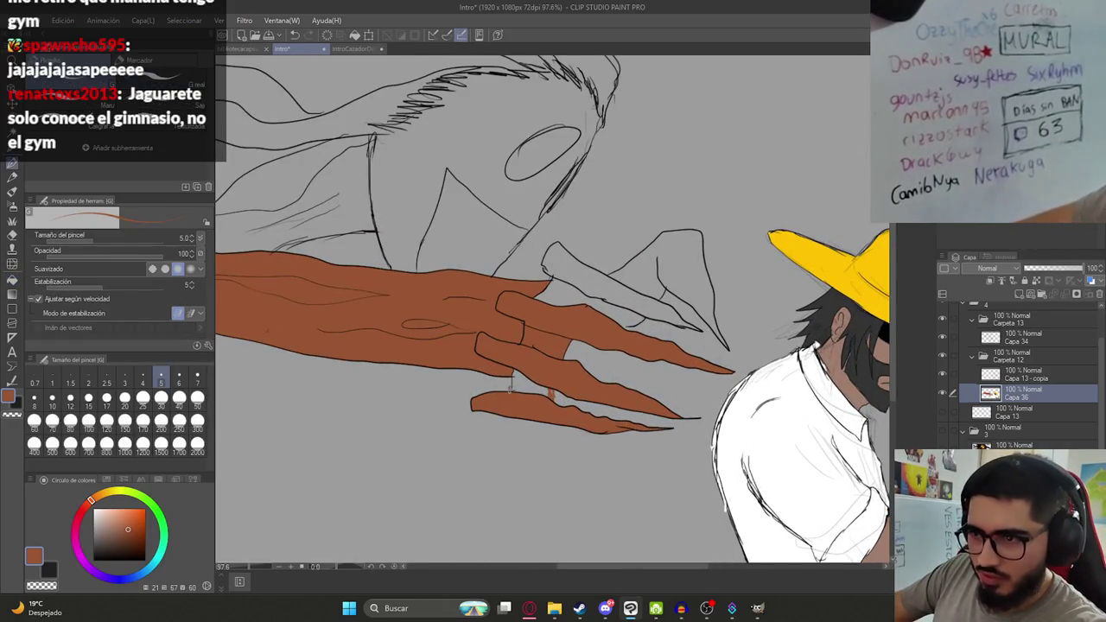
{"action": "key", "text": "g"}
{"action": "left_click", "coordinate": [529, 387]}
{"action": "key", "text": "p"}
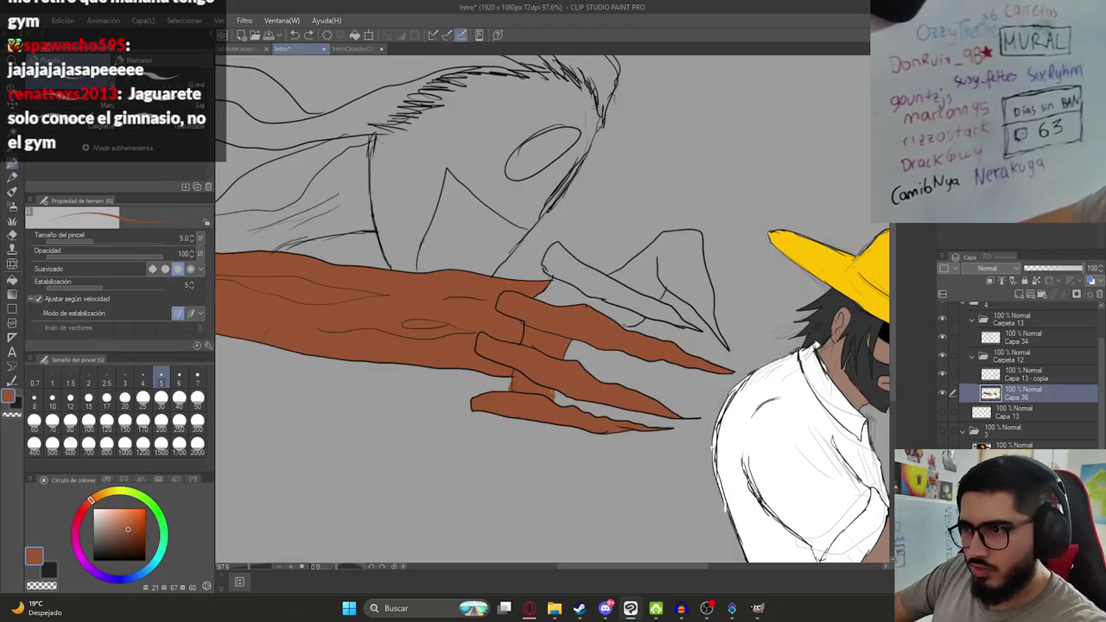
{"action": "left_click_drag", "start_coordinate": [624, 326], "coordinate": [616, 324]}
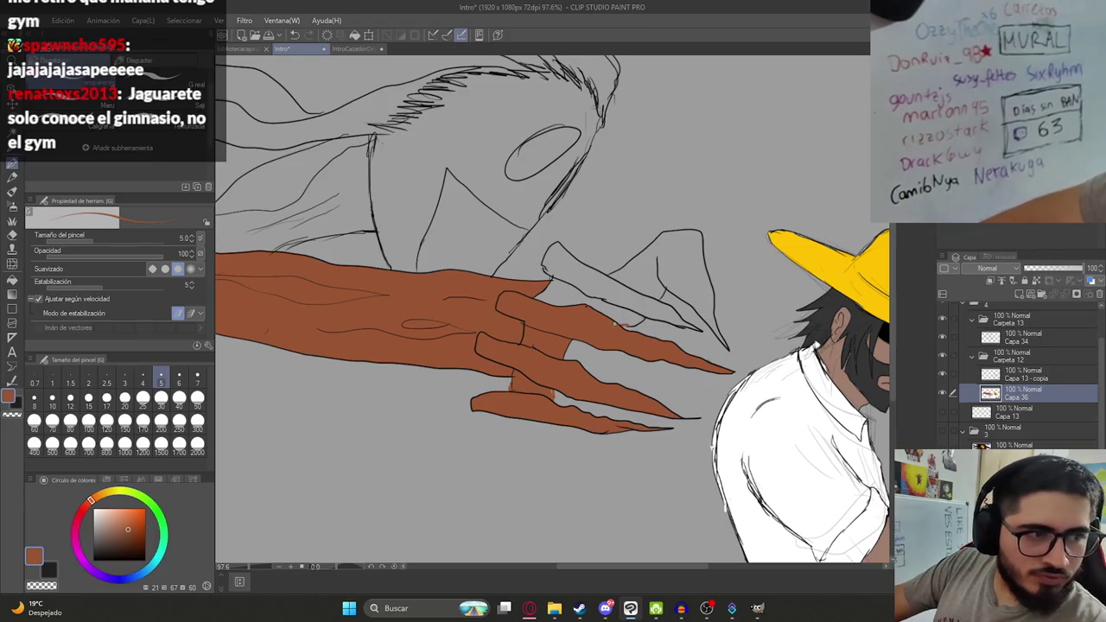
Fill the upper finger area brown and undo the arm-end fill that leaked.
{"action": "key", "text": "g"}
{"action": "left_click", "coordinate": [649, 284]}
{"action": "left_click", "coordinate": [653, 277]}
{"action": "scroll", "coordinate": [676, 275], "scroll_direction": "down", "scroll_amount": 5}
{"action": "scroll", "coordinate": [493, 301], "scroll_direction": "up", "scroll_amount": 3}
{"action": "left_click", "coordinate": [453, 348]}
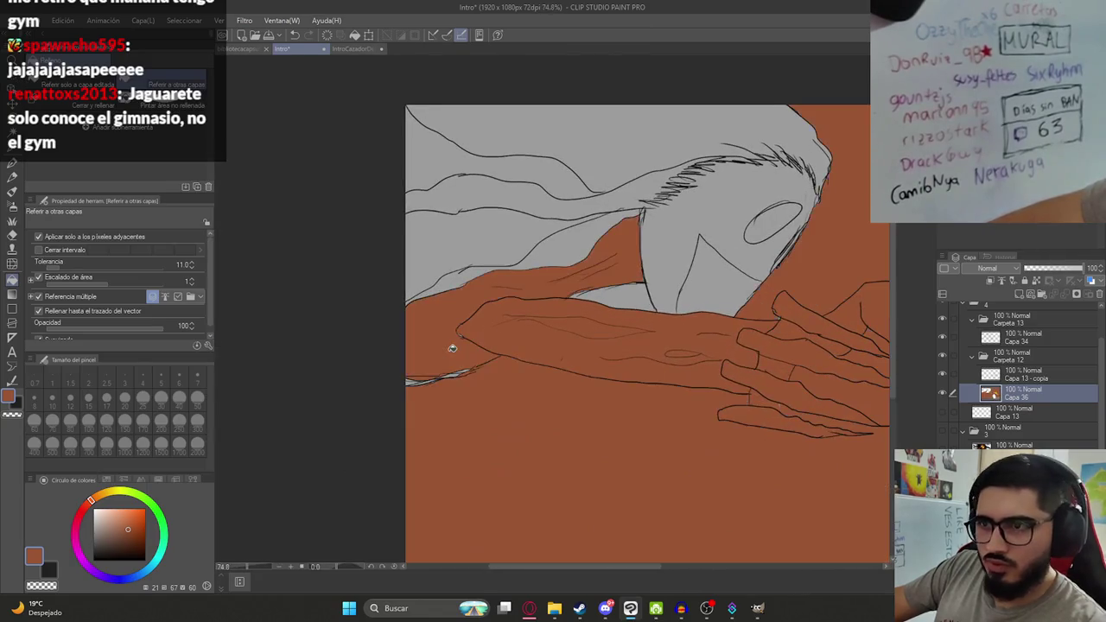
{"action": "key", "text": "ctrl+z"}
{"action": "key", "text": "p"}
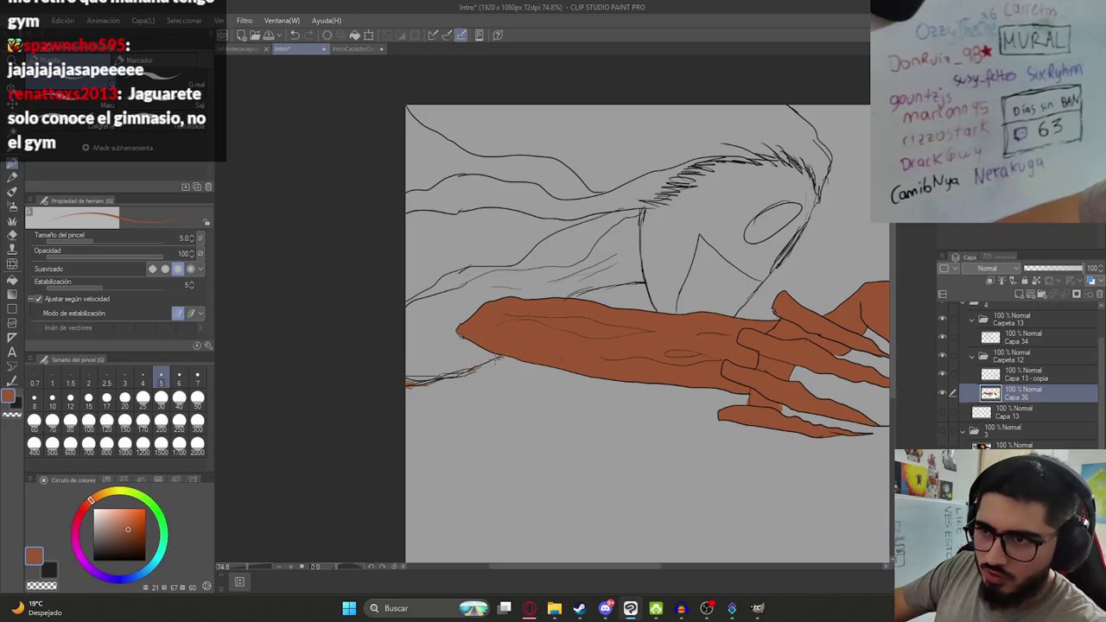
Fill the creature's upper arm brown, undoing the head fill that leaked.
{"action": "key", "text": "g"}
{"action": "left_click", "coordinate": [513, 286]}
{"action": "left_click", "coordinate": [643, 271]}
{"action": "left_click_drag", "start_coordinate": [660, 257], "coordinate": [573, 356]}
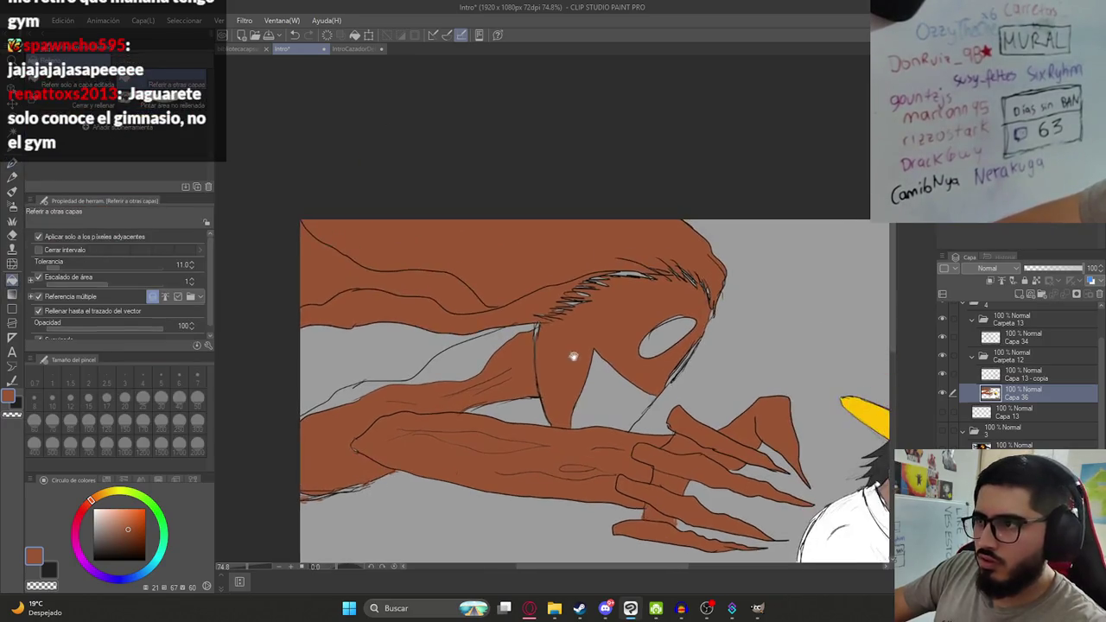
{"action": "key", "text": "ctrl+z"}
{"action": "key", "text": "p"}
{"action": "scroll", "coordinate": [665, 275], "scroll_direction": "up", "scroll_amount": 2}
{"action": "scroll", "coordinate": [665, 276], "scroll_direction": "up", "scroll_amount": 1}
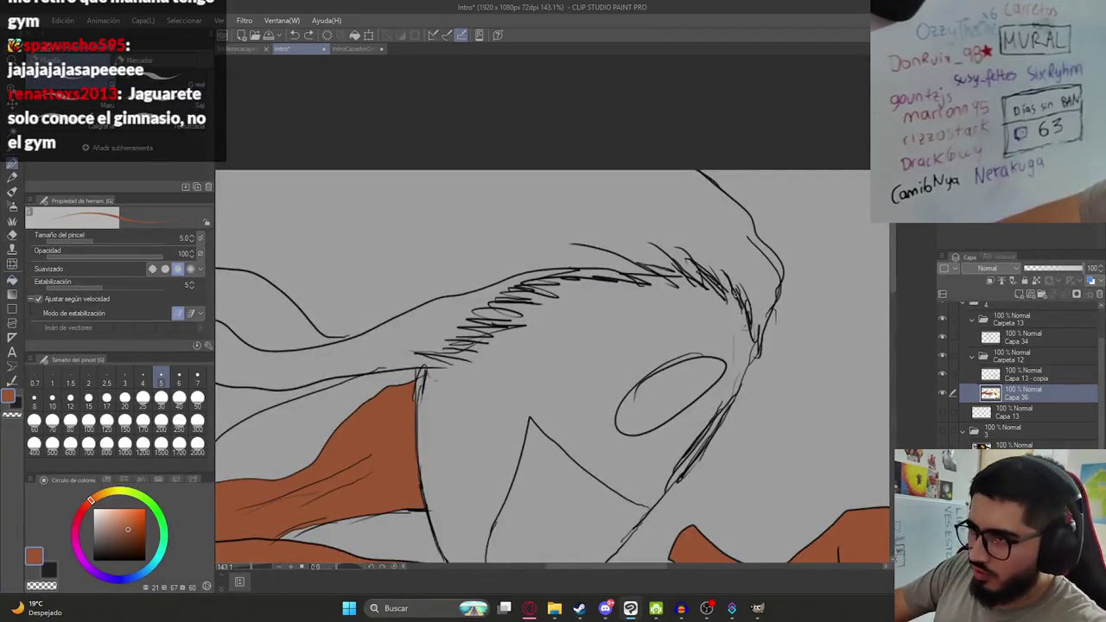
Close gaps with the pen and retry until the creature's head fills brown.
{"action": "key", "text": "g"}
{"action": "left_click", "coordinate": [574, 339]}
{"action": "key", "text": "ctrl+z"}
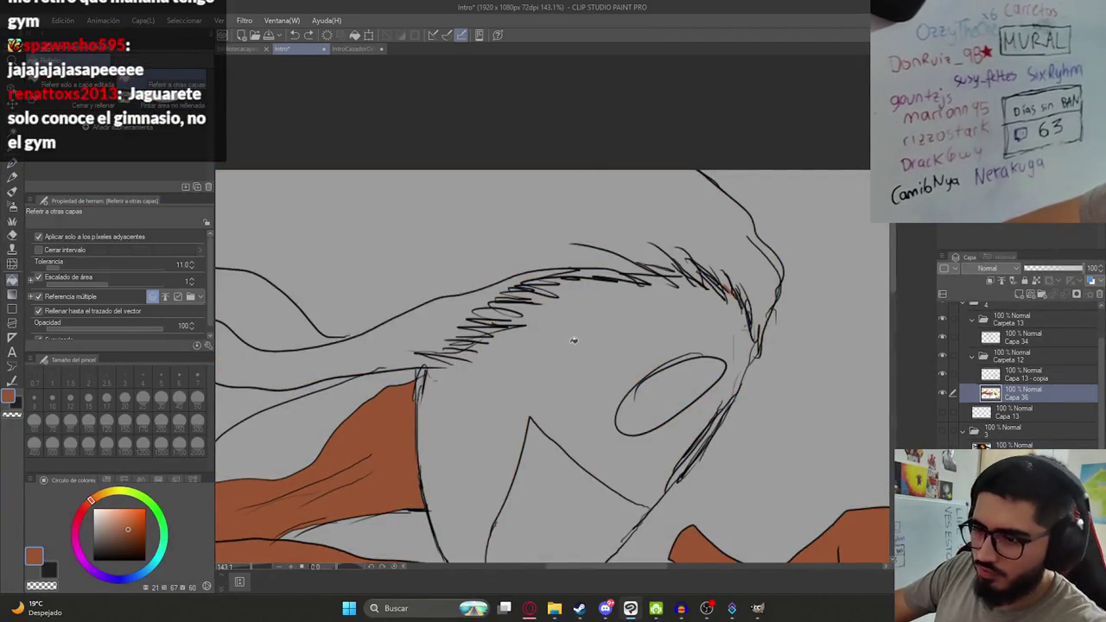
{"action": "key", "text": "p"}
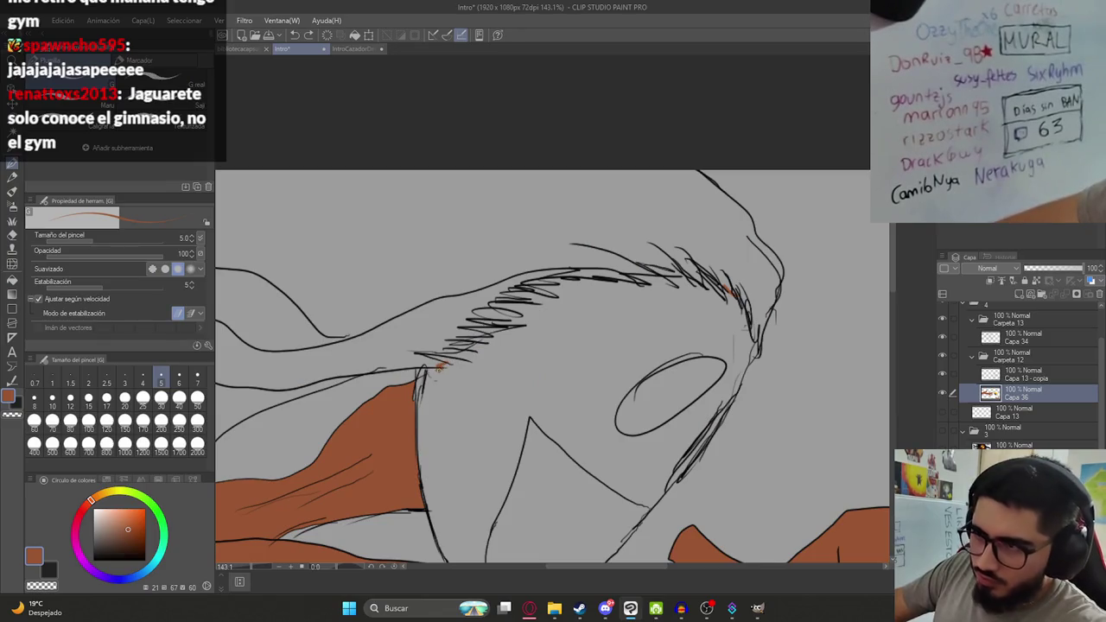
{"action": "key", "text": "g"}
{"action": "left_click", "coordinate": [575, 339]}
{"action": "key", "text": "ctrl+z"}
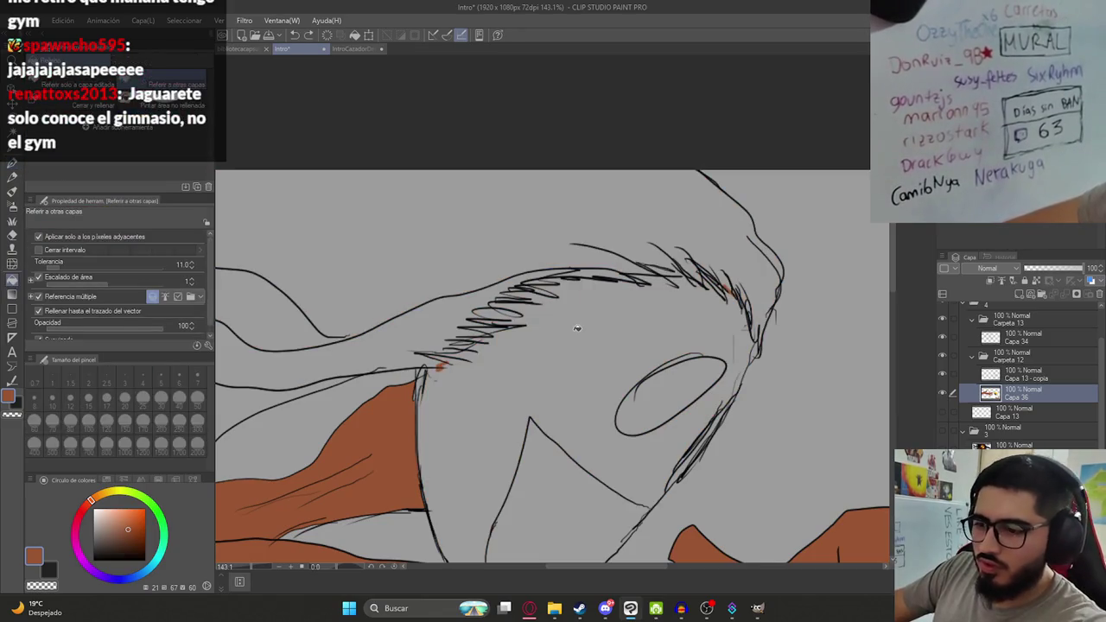
{"action": "key", "text": "p"}
{"action": "key", "text": "g"}
{"action": "left_click", "coordinate": [700, 319]}
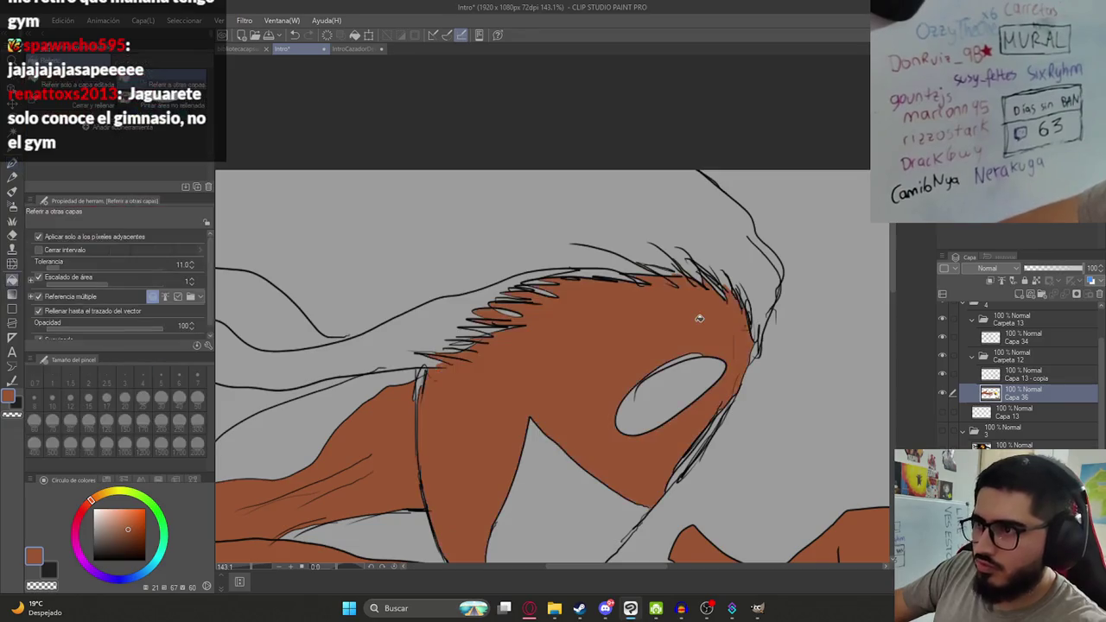
{"action": "scroll", "coordinate": [621, 380], "scroll_direction": "down", "scroll_amount": 5}
{"action": "scroll", "coordinate": [520, 384], "scroll_direction": "down", "scroll_amount": 2}
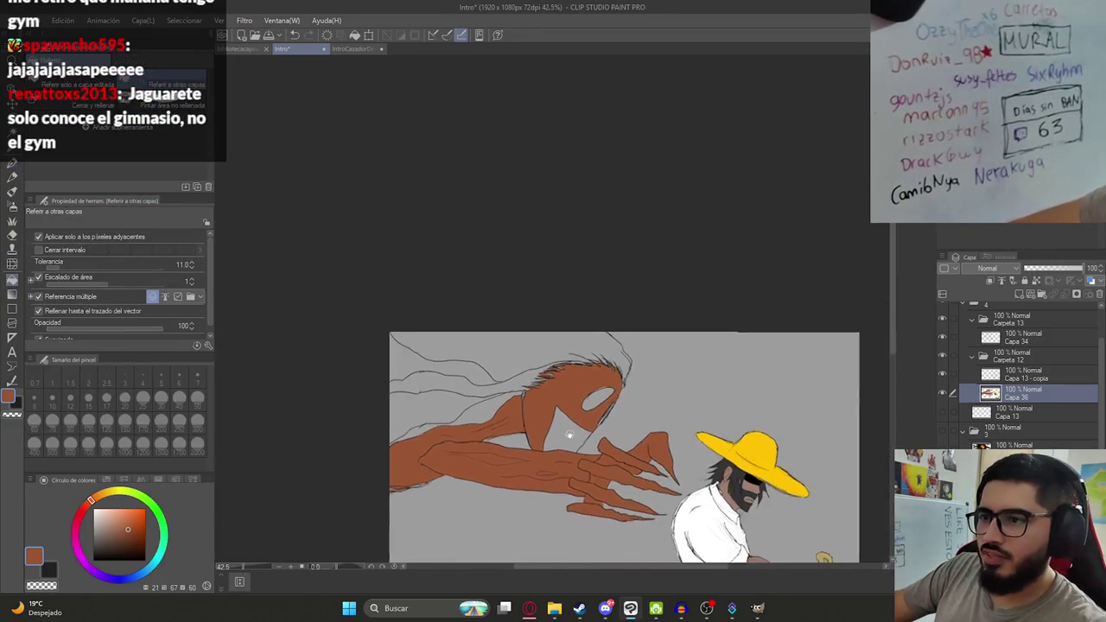
Fill the hair streaming behind the creature black, clearing the overflow on its head with transparent.
{"action": "left_click", "coordinate": [462, 355], "text": "alt"}
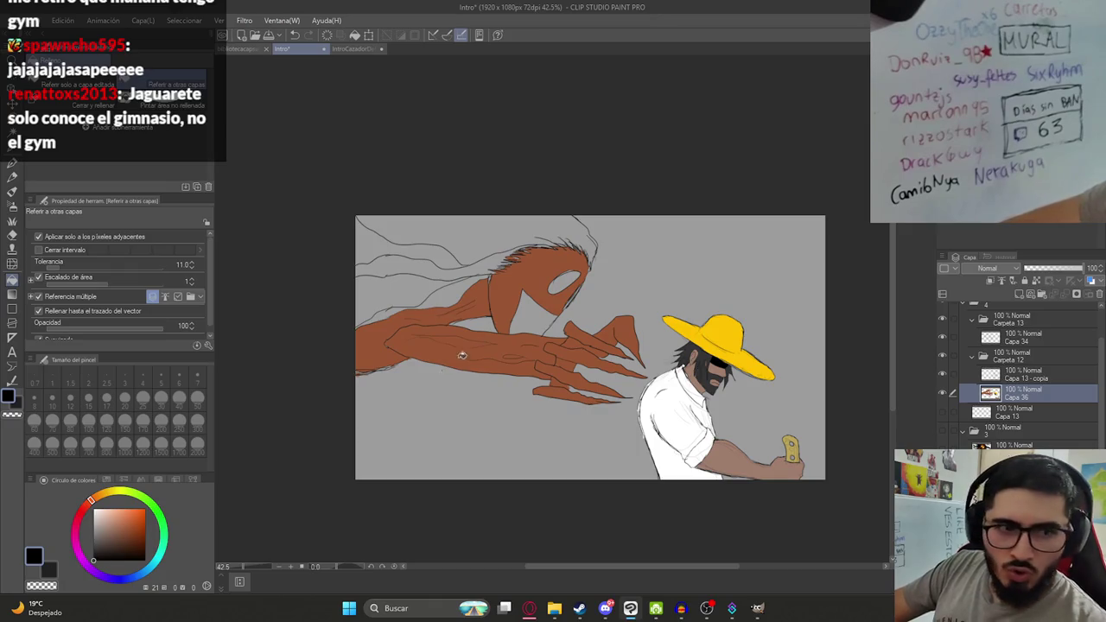
{"action": "scroll", "coordinate": [505, 255], "scroll_direction": "up", "scroll_amount": 2}
{"action": "left_click_drag", "start_coordinate": [490, 234], "coordinate": [428, 362]}
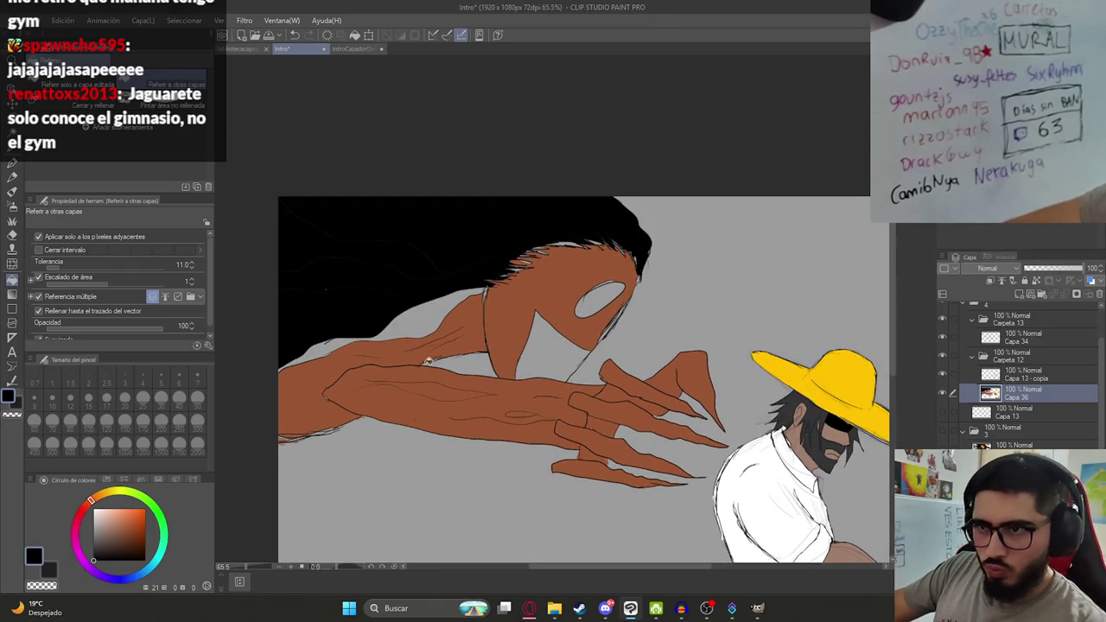
{"action": "left_click_drag", "start_coordinate": [423, 322], "coordinate": [443, 361]}
{"action": "key", "text": "c"}
{"action": "mouse_move", "coordinate": [481, 267]}
{"action": "left_mouse_down"}
{"action": "mouse_move", "coordinate": [440, 244]}
{"action": "mouse_move", "coordinate": [391, 296]}
{"action": "left_mouse_up"}
{"action": "key", "text": "c"}
{"action": "left_click", "coordinate": [420, 256]}
{"action": "left_click", "coordinate": [404, 294]}
{"action": "left_click", "coordinate": [404, 292]}
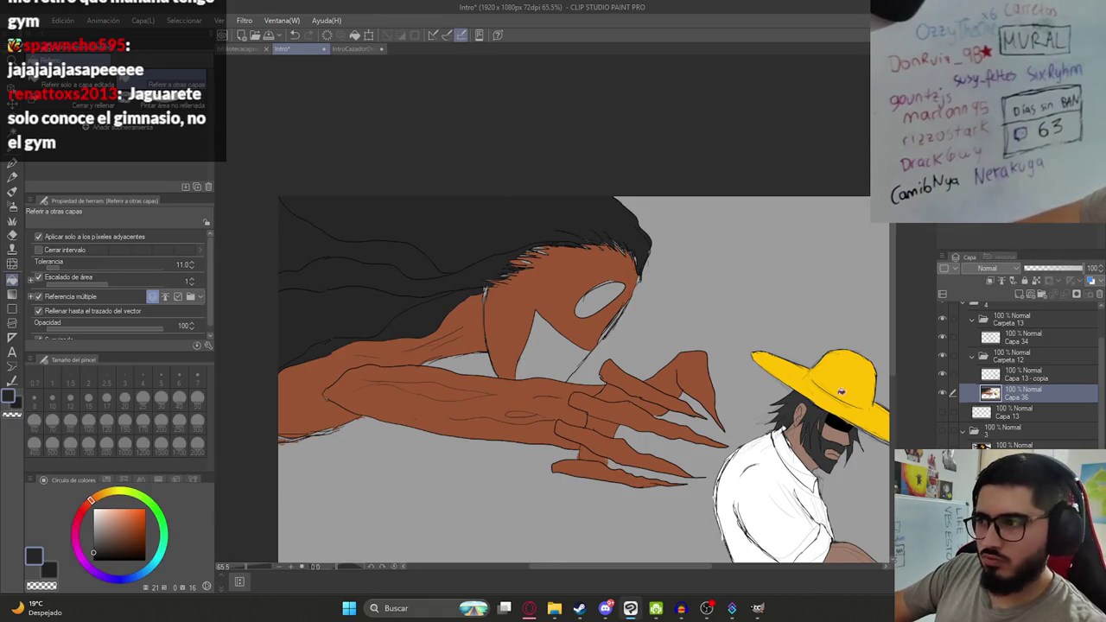
Fill the creature's open mouth black.
{"action": "scroll", "coordinate": [581, 348], "scroll_direction": "down", "scroll_amount": 1}
{"action": "scroll", "coordinate": [582, 347], "scroll_direction": "up", "scroll_amount": 5}
{"action": "left_click", "coordinate": [659, 358]}
{"action": "scroll", "coordinate": [661, 358], "scroll_direction": "down", "scroll_amount": 5}
{"action": "scroll", "coordinate": [821, 386], "scroll_direction": "up", "scroll_amount": 3}
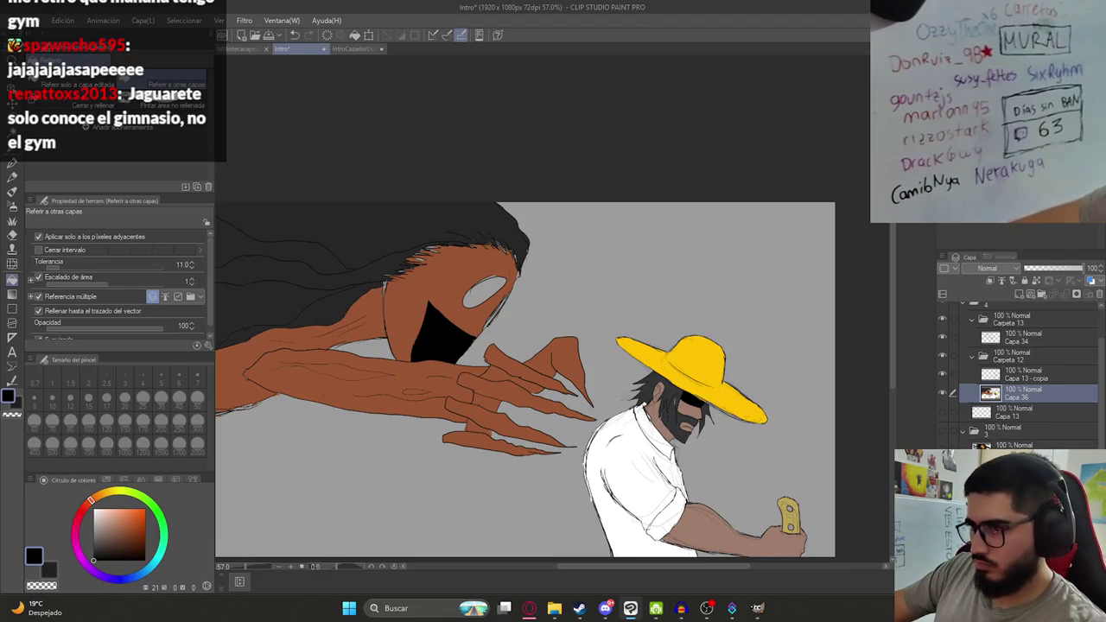
Toggle the earlier painted layer and the flat colours to compare against the line art.
{"action": "left_click", "coordinate": [944, 432]}
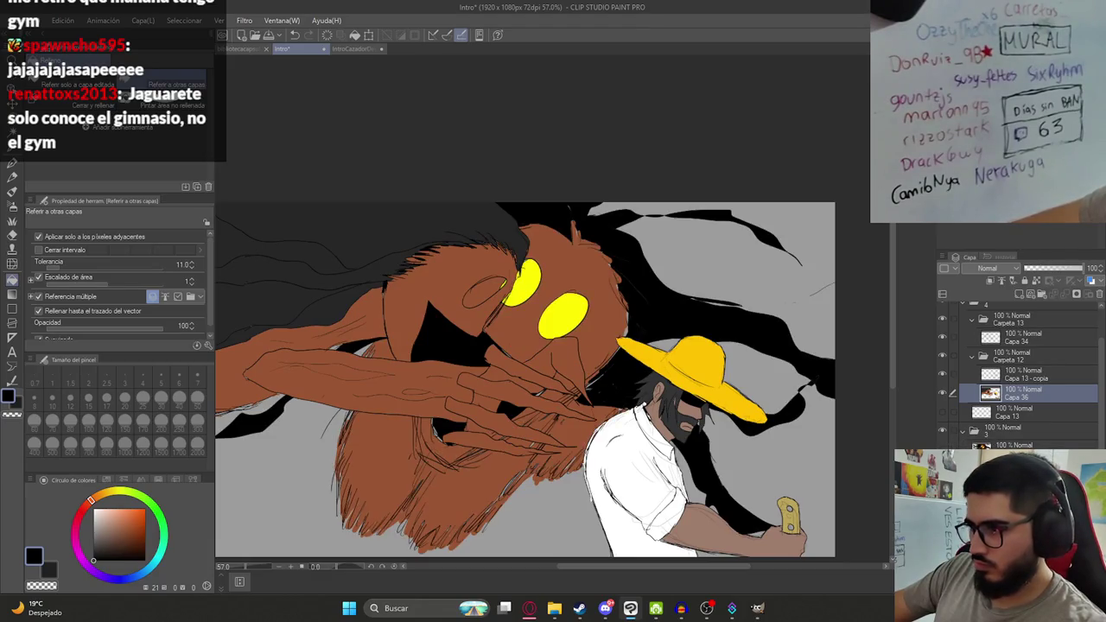
{"action": "left_click", "coordinate": [943, 429]}
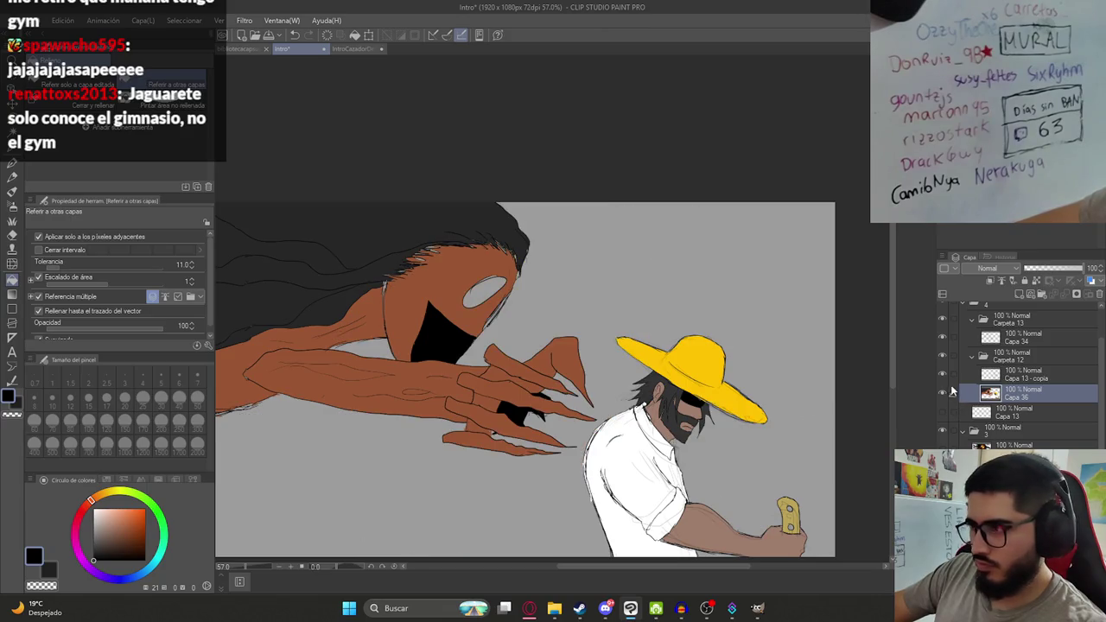
{"action": "left_click", "coordinate": [943, 394]}
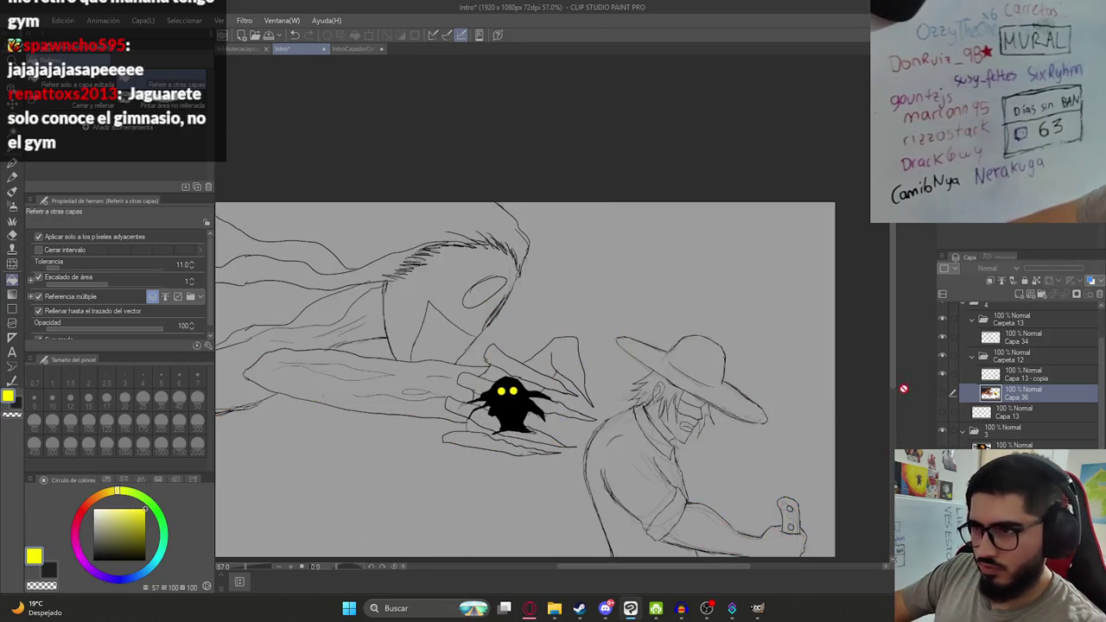
{"action": "left_click", "coordinate": [945, 396]}
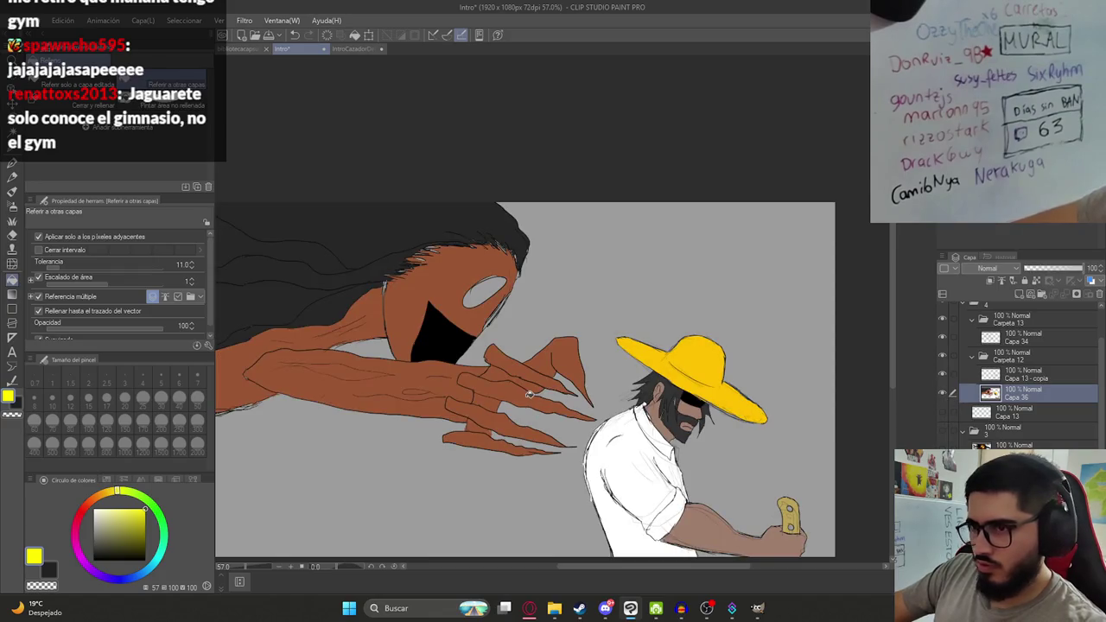
Fill the creature's eye yellow.
{"action": "left_click", "coordinate": [486, 294]}
{"action": "scroll", "coordinate": [565, 316], "scroll_direction": "down", "scroll_amount": 5}
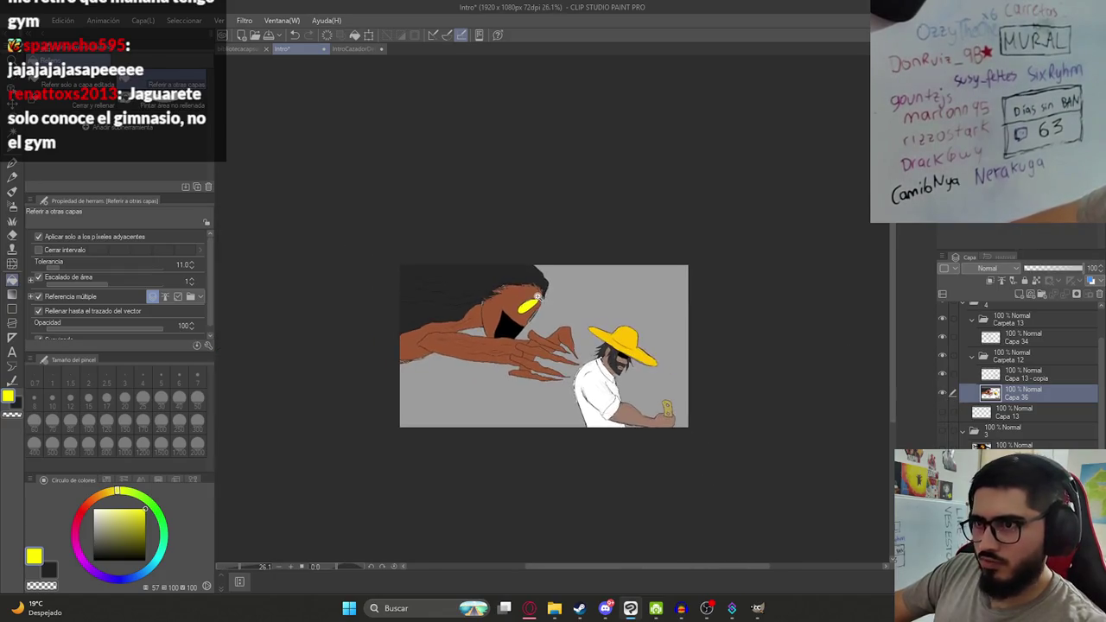
{"action": "scroll", "coordinate": [606, 346], "scroll_direction": "up", "scroll_amount": 5}
{"action": "scroll", "coordinate": [699, 376], "scroll_direction": "down", "scroll_amount": 2}
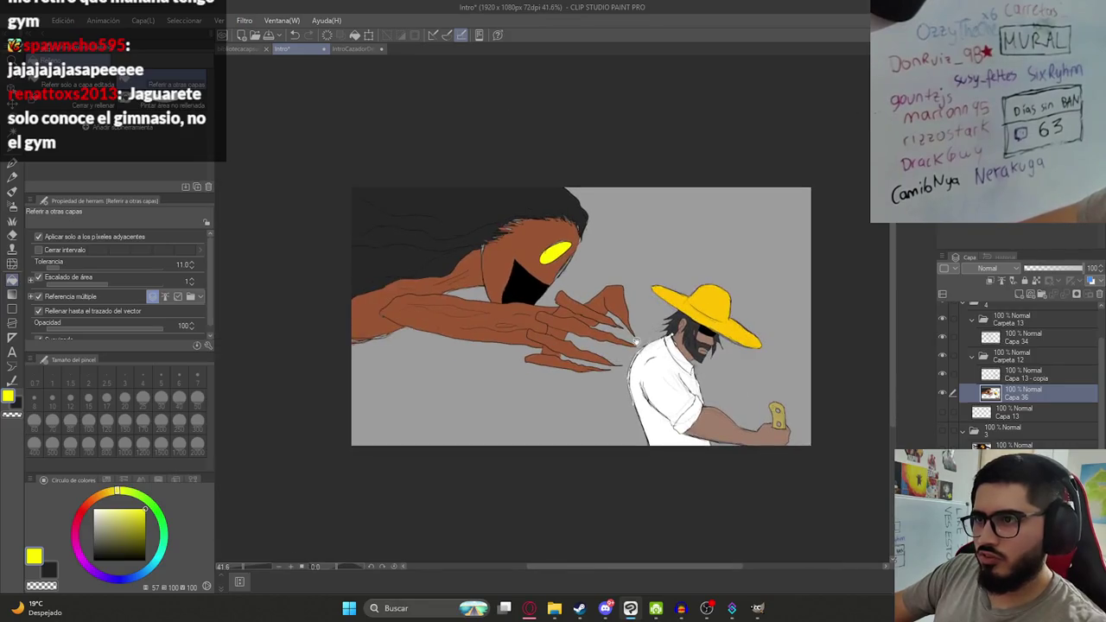